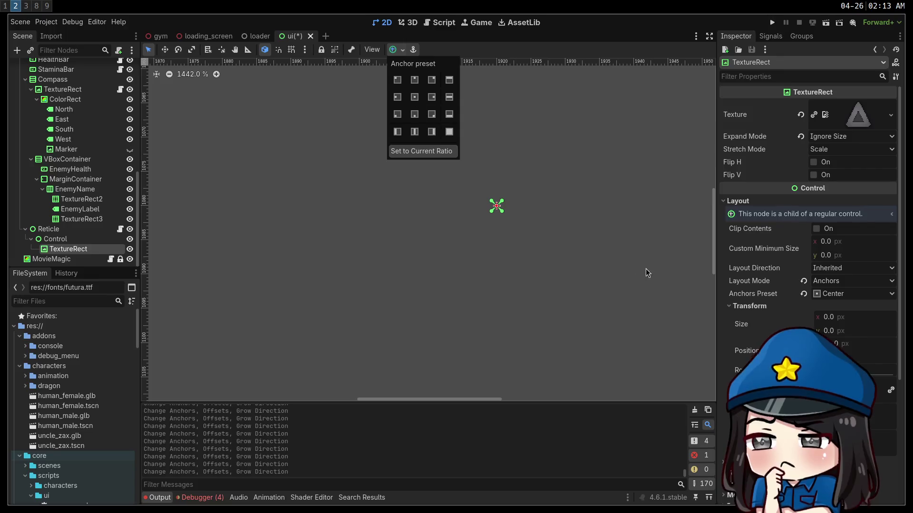
Select the triangle TextureRect under the Reticle and set its size to 80×80 px
{"action": "left_click", "coordinate": [589, 298]}
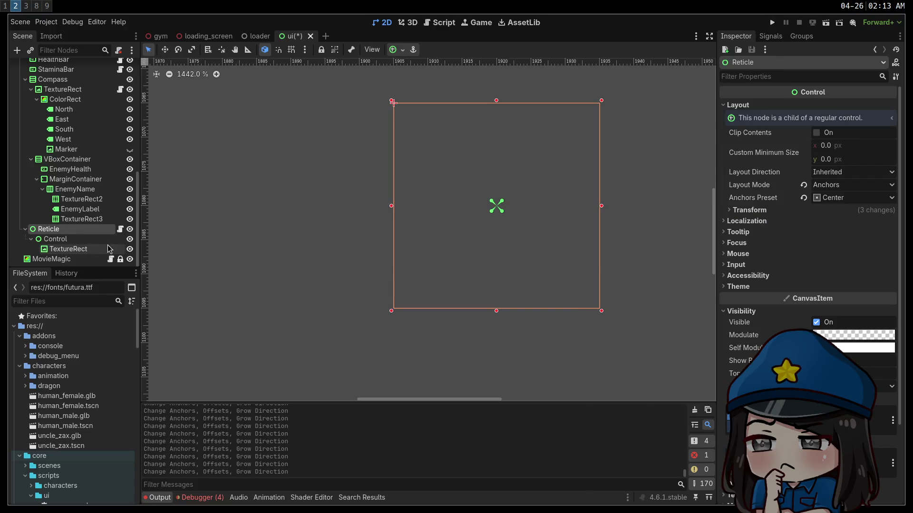
{"action": "left_click", "coordinate": [68, 249]}
{"action": "left_click", "coordinate": [845, 322]}
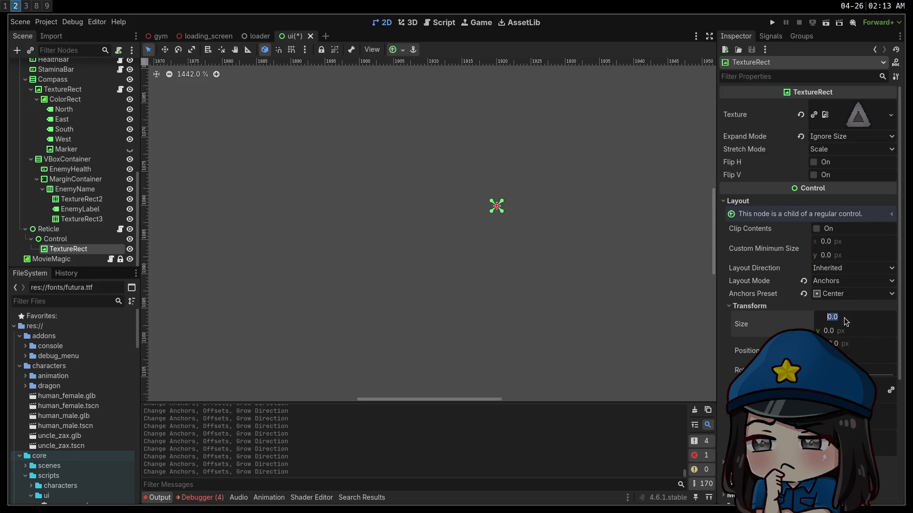
{"action": "type", "text": "80"}
{"action": "key", "text": "Tab"}
{"action": "key", "text": "Return"}
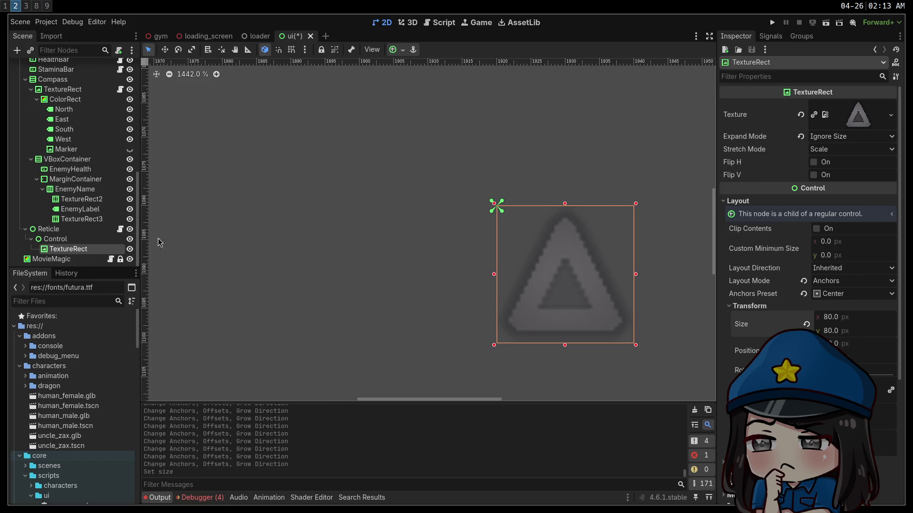
Anchor the triangle with the Center Bottom preset after first trying Center Top
{"action": "left_click", "coordinate": [55, 238]}
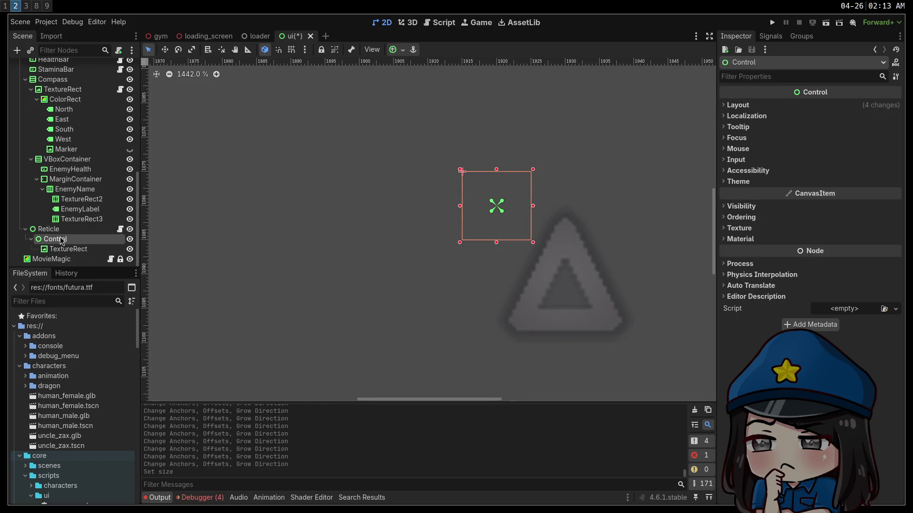
{"action": "left_click", "coordinate": [69, 252]}
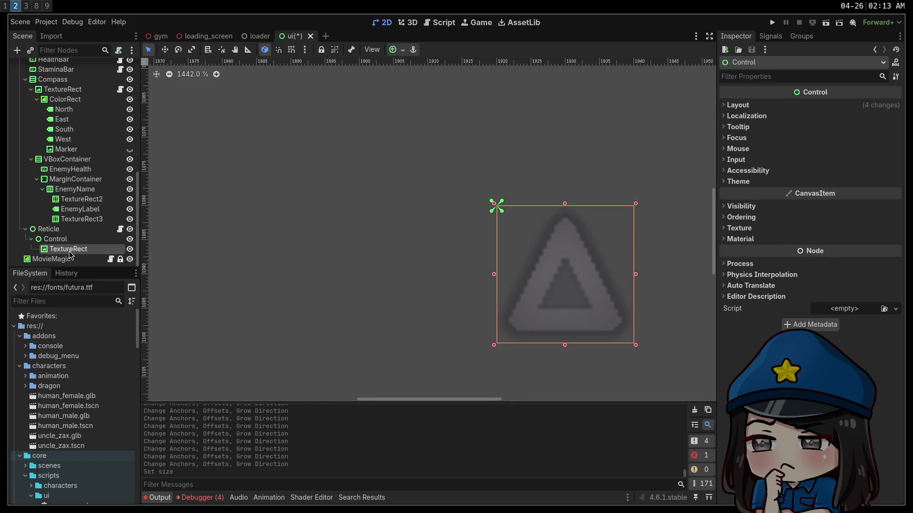
{"action": "left_click", "coordinate": [398, 50]}
{"action": "left_click", "coordinate": [416, 81]}
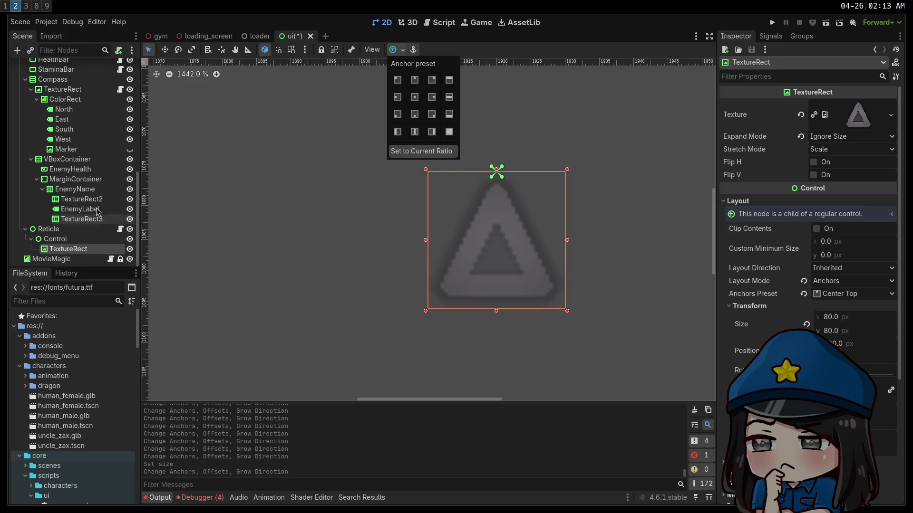
{"action": "left_click", "coordinate": [80, 239]}
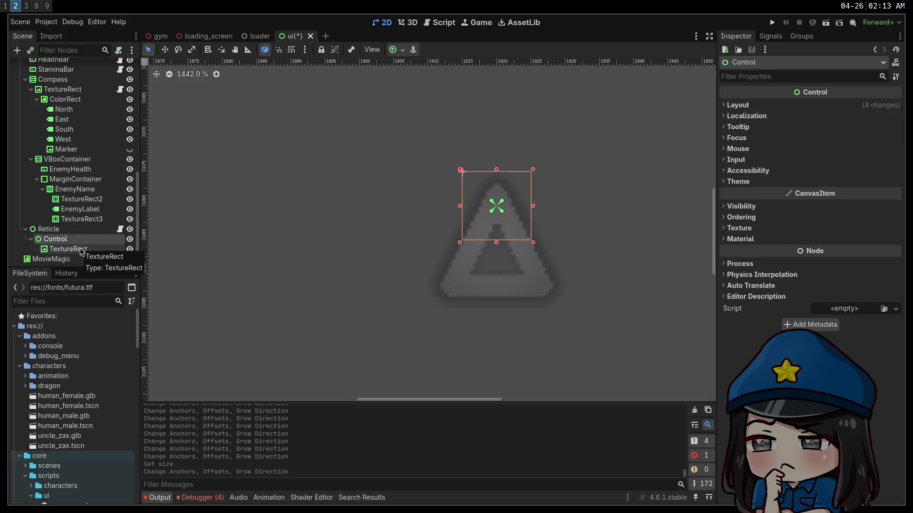
{"action": "left_click", "coordinate": [79, 249]}
{"action": "left_click", "coordinate": [394, 50]}
{"action": "left_click", "coordinate": [415, 114]}
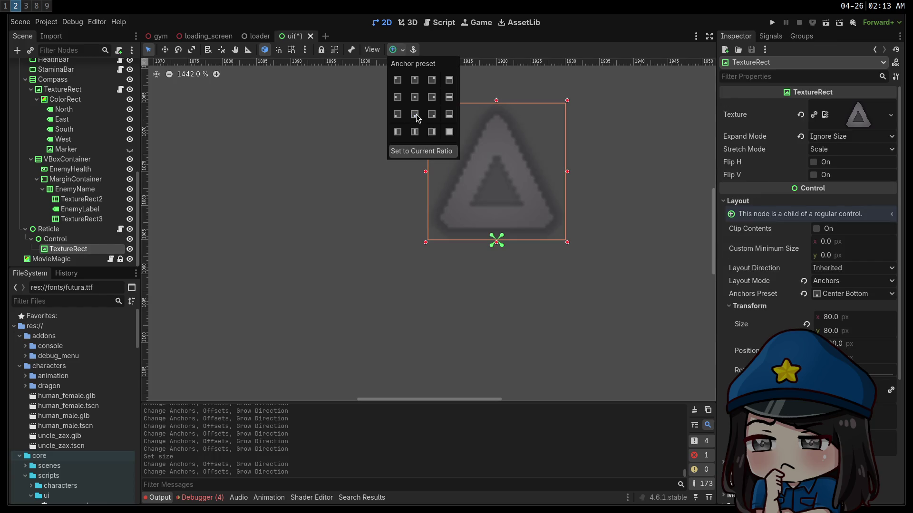
{"action": "left_click", "coordinate": [57, 240]}
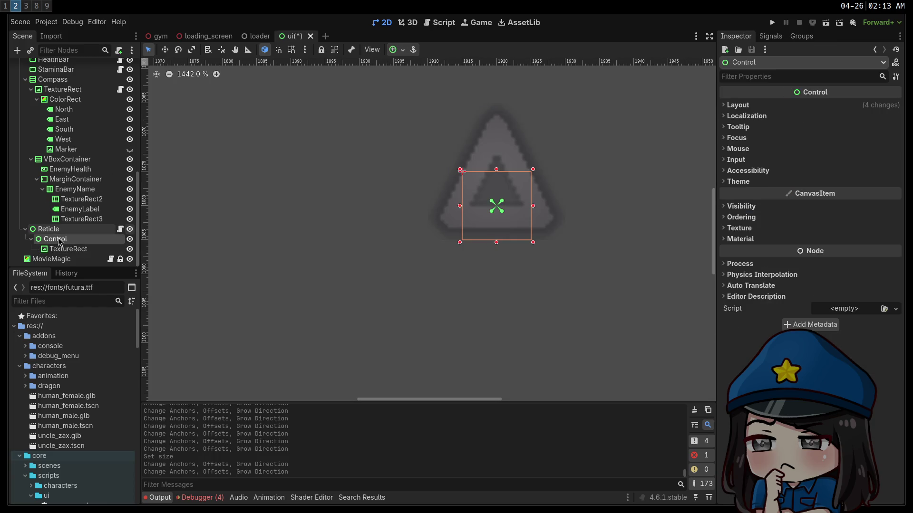
{"action": "left_click", "coordinate": [68, 249]}
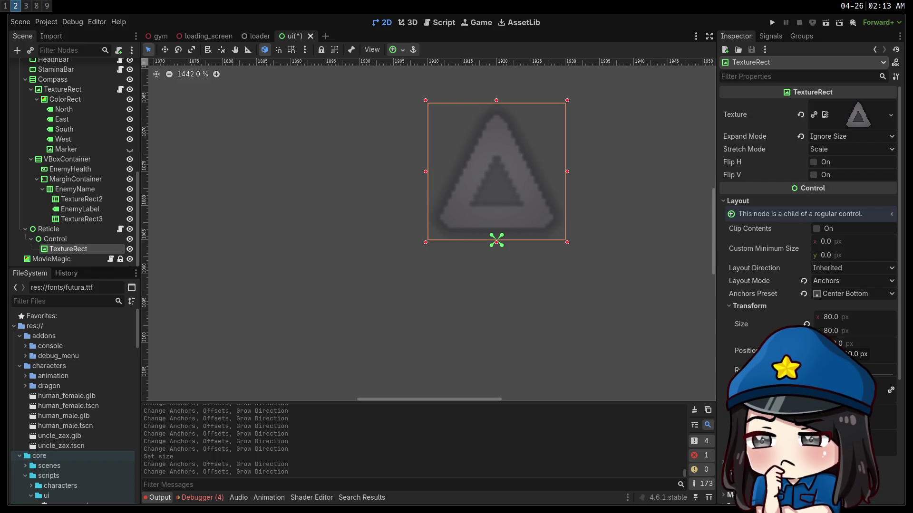
Switch the triangle's layout mode to Position and back to Anchors, then reapply Center Bottom
{"action": "left_click", "coordinate": [838, 282]}
{"action": "left_click", "coordinate": [842, 290]}
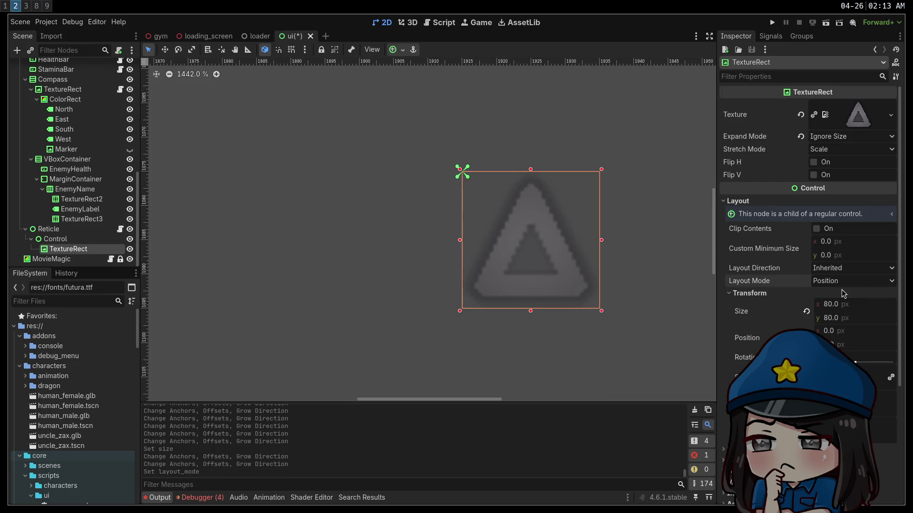
{"action": "left_click", "coordinate": [842, 269]}
{"action": "left_click", "coordinate": [842, 281]}
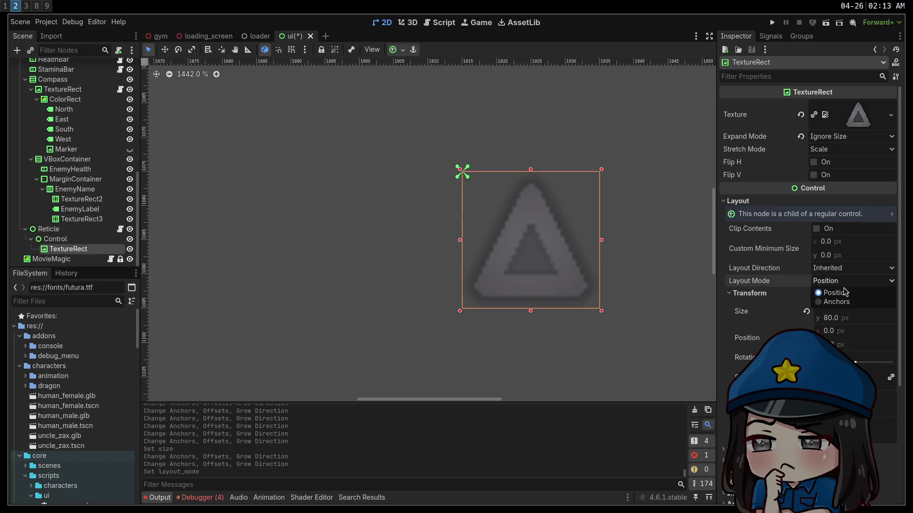
{"action": "left_click", "coordinate": [844, 302]}
{"action": "left_click", "coordinate": [399, 50]}
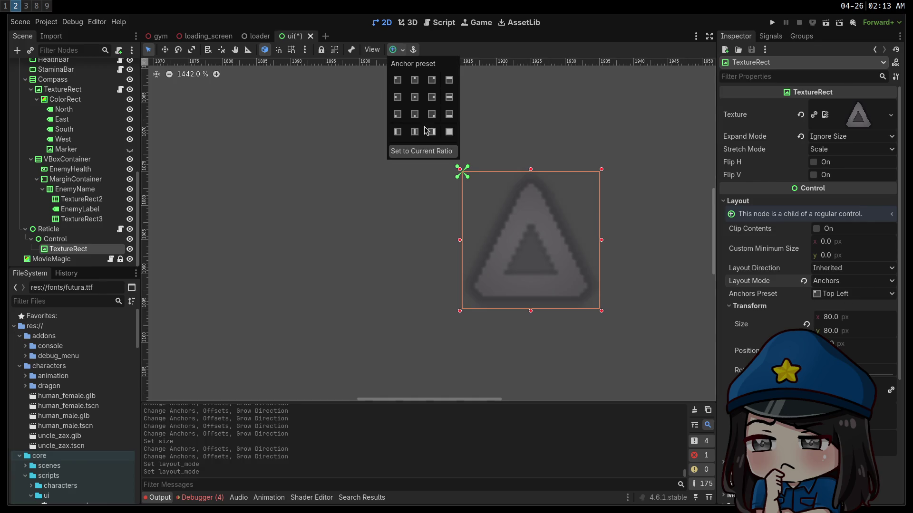
{"action": "left_click", "coordinate": [413, 118]}
Give the triangle TextureRect a pivot offset so it can rotate around the reticle
{"action": "left_click", "coordinate": [54, 239]}
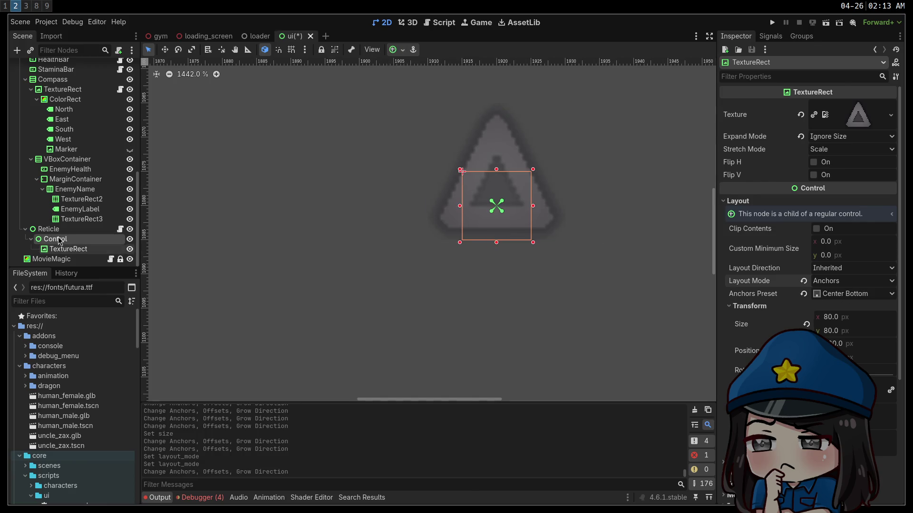
{"action": "left_click", "coordinate": [66, 248]}
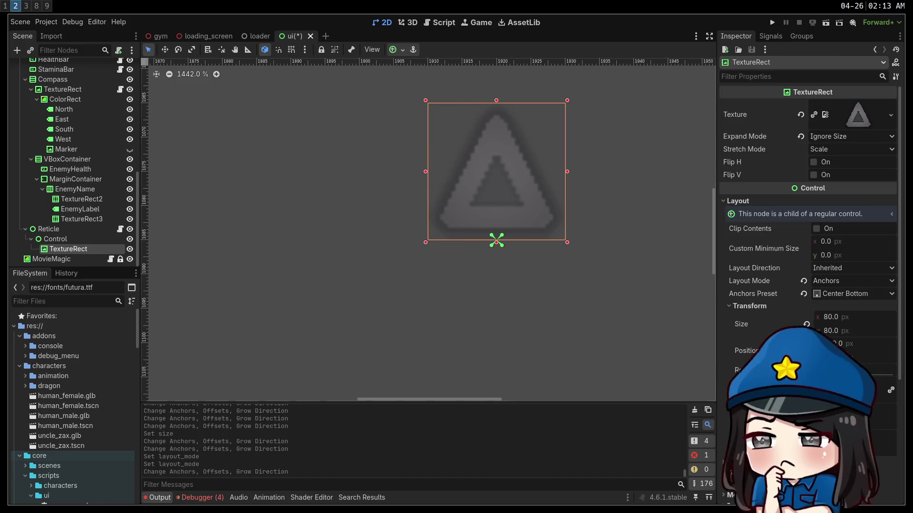
{"action": "key", "text": "v"}
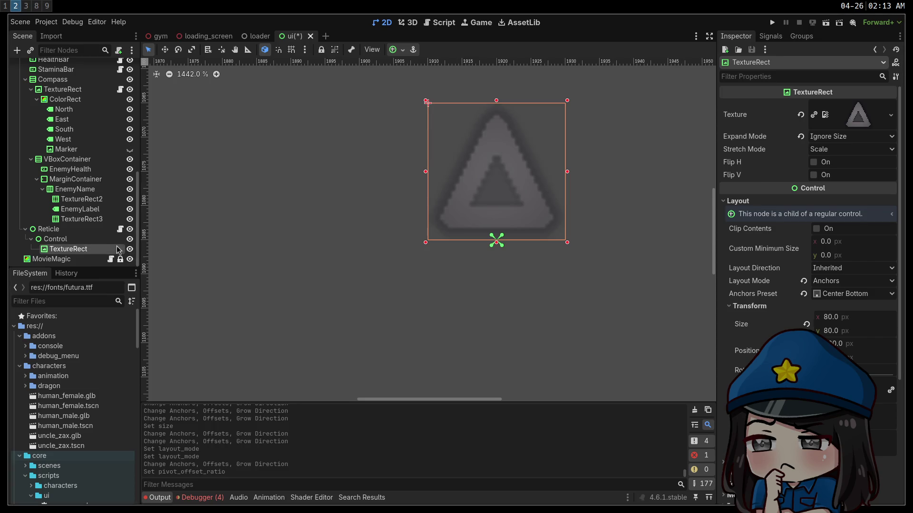
{"action": "left_click", "coordinate": [82, 240]}
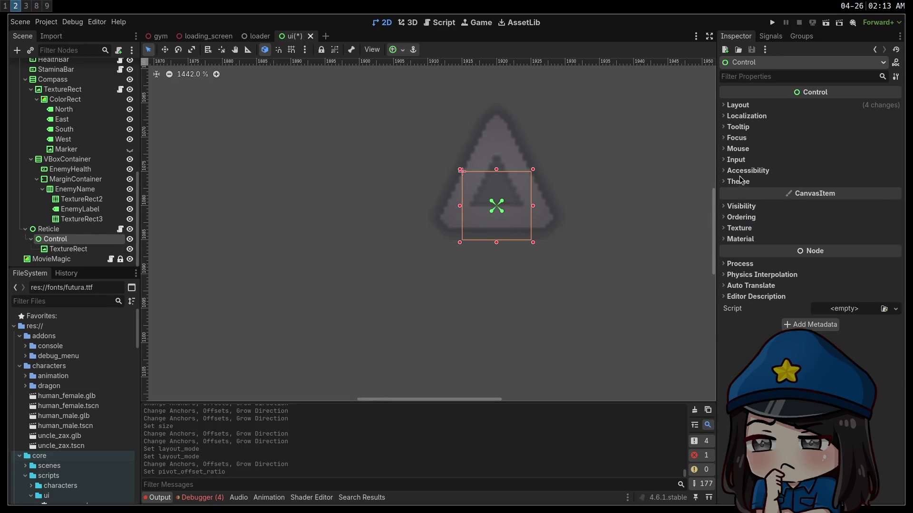
{"action": "left_click", "coordinate": [74, 250]}
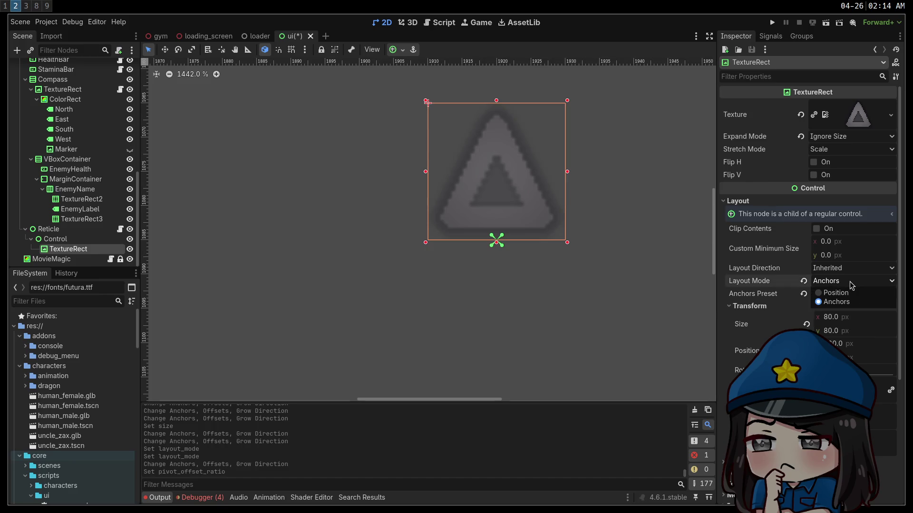
Switch the triangle to custom anchors and set its Top anchor point to 0.0
{"action": "left_click", "coordinate": [849, 294]}
{"action": "left_click", "coordinate": [840, 307]}
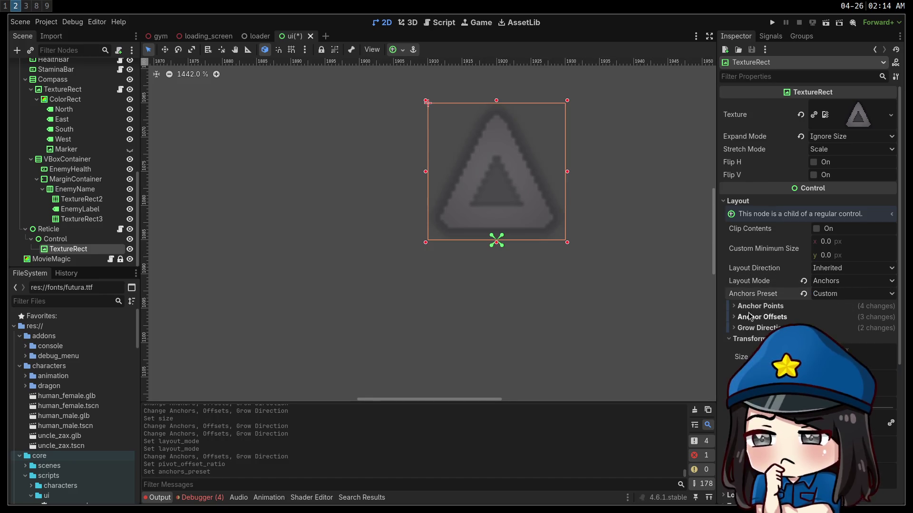
{"action": "left_click", "coordinate": [840, 306]}
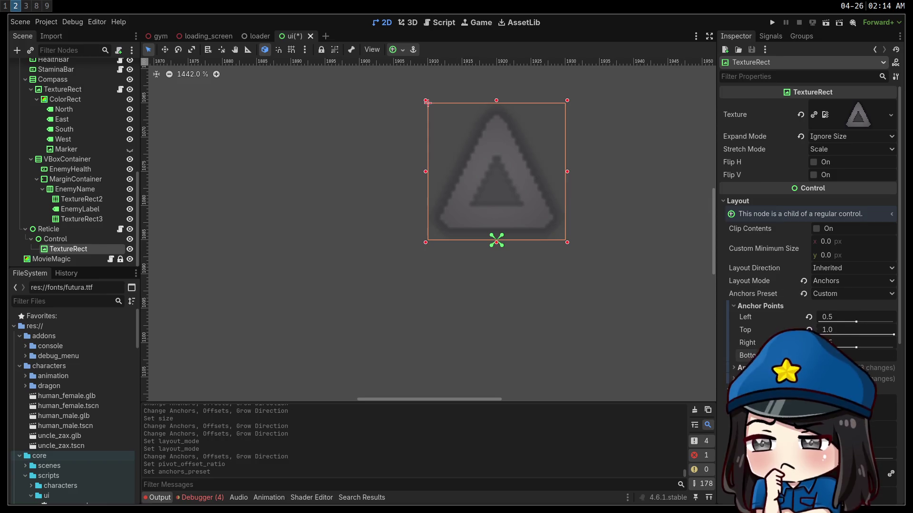
{"action": "left_click_drag", "start_coordinate": [894, 361], "coordinate": [856, 361]}
{"action": "key", "text": "ctrl+z"}
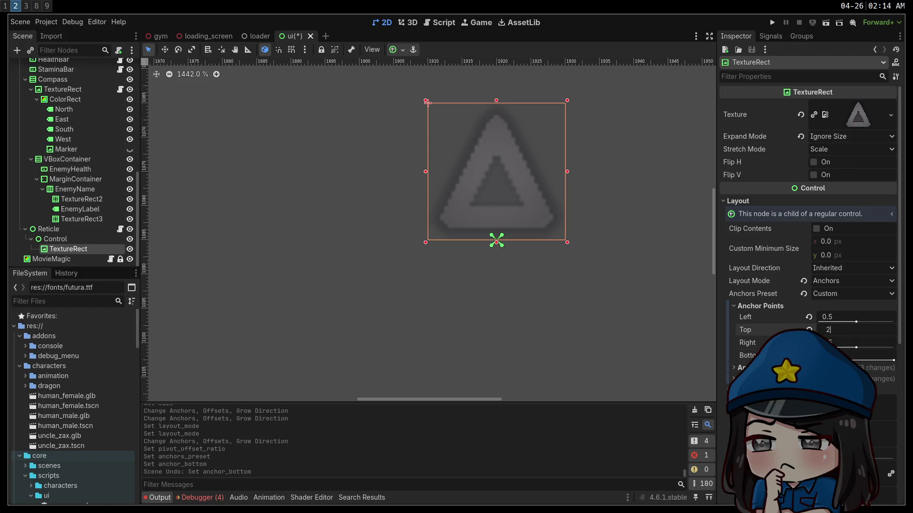
{"action": "key", "text": "Return"}
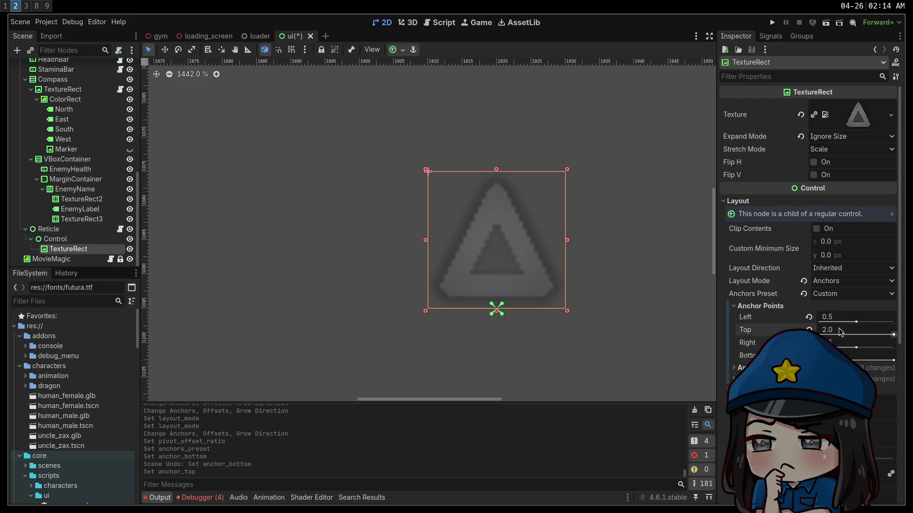
{"action": "key", "text": "ctrl+z"}
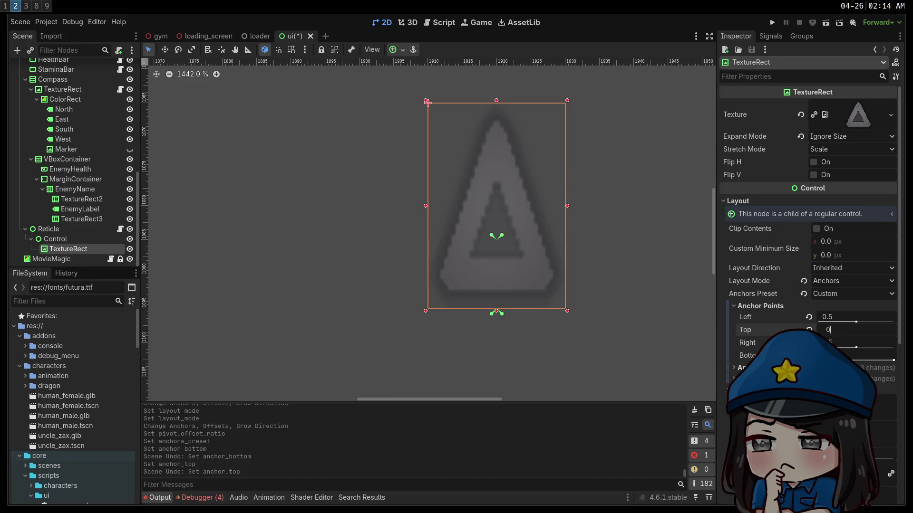
{"action": "key", "text": "Return"}
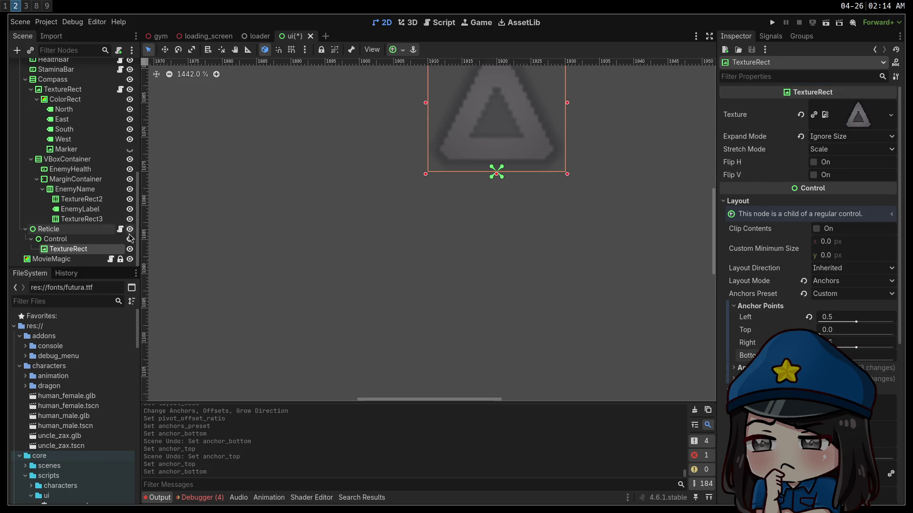
{"action": "left_click", "coordinate": [94, 238]}
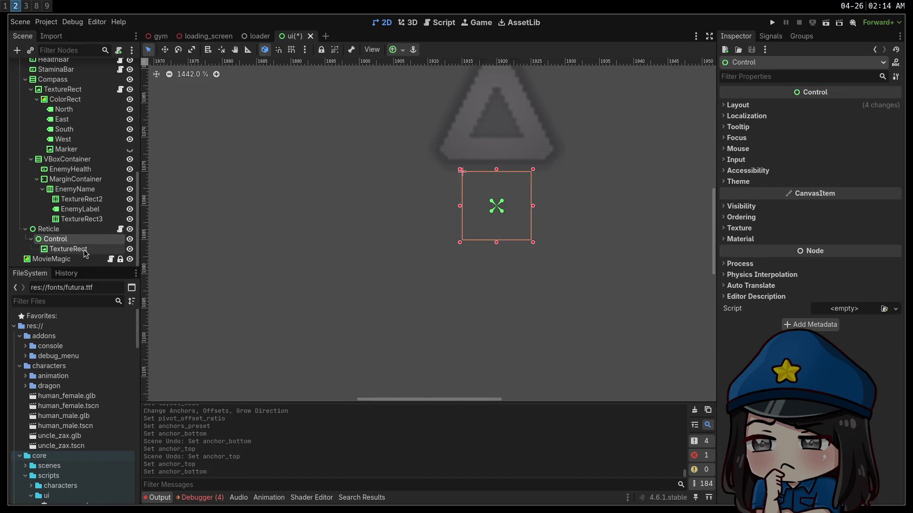
Make the triangle's Control fill the Reticle with the Full Rect anchor preset
{"action": "left_click", "coordinate": [84, 249]}
{"action": "left_click", "coordinate": [76, 241]}
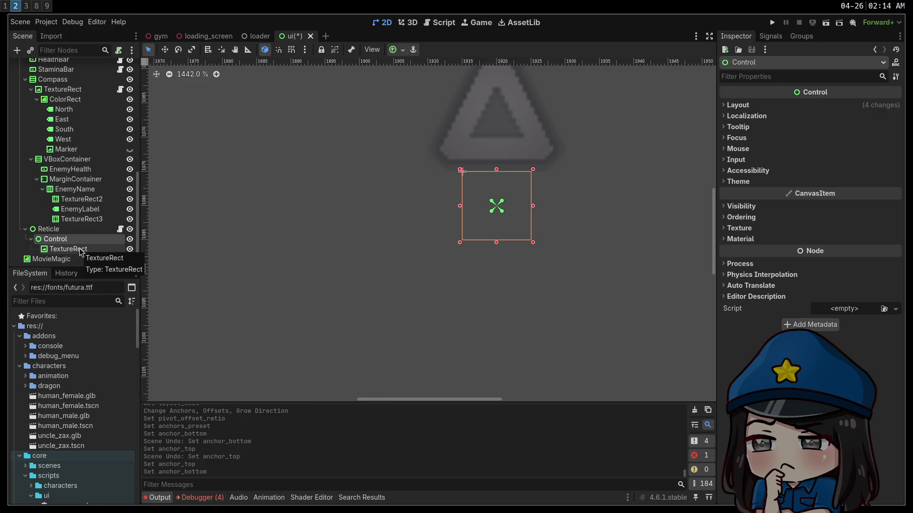
{"action": "left_click_drag", "start_coordinate": [382, 221], "coordinate": [366, 299]}
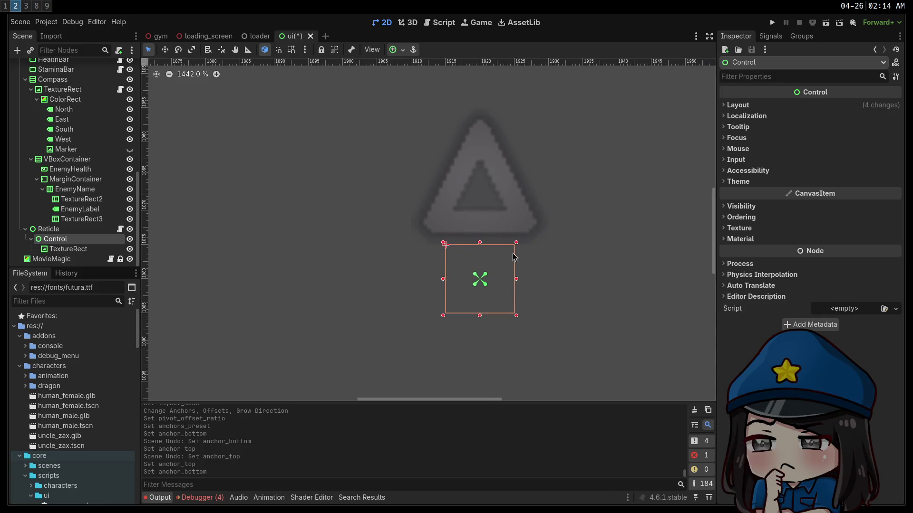
{"action": "mouse_move", "coordinate": [481, 243]}
{"action": "left_mouse_down"}
{"action": "mouse_move", "coordinate": [479, 221]}
{"action": "mouse_move", "coordinate": [480, 235]}
{"action": "mouse_move", "coordinate": [343, 238]}
{"action": "left_mouse_up"}
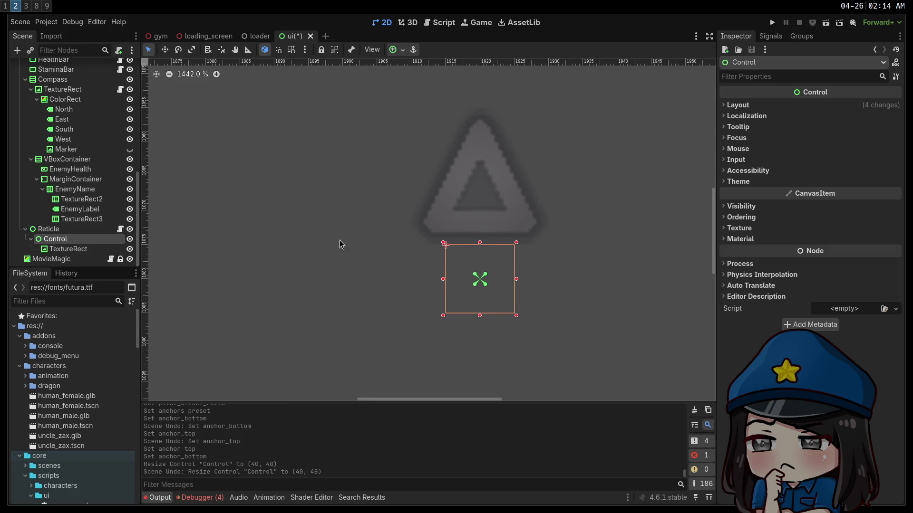
{"action": "left_click", "coordinate": [78, 230]}
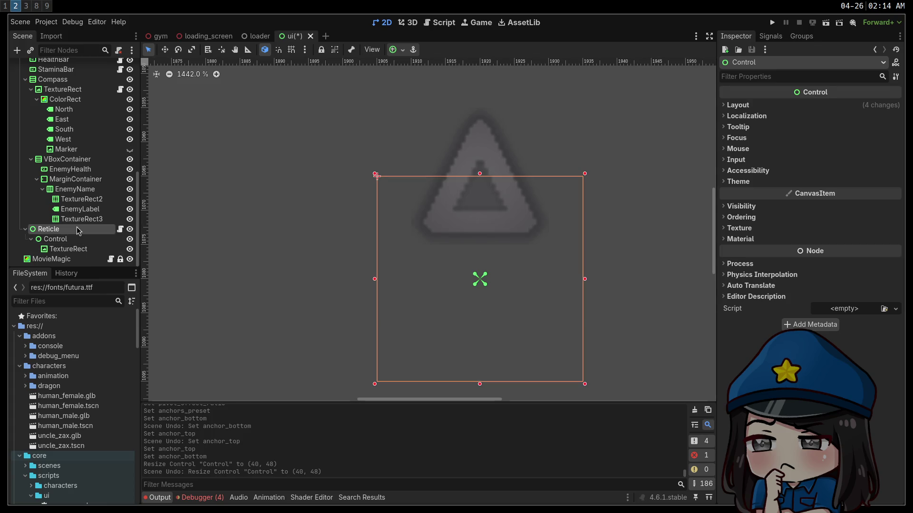
{"action": "left_click", "coordinate": [81, 241]}
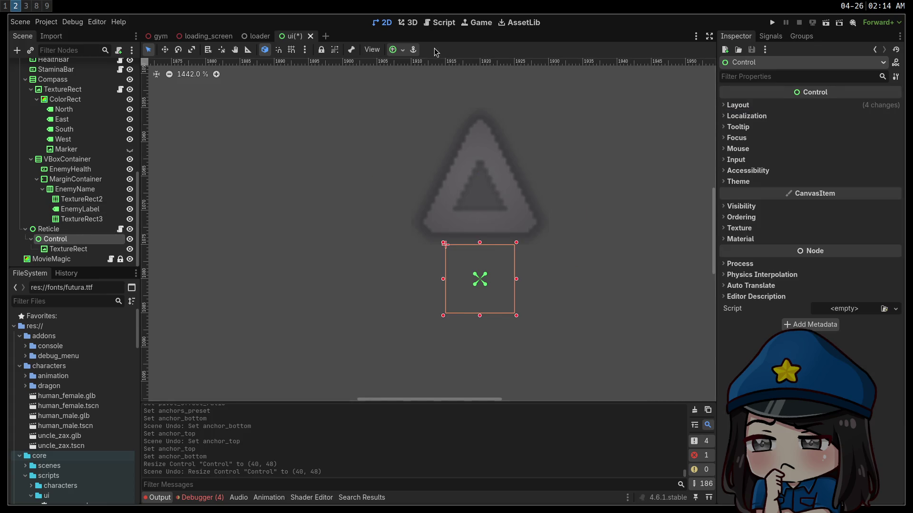
{"action": "left_click", "coordinate": [393, 50]}
{"action": "left_click", "coordinate": [449, 132]}
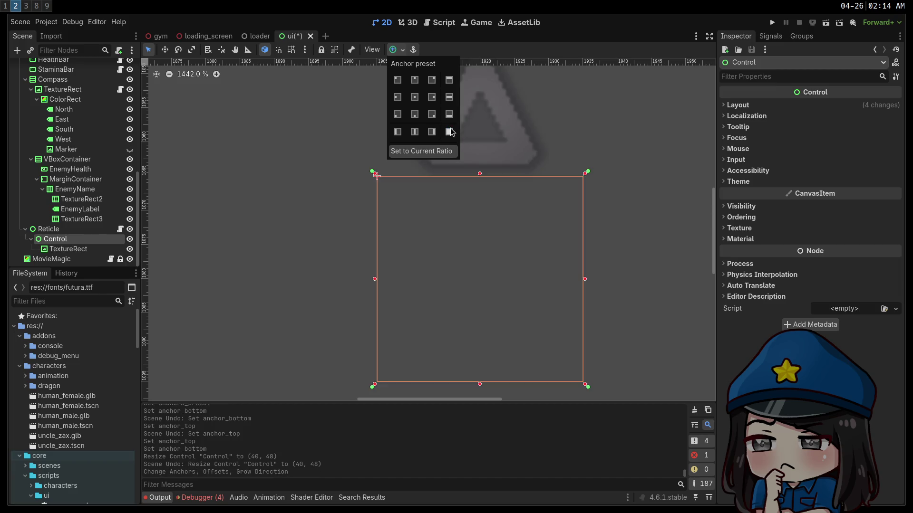
Duplicate the Control node to create Control2
{"action": "left_click", "coordinate": [70, 249]}
{"action": "left_click", "coordinate": [66, 239]}
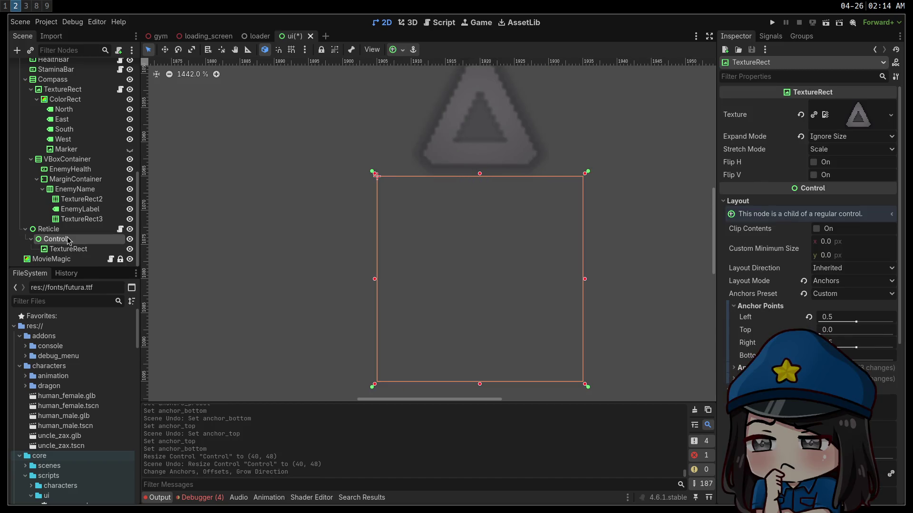
{"action": "left_click", "coordinate": [67, 230]}
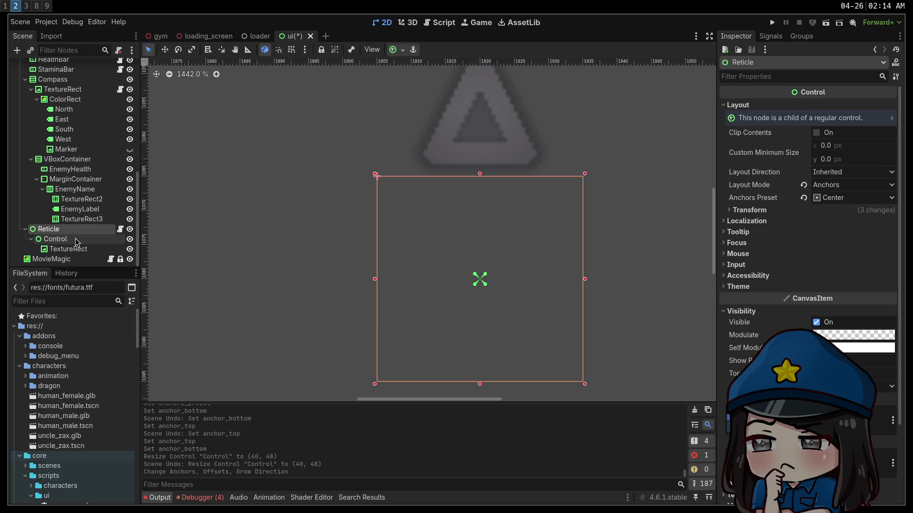
{"action": "left_click", "coordinate": [75, 240]}
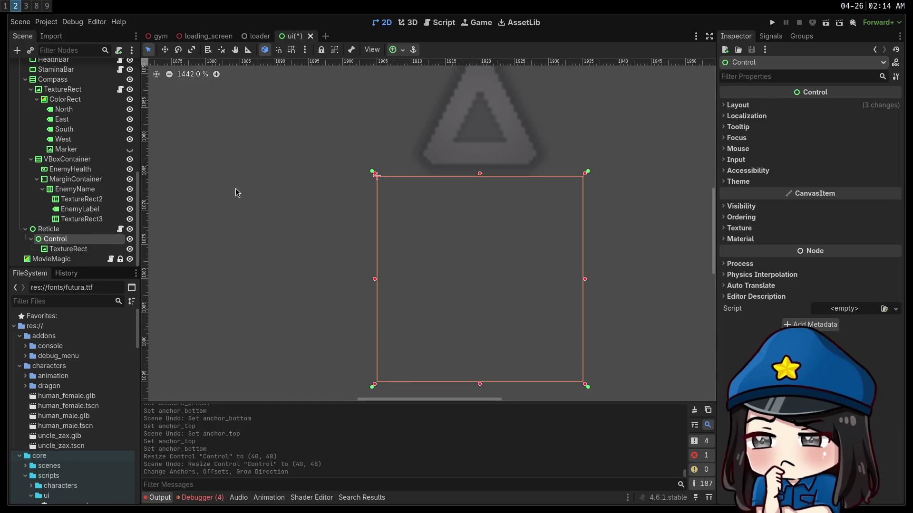
{"action": "scroll", "coordinate": [218, 198], "scroll_direction": "down", "scroll_amount": 2}
{"action": "key", "text": "ctrl+d"}
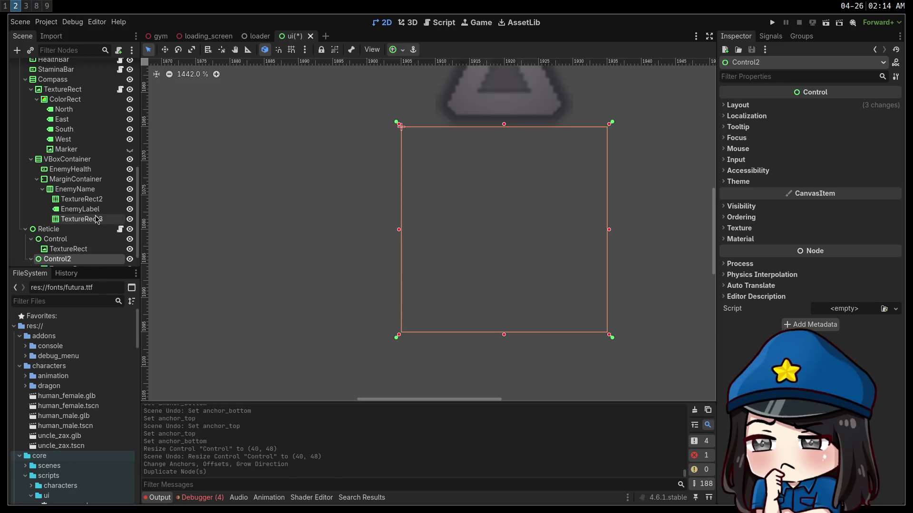
Rotate Control2 by 90°, keep it Full Rect, and set its Pivot Offset Ratio to 0.5
{"action": "mouse_move", "coordinate": [310, 220]}
{"action": "left_mouse_down"}
{"action": "mouse_move", "coordinate": [296, 302]}
{"action": "mouse_move", "coordinate": [293, 248]}
{"action": "left_mouse_up"}
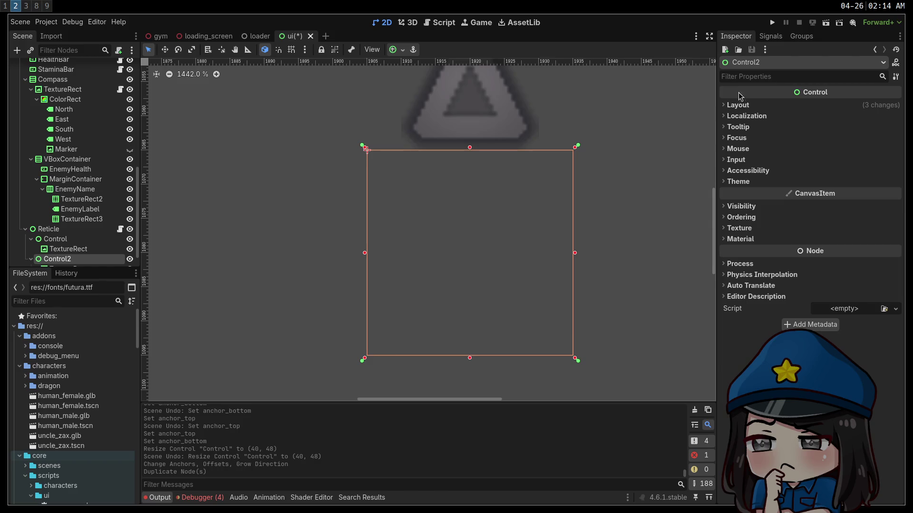
{"action": "left_click", "coordinate": [738, 105]}
{"action": "left_click", "coordinate": [744, 211]}
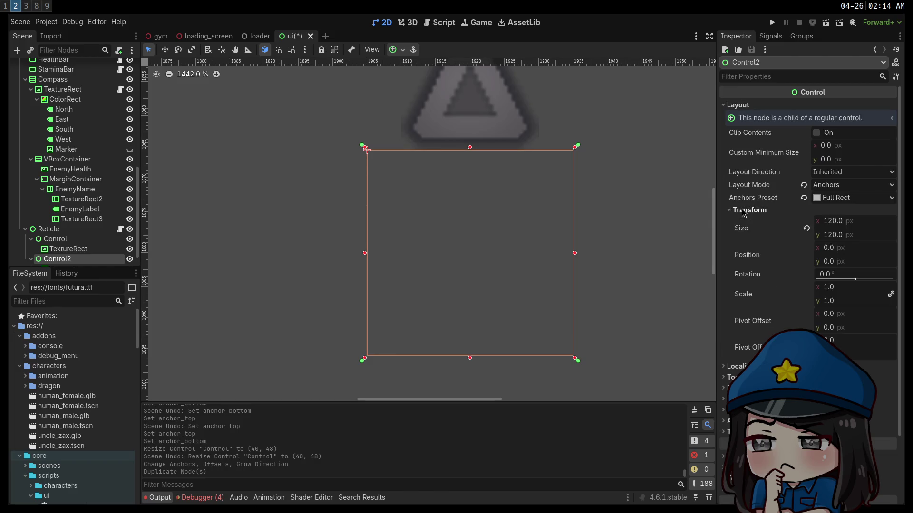
{"action": "left_click", "coordinate": [830, 274]}
{"action": "type", "text": "90"}
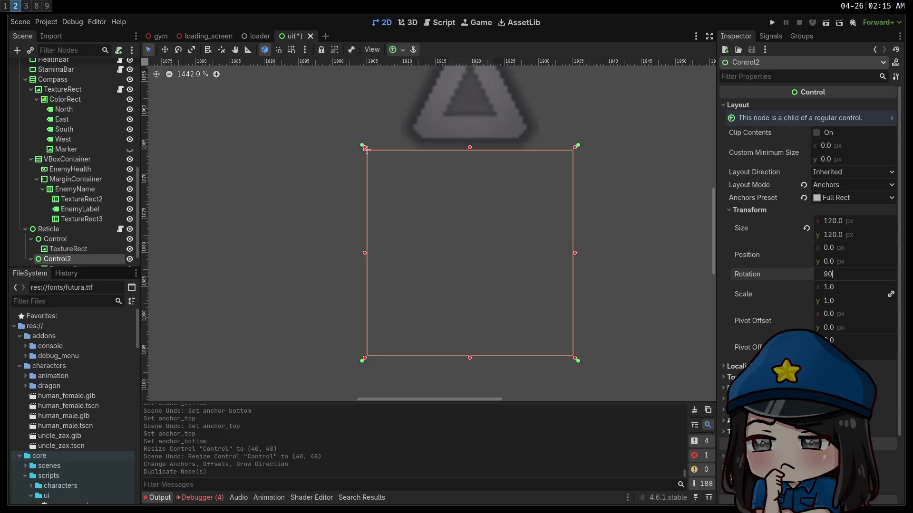
{"action": "key", "text": "Return"}
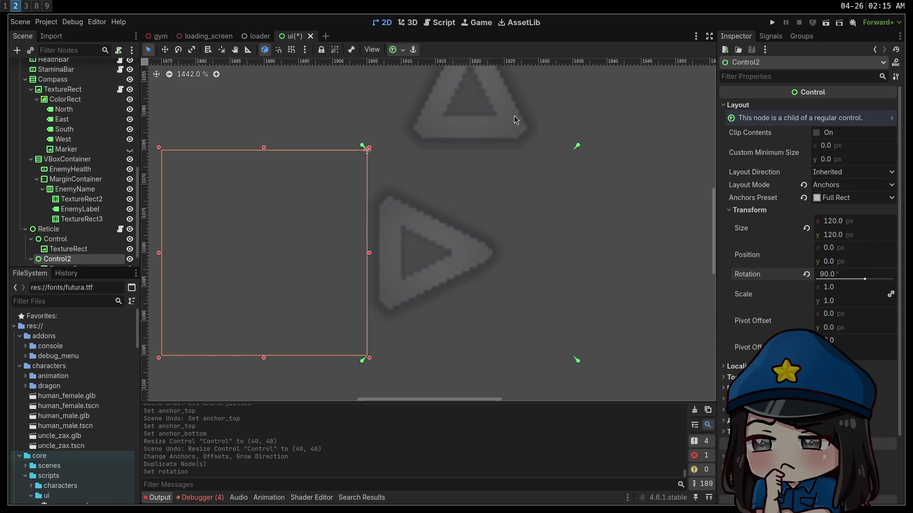
{"action": "left_click", "coordinate": [403, 50]}
{"action": "left_click", "coordinate": [449, 132]}
{"action": "left_click", "coordinate": [449, 131]}
{"action": "left_click", "coordinate": [833, 339]}
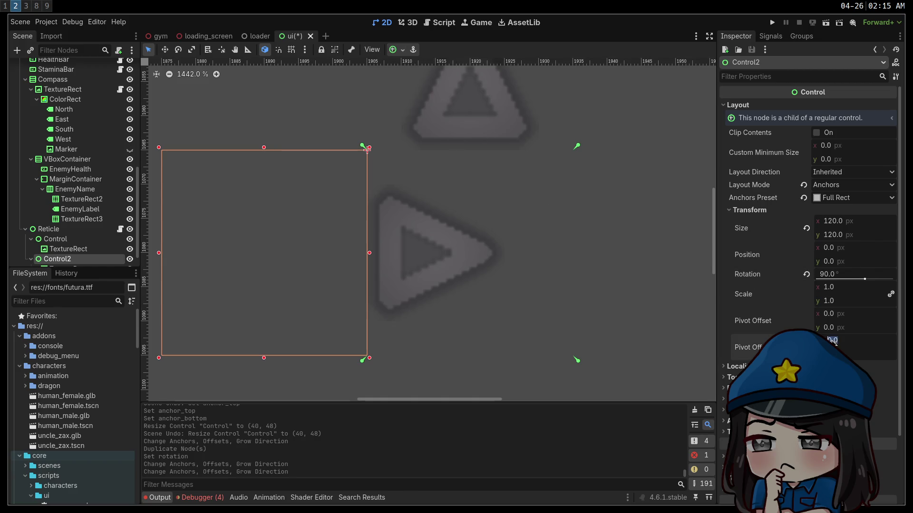
{"action": "type", "text": "5"}
{"action": "key", "text": "Tab"}
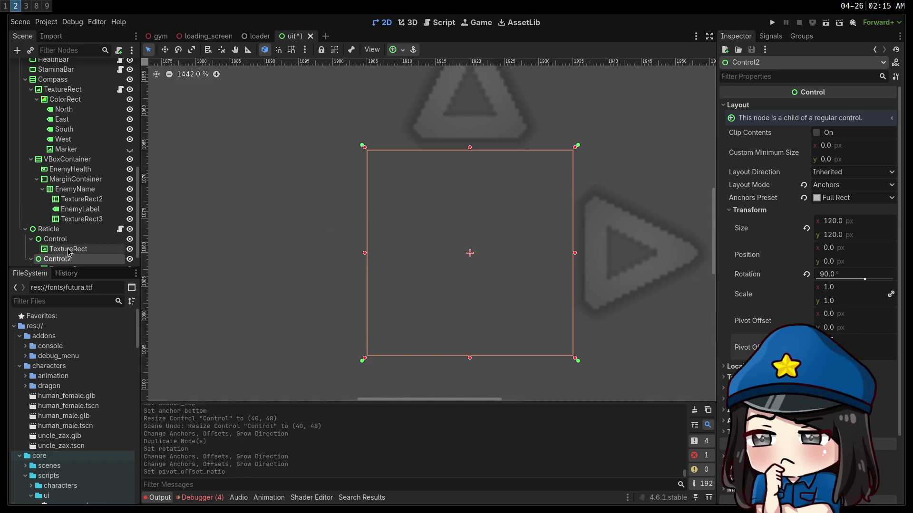
Set the original Control's Pivot Offset Ratio to 0.5 and save the ui scene
{"action": "left_click", "coordinate": [55, 239]}
{"action": "left_click", "coordinate": [739, 105]}
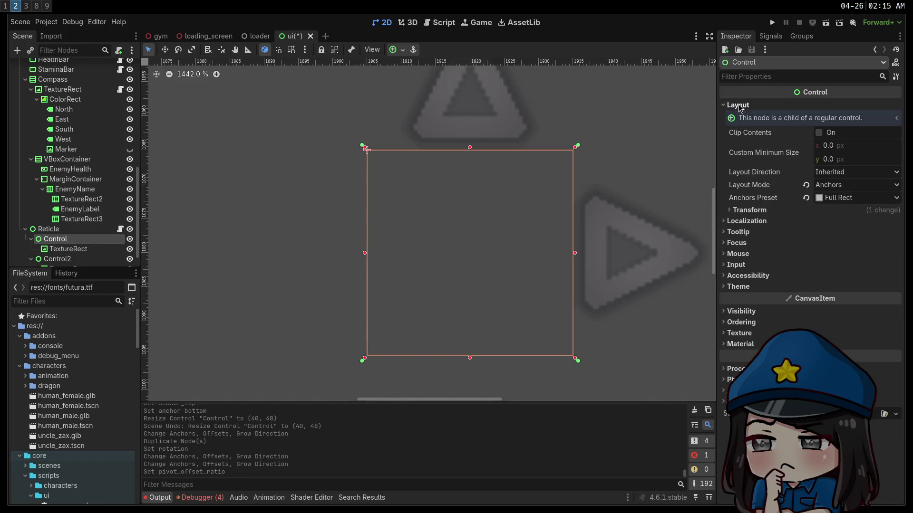
{"action": "left_click", "coordinate": [780, 210]}
{"action": "left_click", "coordinate": [835, 340]}
{"action": "key", "text": "Tab"}
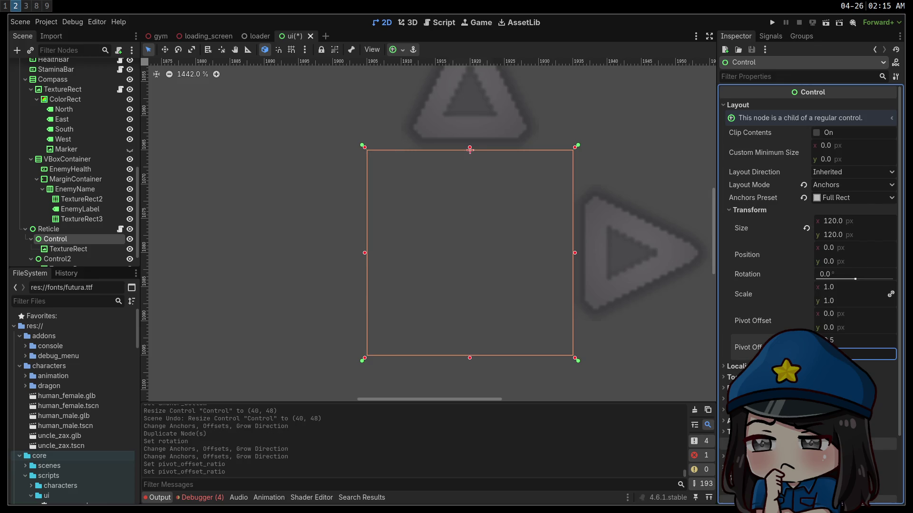
{"action": "key", "text": "ctrl+s"}
Duplicate Control2 into Control3 and rotate it to 180°
{"action": "scroll", "coordinate": [285, 280], "scroll_direction": "right", "scroll_amount": 2}
{"action": "scroll", "coordinate": [286, 281], "scroll_direction": "down", "scroll_amount": 1}
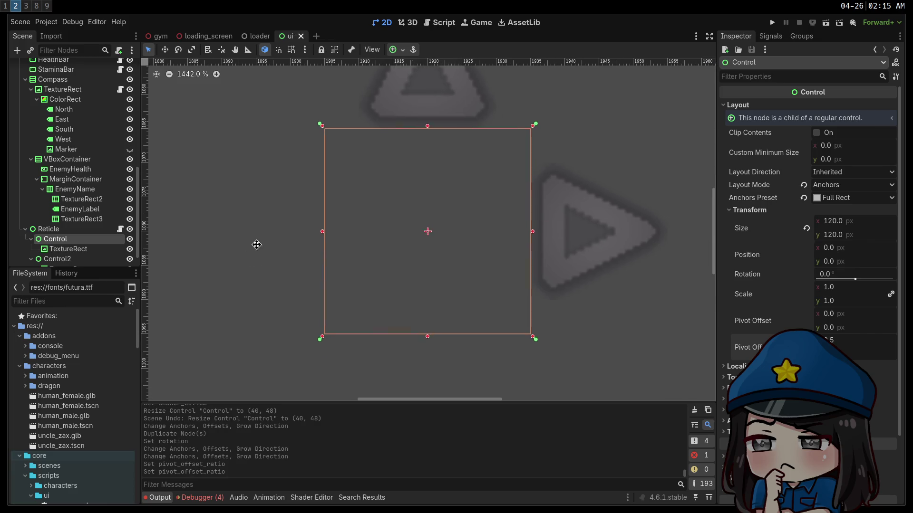
{"action": "scroll", "coordinate": [86, 229], "scroll_direction": "down", "scroll_amount": 1}
{"action": "left_click", "coordinate": [72, 242]}
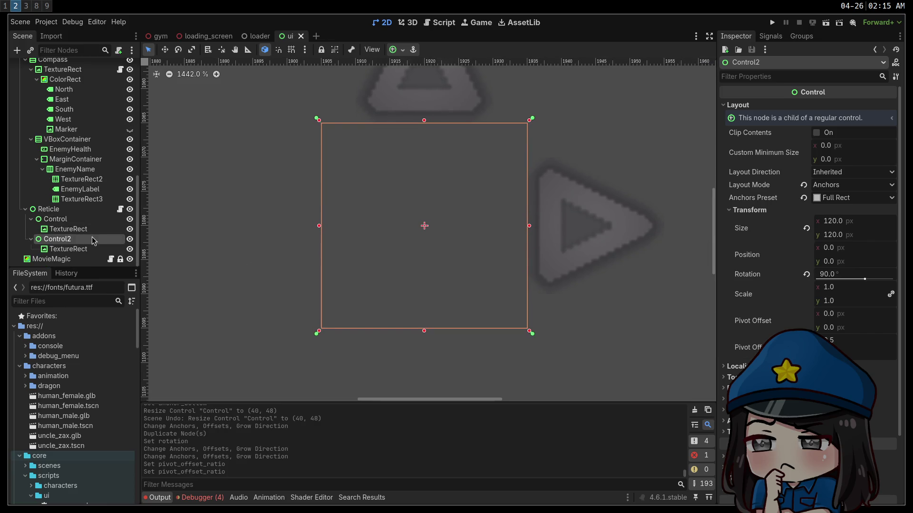
{"action": "key", "text": "ctrl+d"}
{"action": "left_click", "coordinate": [738, 105]}
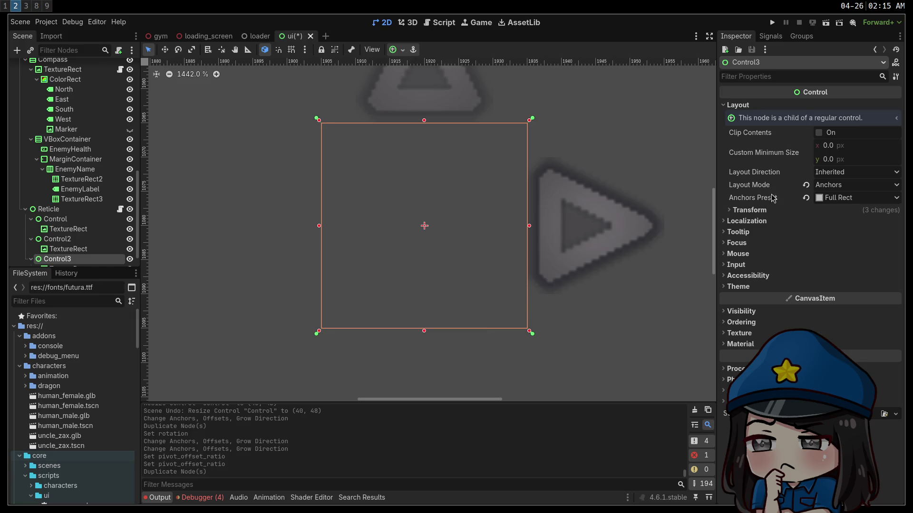
{"action": "left_click", "coordinate": [749, 210]}
{"action": "left_click", "coordinate": [844, 273]}
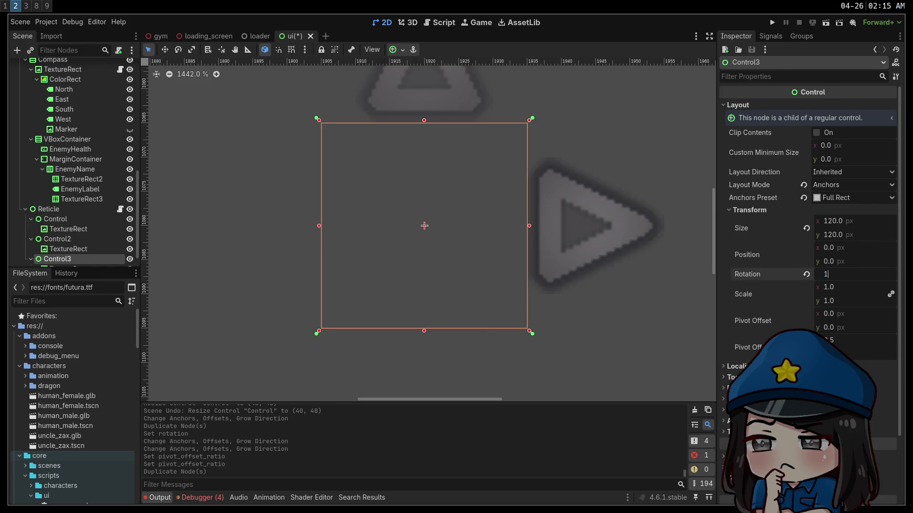
{"action": "type", "text": "80"}
{"action": "key", "text": "Return"}
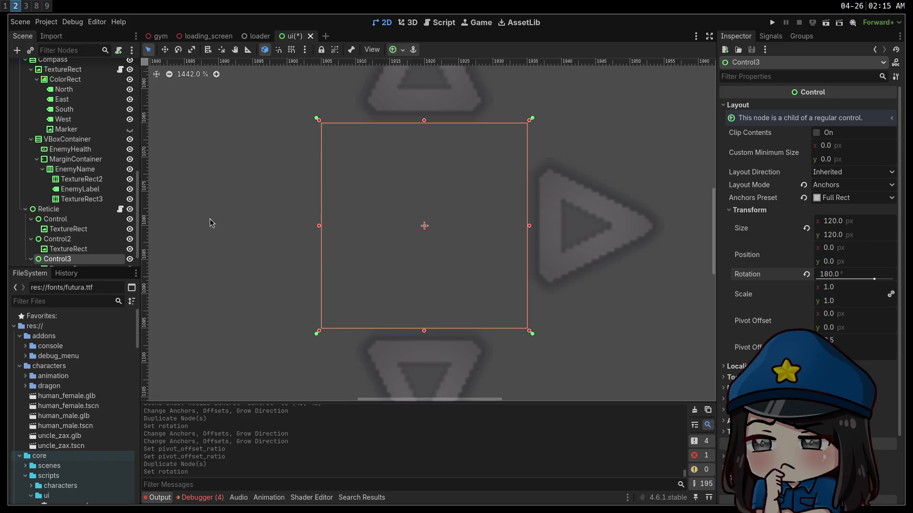
Duplicate Control3 into Control4 and rotate it to 270°
{"action": "key", "text": "ctrl+d"}
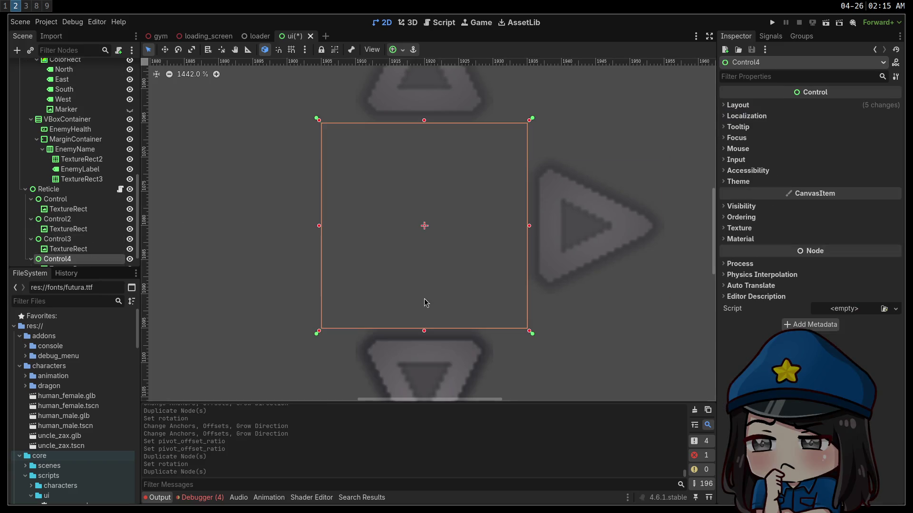
{"action": "left_click", "coordinate": [744, 105]}
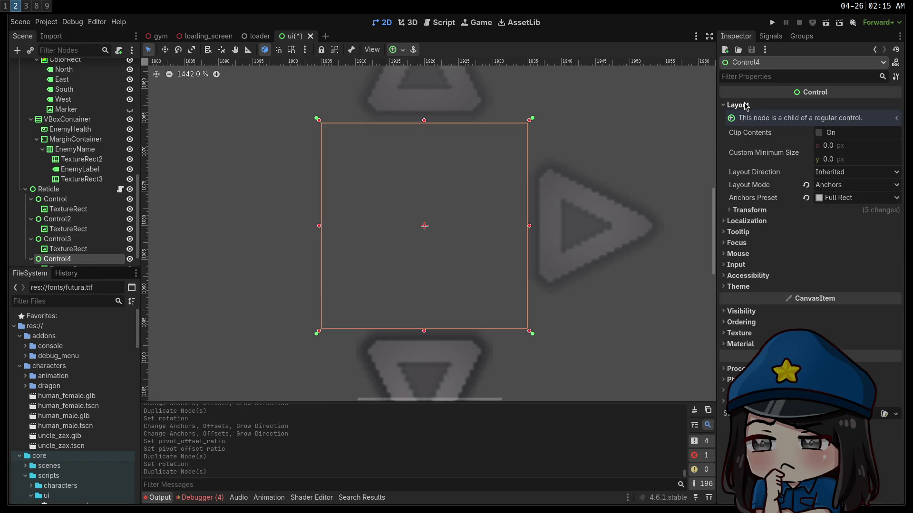
{"action": "left_click", "coordinate": [749, 210]}
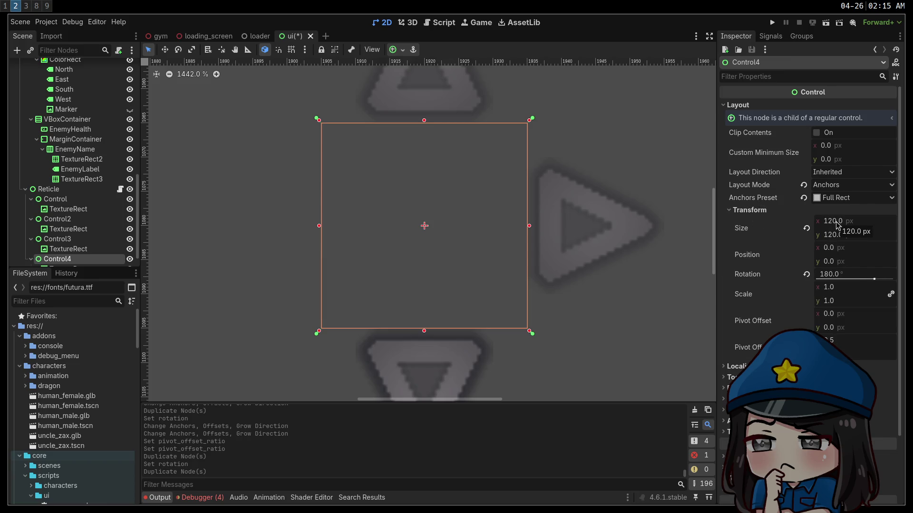
{"action": "left_click", "coordinate": [830, 274]}
{"action": "type", "text": "270"}
{"action": "key", "text": "Return"}
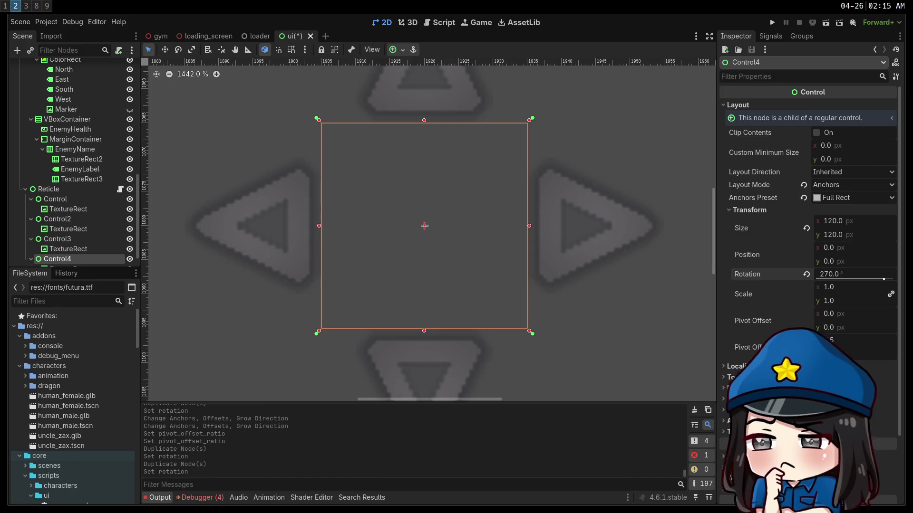
{"action": "mouse_move", "coordinate": [319, 333]}
{"action": "left_mouse_down"}
{"action": "mouse_move", "coordinate": [330, 316]}
{"action": "mouse_move", "coordinate": [356, 307]}
{"action": "mouse_move", "coordinate": [371, 320]}
{"action": "left_mouse_up"}
{"action": "key", "text": "ctrl+z"}
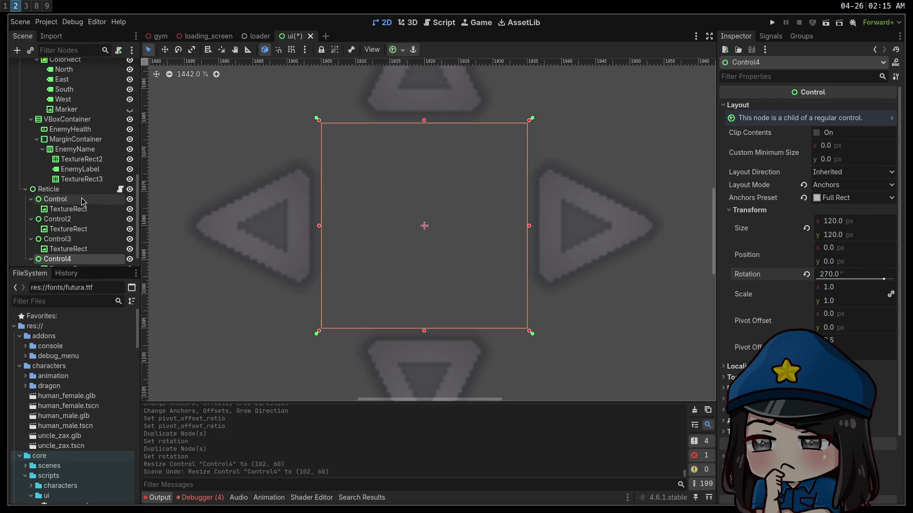
Drag the Reticle's resize handles until the box measures 96×104
{"action": "left_click", "coordinate": [57, 189]}
{"action": "mouse_move", "coordinate": [331, 322]}
{"action": "left_mouse_down"}
{"action": "mouse_move", "coordinate": [346, 285]}
{"action": "mouse_move", "coordinate": [302, 319]}
{"action": "mouse_move", "coordinate": [365, 303]}
{"action": "mouse_move", "coordinate": [279, 286]}
{"action": "mouse_move", "coordinate": [456, 320]}
{"action": "mouse_move", "coordinate": [340, 214]}
{"action": "mouse_move", "coordinate": [470, 405]}
{"action": "mouse_move", "coordinate": [378, 284]}
{"action": "mouse_move", "coordinate": [356, 292]}
{"action": "left_mouse_up"}
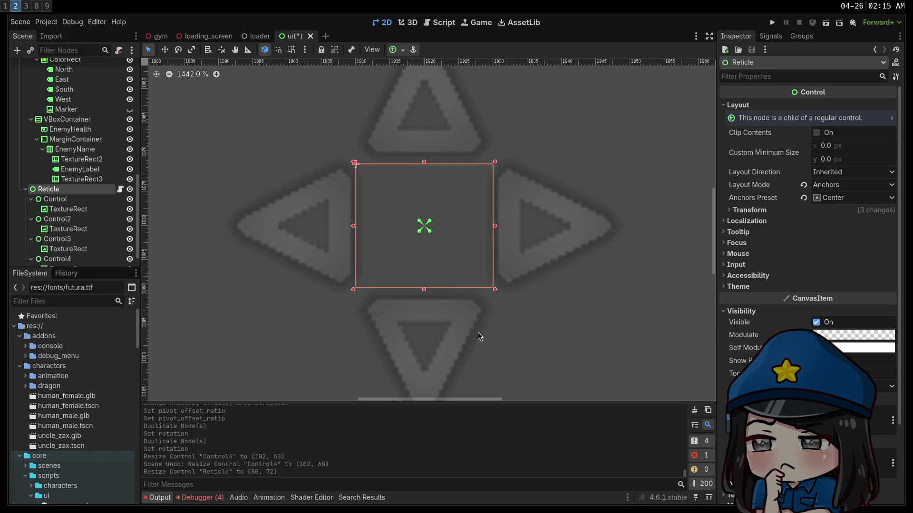
{"action": "key", "text": "ctrl+z"}
{"action": "left_click_drag", "start_coordinate": [319, 331], "coordinate": [330, 318]}
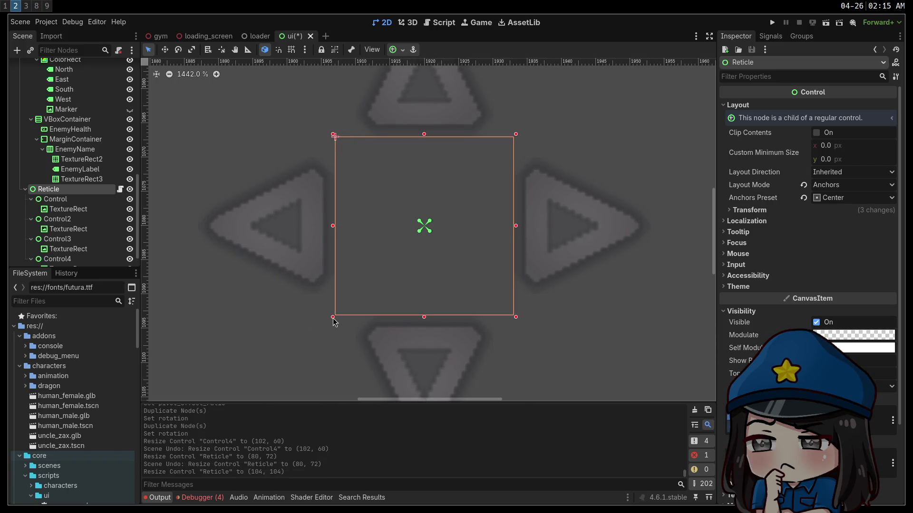
{"action": "key", "text": "ctrl+z"}
{"action": "left_click_drag", "start_coordinate": [424, 327], "coordinate": [420, 309]}
{"action": "left_click_drag", "start_coordinate": [319, 231], "coordinate": [336, 229]}
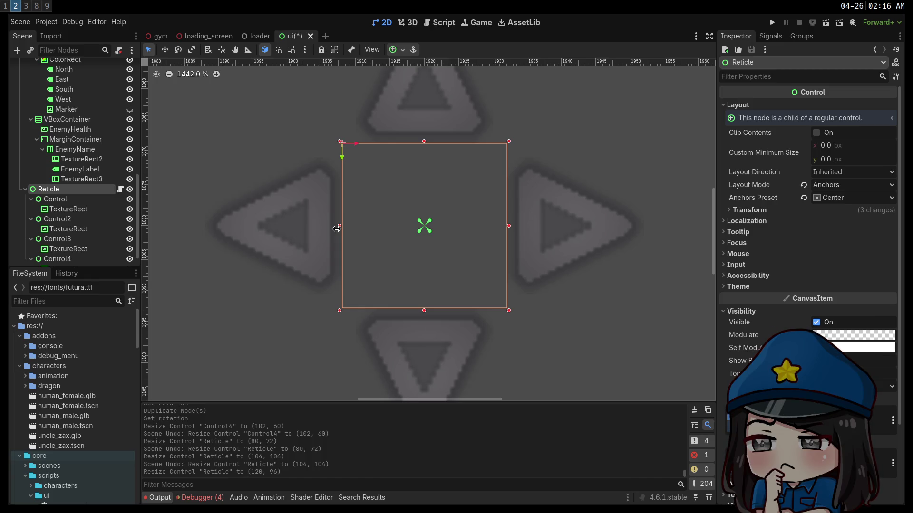
{"action": "left_click_drag", "start_coordinate": [337, 229], "coordinate": [292, 227]}
{"action": "left_click_drag", "start_coordinate": [423, 307], "coordinate": [421, 294]}
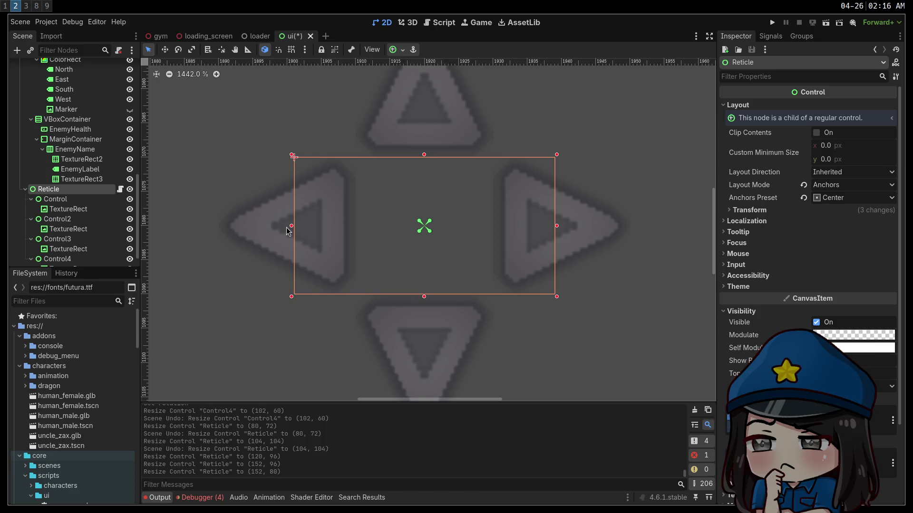
{"action": "mouse_move", "coordinate": [292, 230]}
{"action": "left_mouse_down"}
{"action": "mouse_move", "coordinate": [381, 235]}
{"action": "mouse_move", "coordinate": [329, 242]}
{"action": "mouse_move", "coordinate": [340, 243]}
{"action": "left_mouse_up"}
{"action": "scroll", "coordinate": [298, 308], "scroll_direction": "down", "scroll_amount": 2}
{"action": "left_click_drag", "start_coordinate": [298, 308], "coordinate": [509, 236]}
{"action": "scroll", "coordinate": [487, 272], "scroll_direction": "down", "scroll_amount": 4}
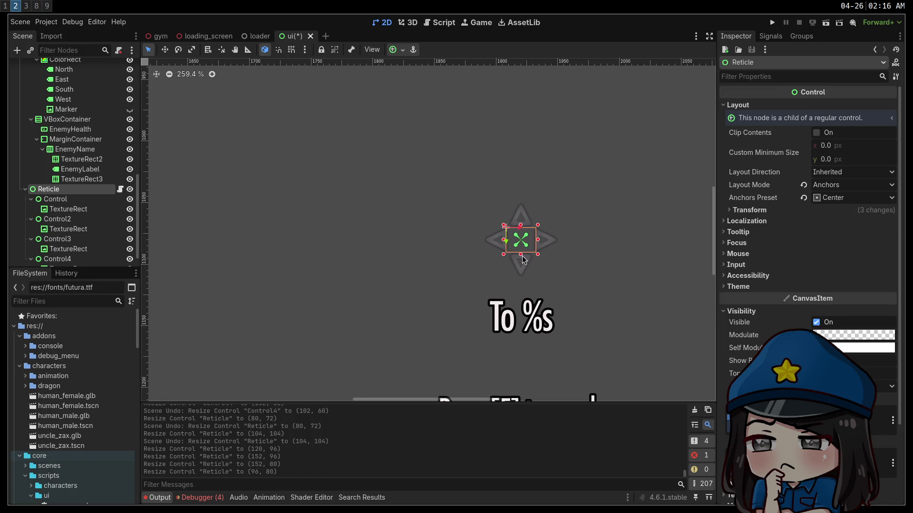
{"action": "left_click_drag", "start_coordinate": [521, 255], "coordinate": [523, 259]}
{"action": "left_click", "coordinate": [469, 274]}
Zoom out to check the HUD and open reticle.gd in Vim from the Reticle's script icon
{"action": "left_click_drag", "start_coordinate": [466, 283], "coordinate": [336, 269]}
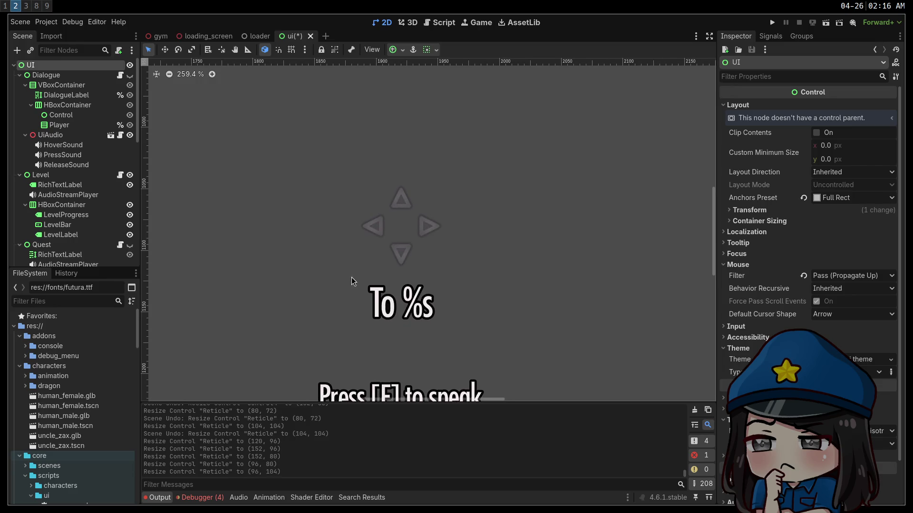
{"action": "scroll", "coordinate": [329, 241], "scroll_direction": "down", "scroll_amount": 4}
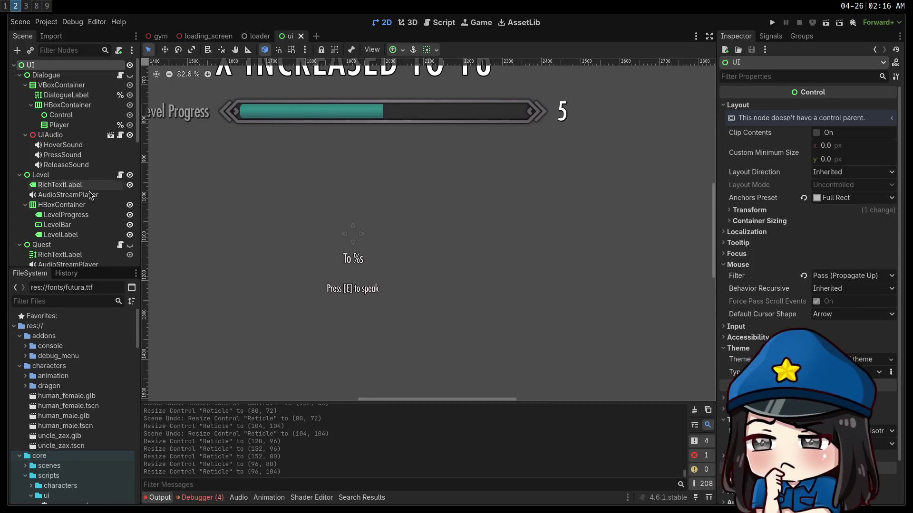
{"action": "scroll", "coordinate": [83, 200], "scroll_direction": "down", "scroll_amount": 10}
{"action": "left_click", "coordinate": [120, 205]}
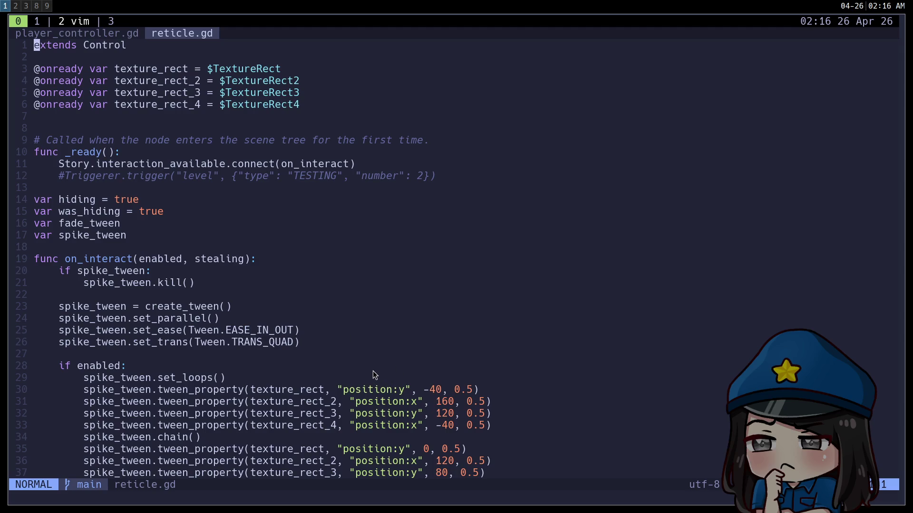
Read through reticle.gd's spike_tween code, then switch to Godot on workspace 2
{"action": "scroll", "coordinate": [373, 368], "scroll_direction": "down", "scroll_amount": 6}
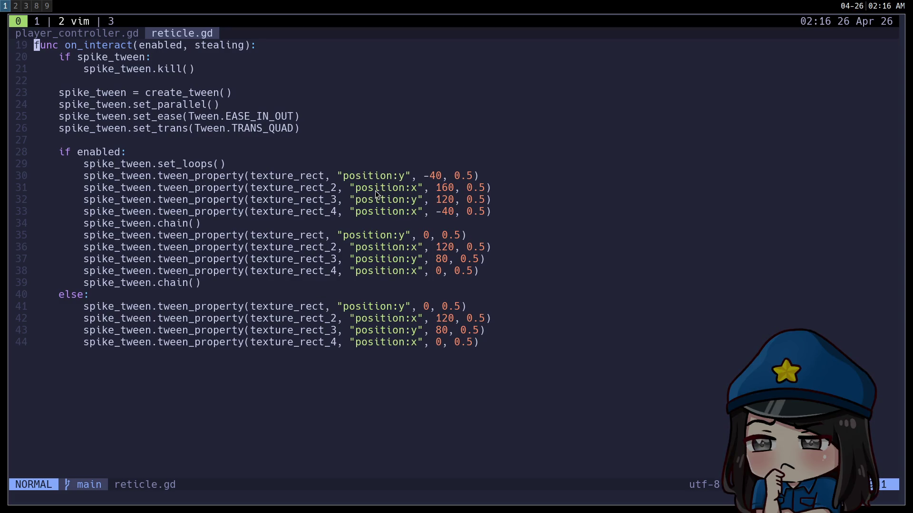
{"action": "scroll", "coordinate": [383, 216], "scroll_direction": "up", "scroll_amount": 6}
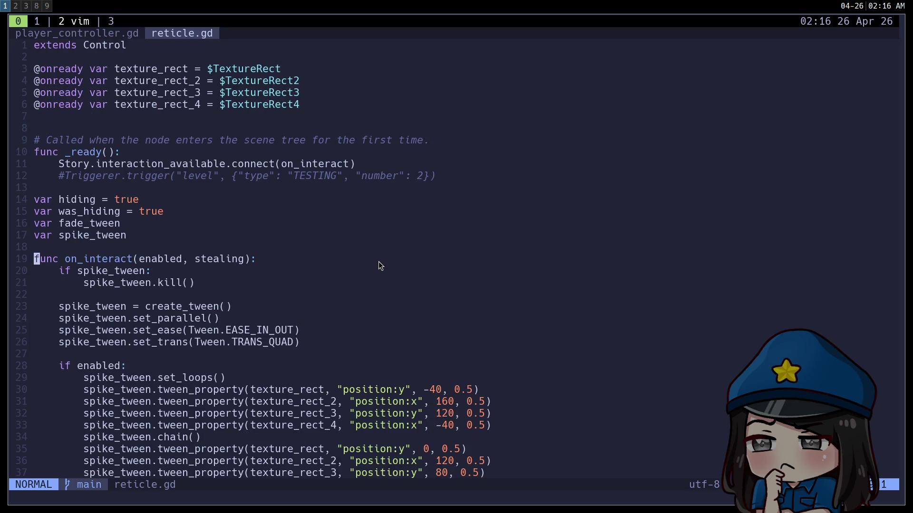
{"action": "scroll", "coordinate": [355, 240], "scroll_direction": "down", "scroll_amount": 6}
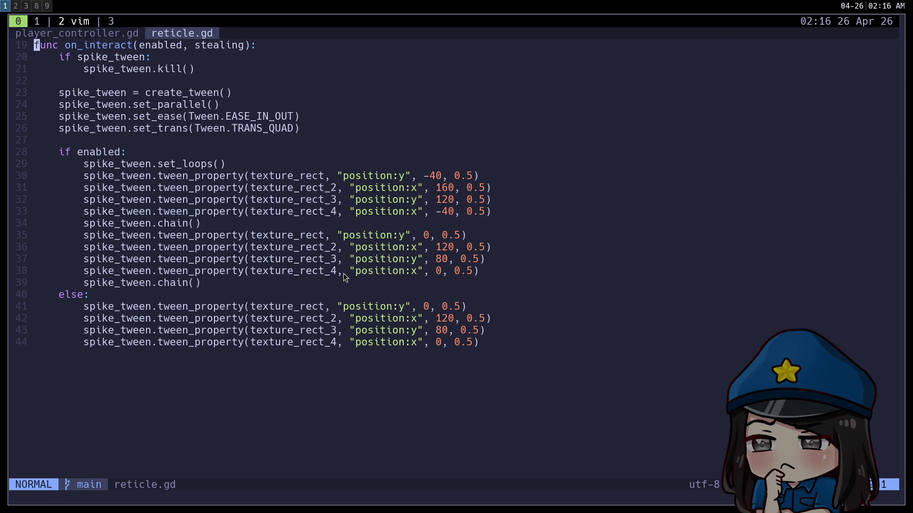
{"action": "key", "text": "super+2"}
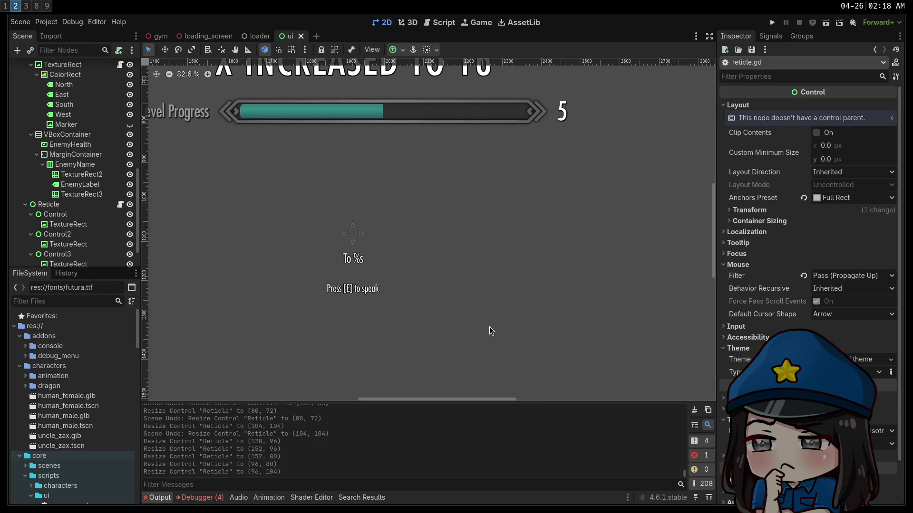
Switch to workspace 1 and scroll back up in reticle.gd
{"action": "key", "text": "super+1"}
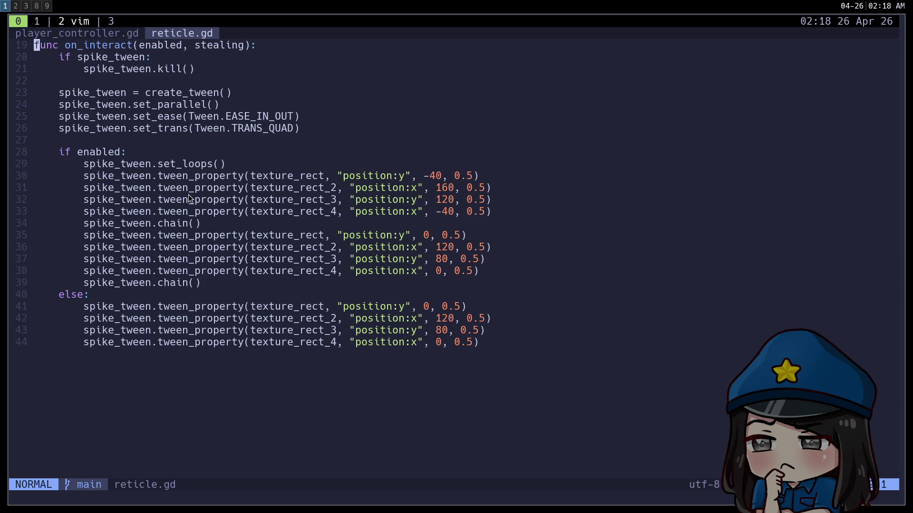
{"action": "scroll", "coordinate": [190, 198], "scroll_direction": "up", "scroll_amount": 6}
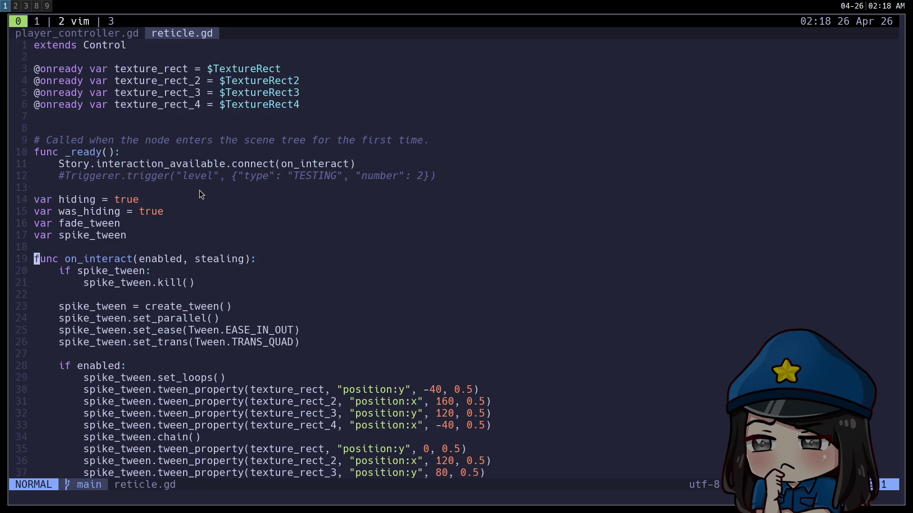
{"action": "left_click", "coordinate": [234, 69]}
{"action": "key", "text": "shift+v"}
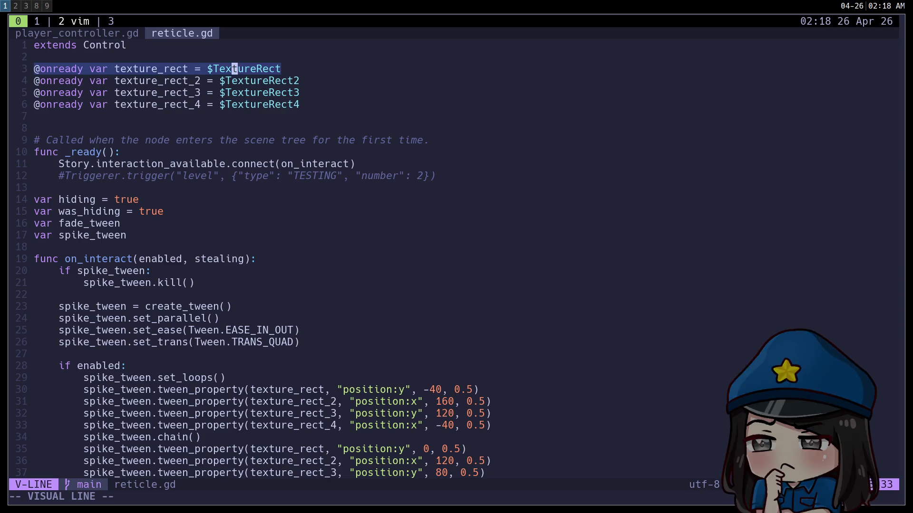
{"action": "key", "text": "j"}
{"action": "key", "text": "j"}
{"action": "key", "text": "j"}
{"action": "key", "text": "k"}
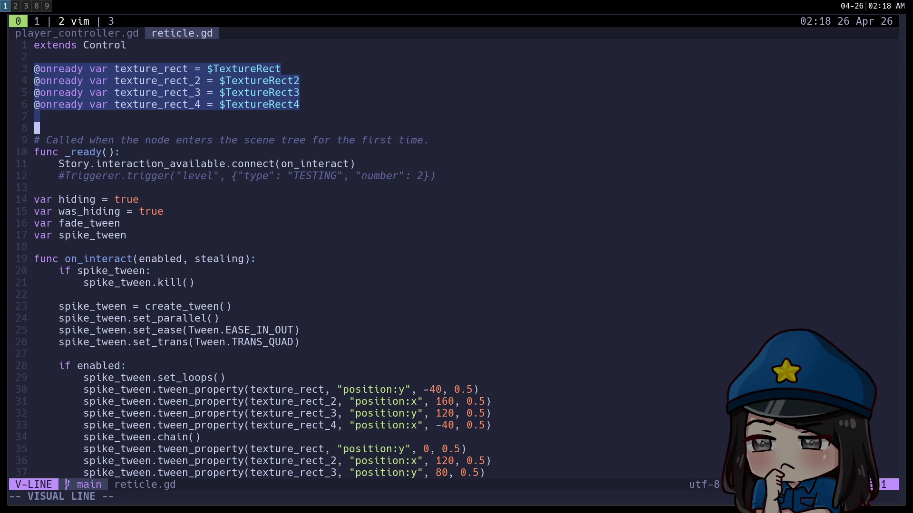
{"action": "key", "text": "d"}
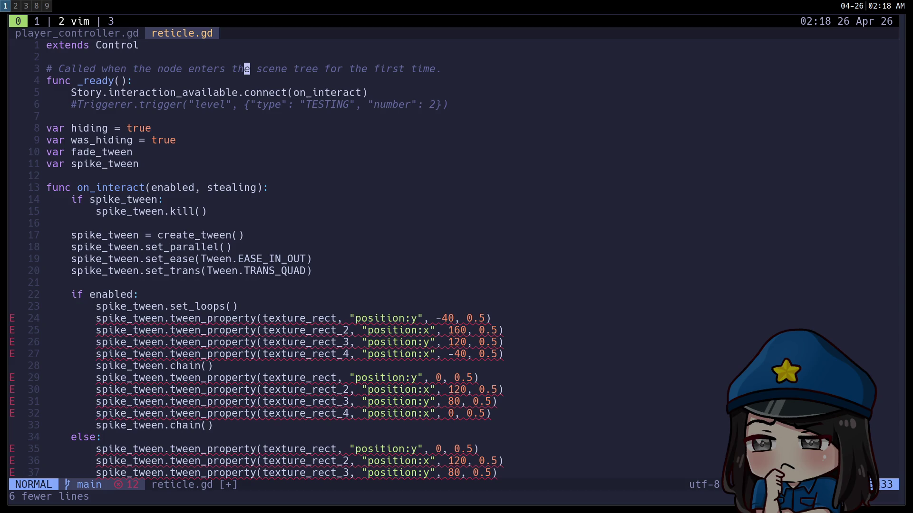
{"action": "key", "text": "super+2"}
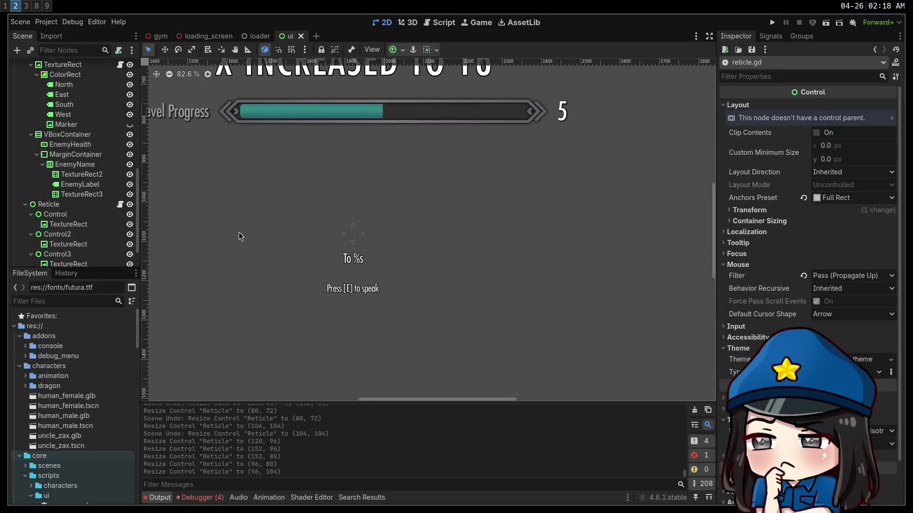
{"action": "left_click", "coordinate": [72, 217]}
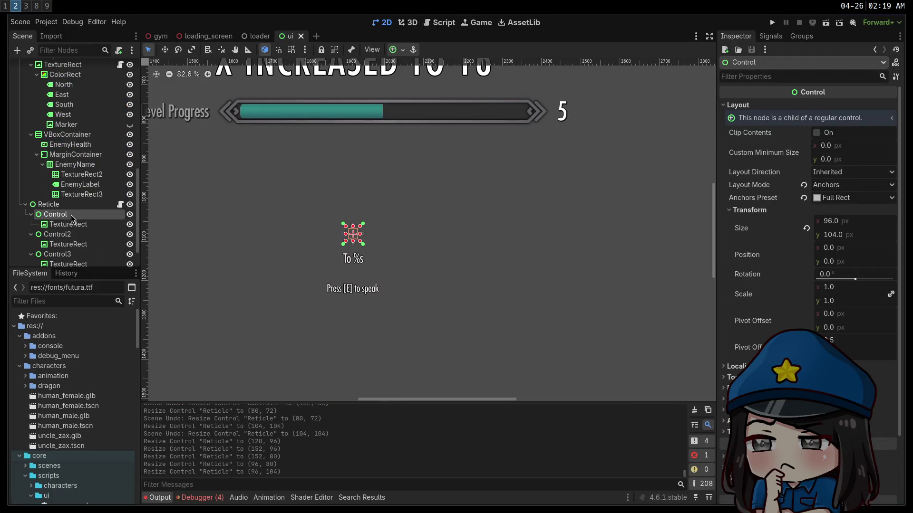
{"action": "left_click", "coordinate": [48, 204]}
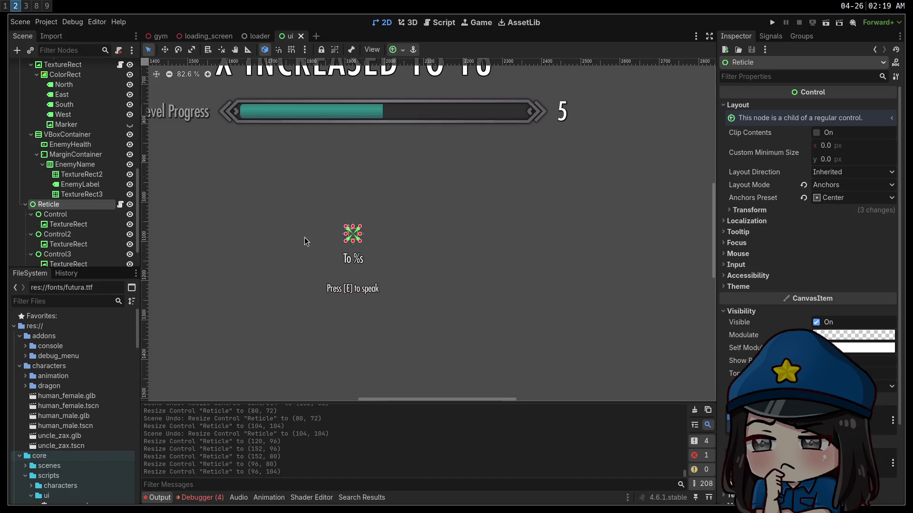
{"action": "scroll", "coordinate": [306, 236], "scroll_direction": "up", "scroll_amount": 3}
{"action": "scroll", "coordinate": [388, 249], "scroll_direction": "up", "scroll_amount": 4}
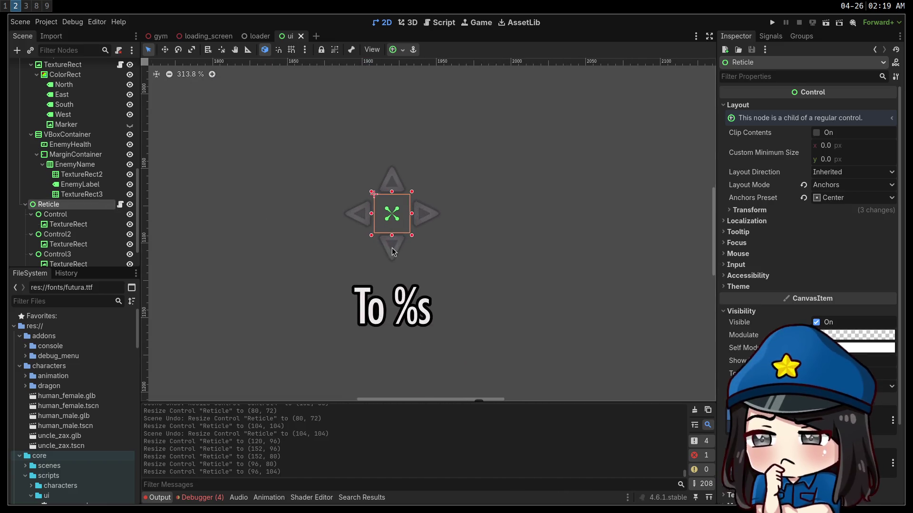
{"action": "left_click", "coordinate": [765, 213]}
{"action": "mouse_move", "coordinate": [392, 237]}
{"action": "left_mouse_down"}
{"action": "mouse_move", "coordinate": [392, 275]}
{"action": "mouse_move", "coordinate": [386, 205]}
{"action": "mouse_move", "coordinate": [396, 265]}
{"action": "mouse_move", "coordinate": [387, 226]}
{"action": "mouse_move", "coordinate": [388, 250]}
{"action": "mouse_move", "coordinate": [387, 232]}
{"action": "mouse_move", "coordinate": [395, 245]}
{"action": "left_mouse_up"}
{"action": "key", "text": "ctrl+z"}
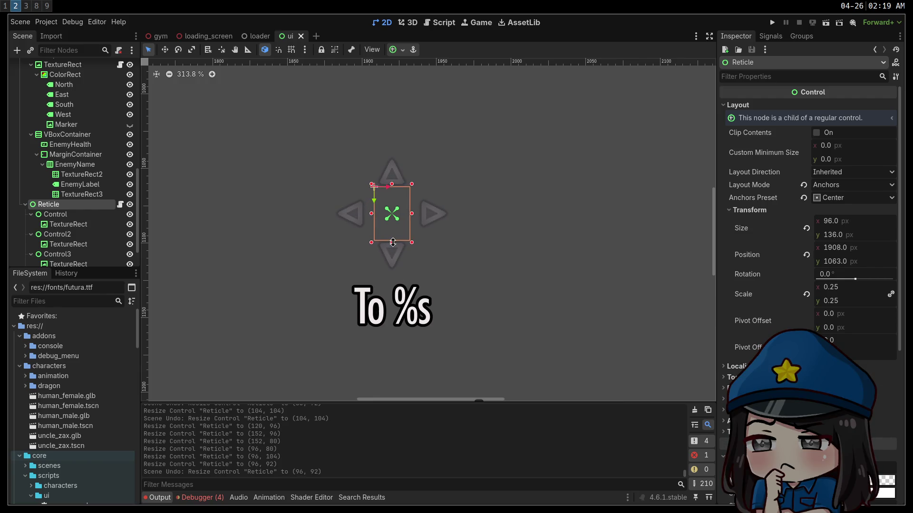
{"action": "left_click_drag", "start_coordinate": [394, 243], "coordinate": [393, 243]}
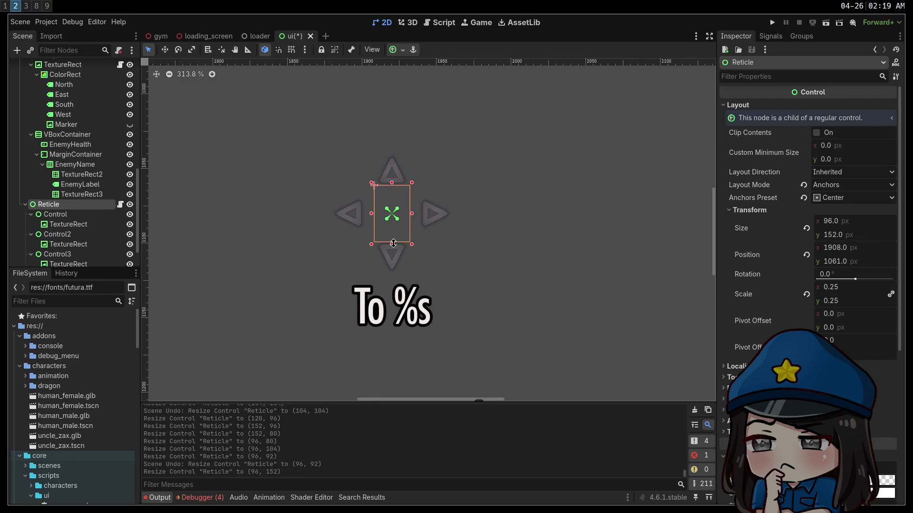
{"action": "key", "text": "ctrl+z"}
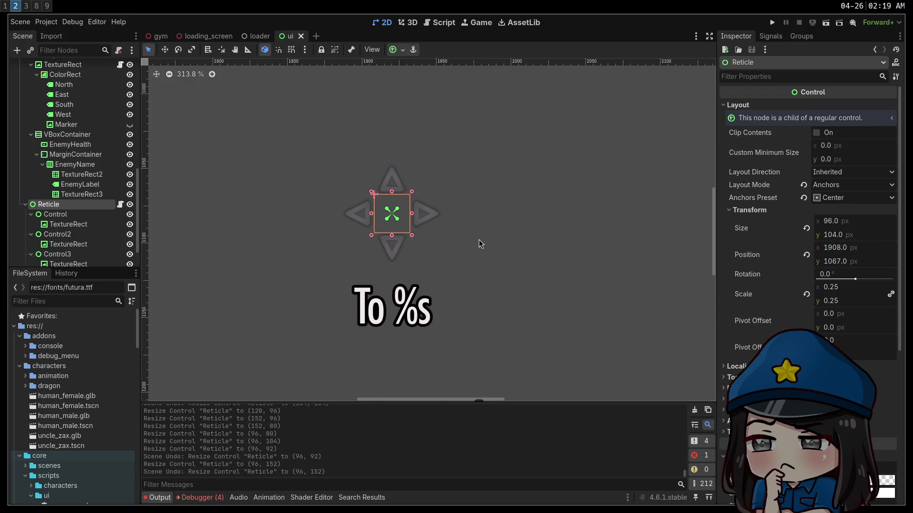
{"action": "scroll", "coordinate": [477, 246], "scroll_direction": "down", "scroll_amount": 7}
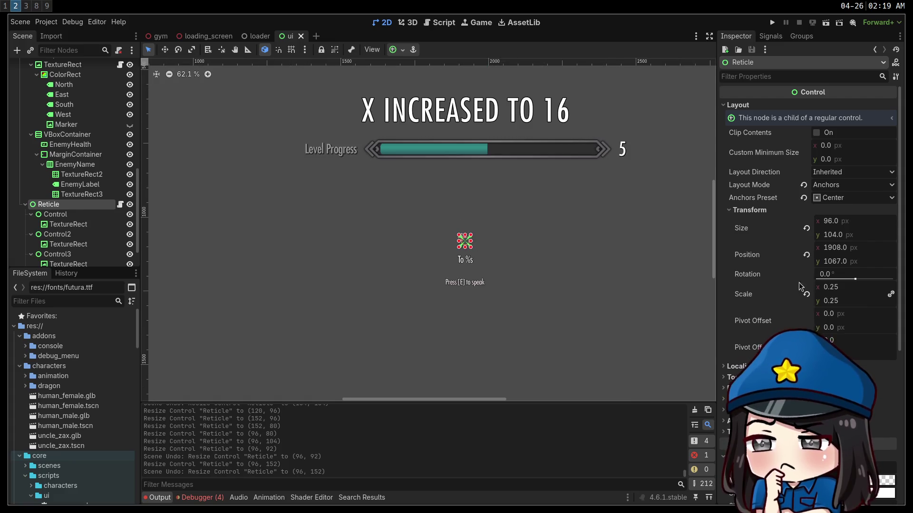
Inspect the first triangle TextureRect's transform under Control in the Inspector
{"action": "mouse_move", "coordinate": [527, 258]}
{"action": "left_mouse_down"}
{"action": "mouse_move", "coordinate": [570, 304]}
{"action": "mouse_move", "coordinate": [585, 383]}
{"action": "mouse_move", "coordinate": [477, 232]}
{"action": "left_mouse_up"}
{"action": "scroll", "coordinate": [461, 238], "scroll_direction": "up", "scroll_amount": 10}
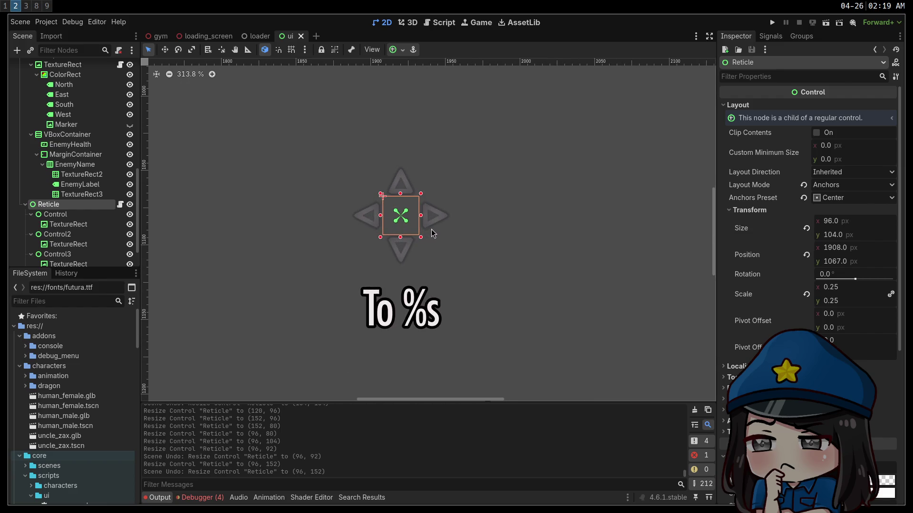
{"action": "left_click", "coordinate": [82, 226]}
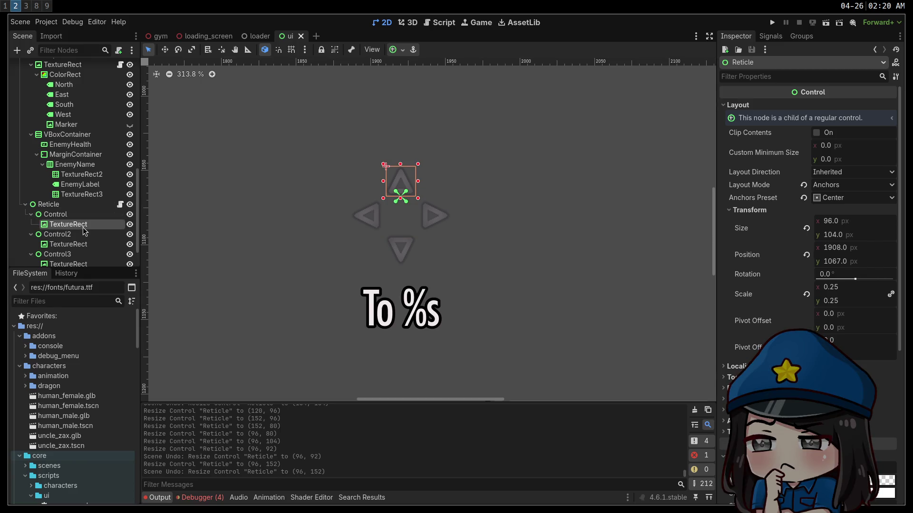
{"action": "scroll", "coordinate": [782, 277], "scroll_direction": "down", "scroll_amount": 5}
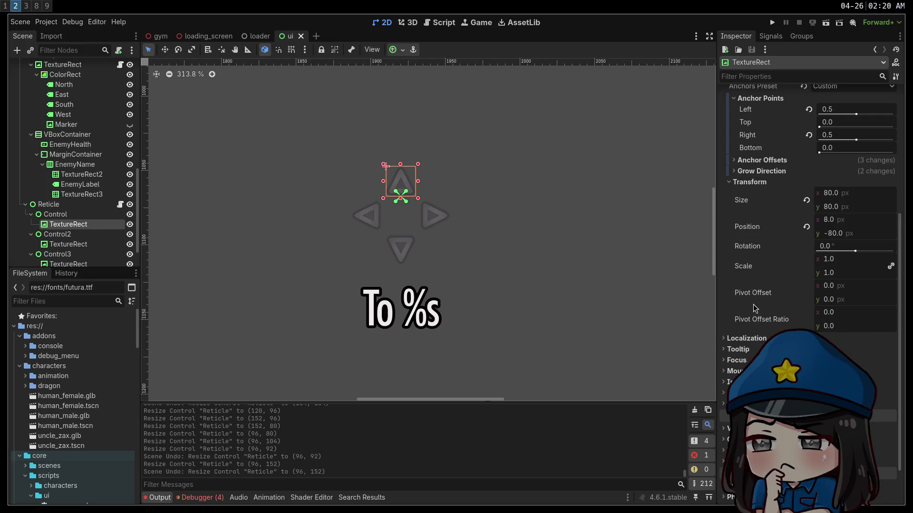
{"action": "mouse_move", "coordinate": [753, 304]}
{"action": "left_click", "coordinate": [72, 207]}
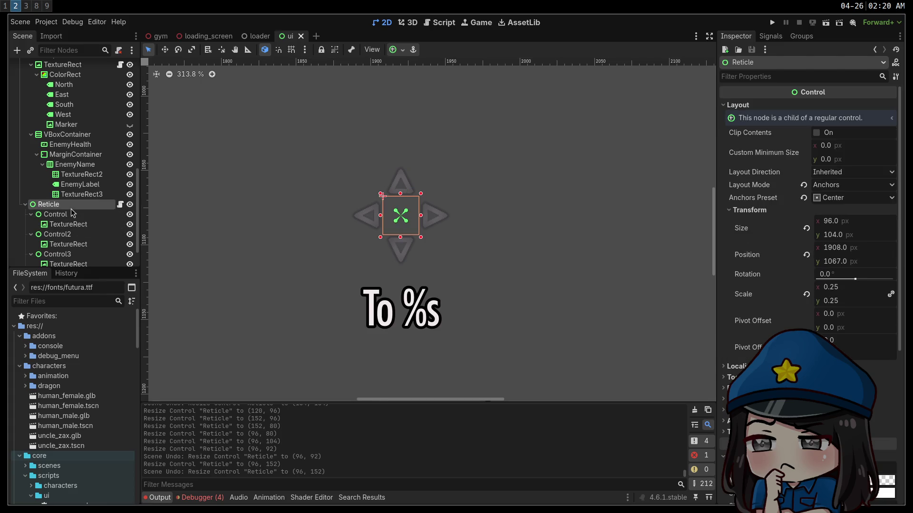
{"action": "left_click", "coordinate": [71, 226]}
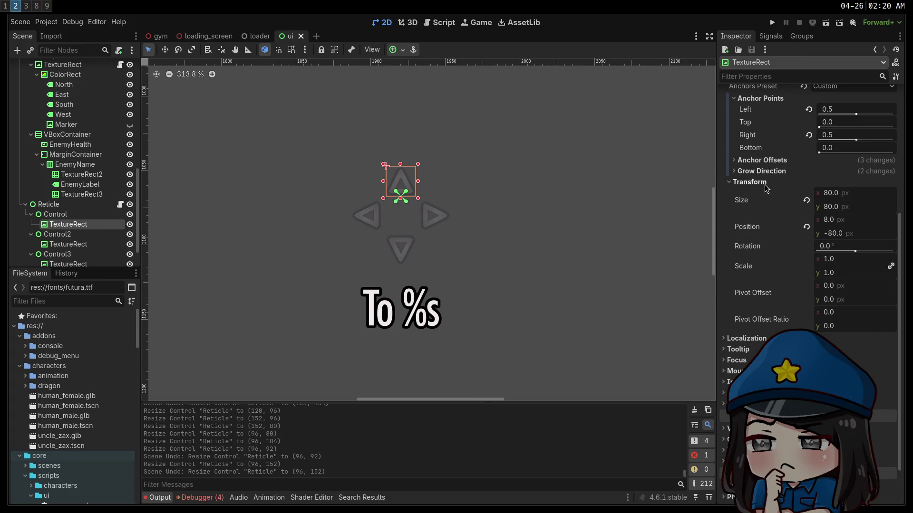
{"action": "scroll", "coordinate": [766, 185], "scroll_direction": "up", "scroll_amount": 3}
{"action": "scroll", "coordinate": [744, 269], "scroll_direction": "up", "scroll_amount": 3}
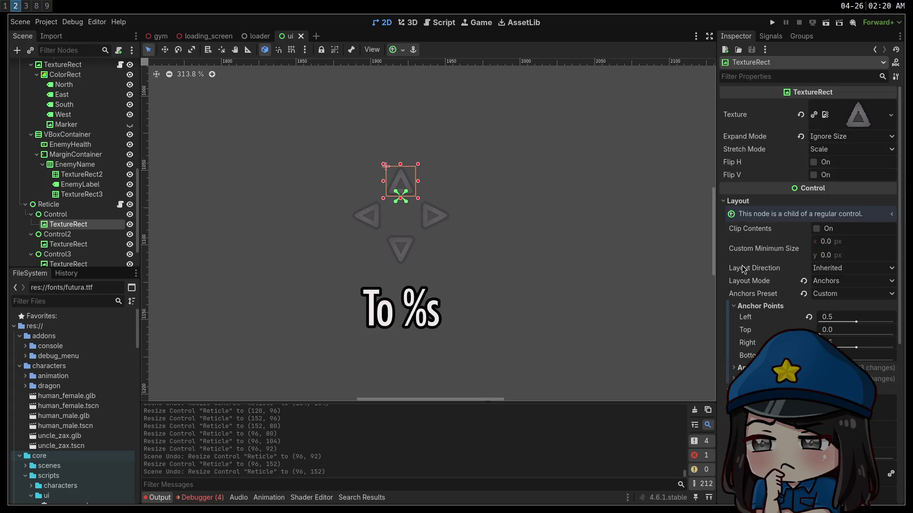
{"action": "scroll", "coordinate": [743, 268], "scroll_direction": "down", "scroll_amount": 5}
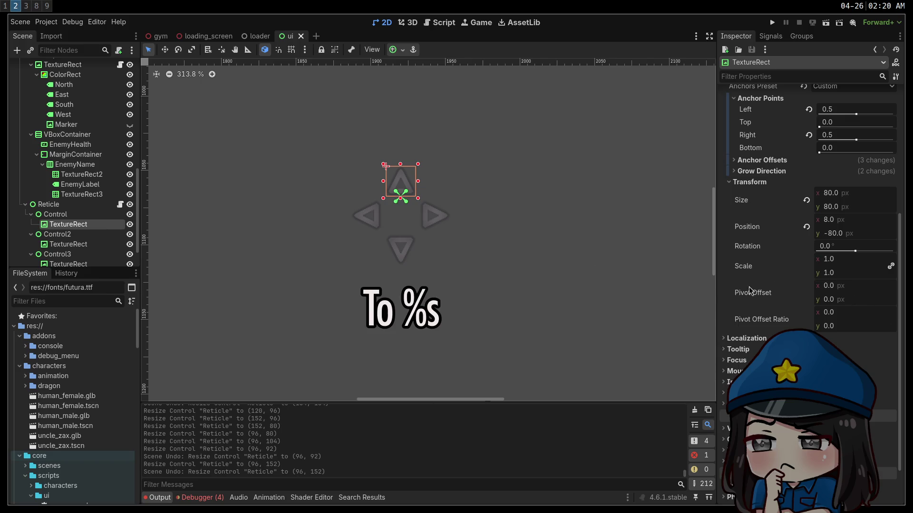
{"action": "left_click", "coordinate": [55, 214]}
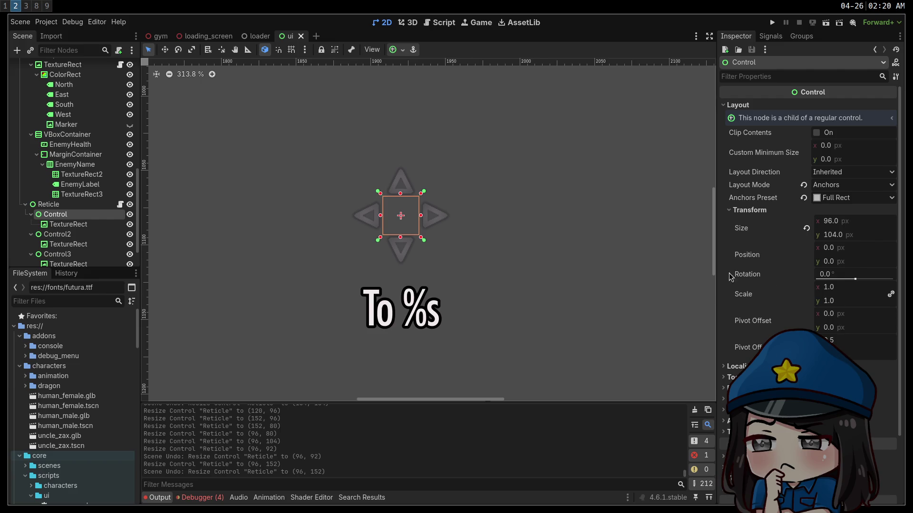
{"action": "left_click", "coordinate": [88, 226]}
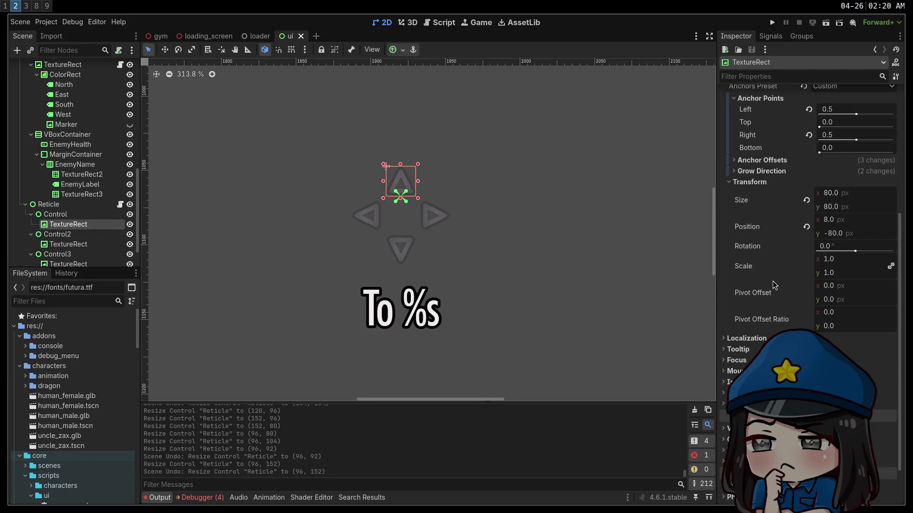
{"action": "scroll", "coordinate": [69, 250], "scroll_direction": "down", "scroll_amount": 3}
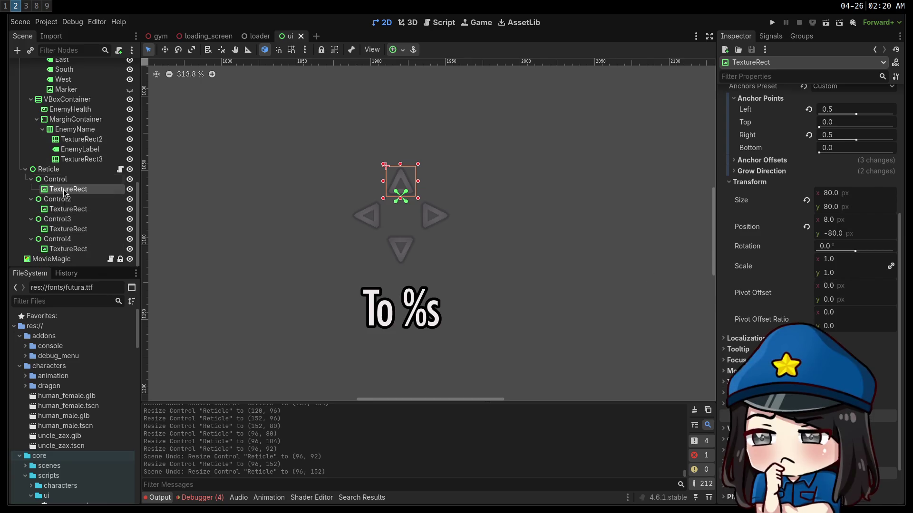
Reset canvas zoom to 100%, try a scale of 2 on the triangle, then undo to 1.0
{"action": "left_click", "coordinate": [181, 78]}
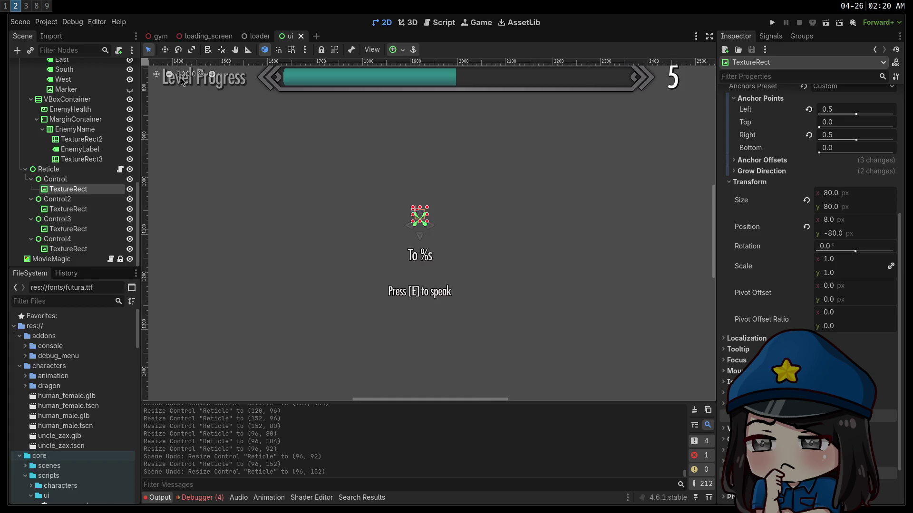
{"action": "left_click", "coordinate": [328, 189]}
{"action": "scroll", "coordinate": [71, 190], "scroll_direction": "down", "scroll_amount": 10}
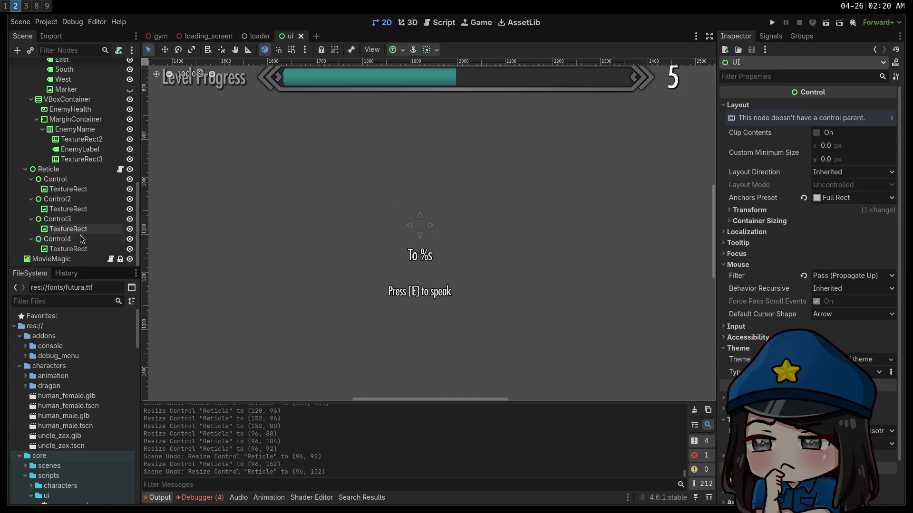
{"action": "left_click", "coordinate": [60, 189]}
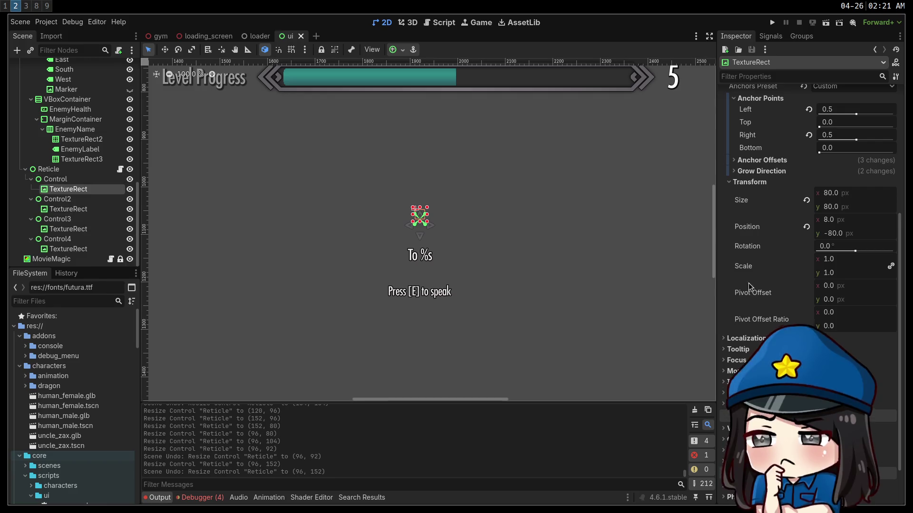
{"action": "left_click", "coordinate": [843, 260]}
{"action": "type", "text": "2"}
{"action": "key", "text": "Return"}
{"action": "key", "text": "ctrl+z"}
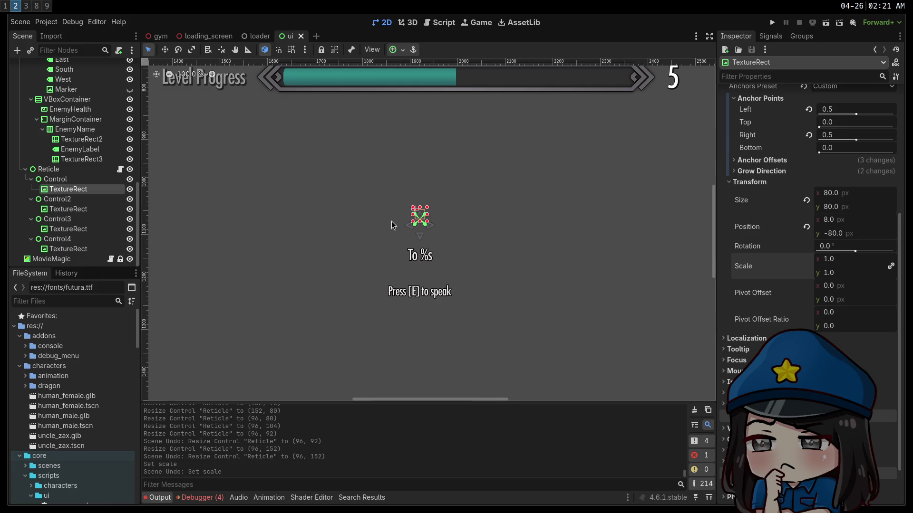
{"action": "scroll", "coordinate": [392, 221], "scroll_direction": "up", "scroll_amount": 8}
Select the Reticle and set its Transform scale to 0.5 in the Inspector
{"action": "left_click", "coordinate": [56, 171]}
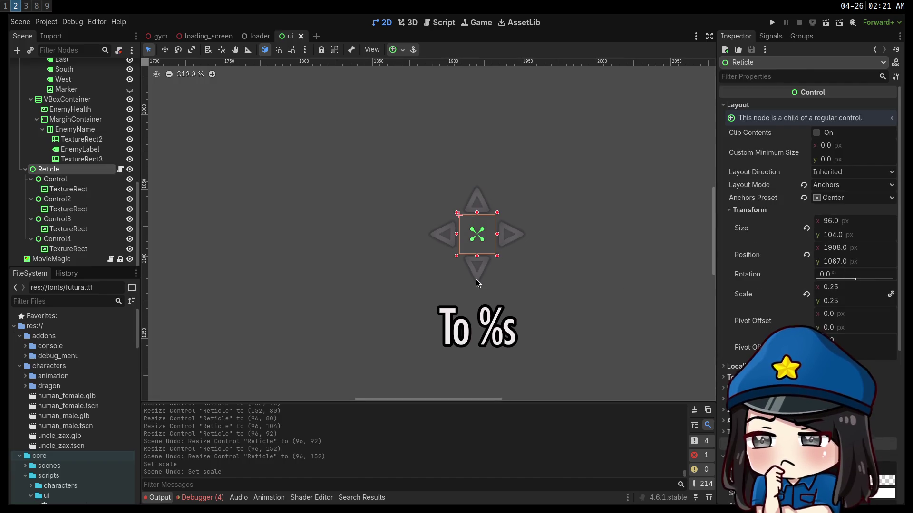
{"action": "left_click", "coordinate": [832, 287]}
{"action": "type", "text": "0.5"}
{"action": "key", "text": "Return"}
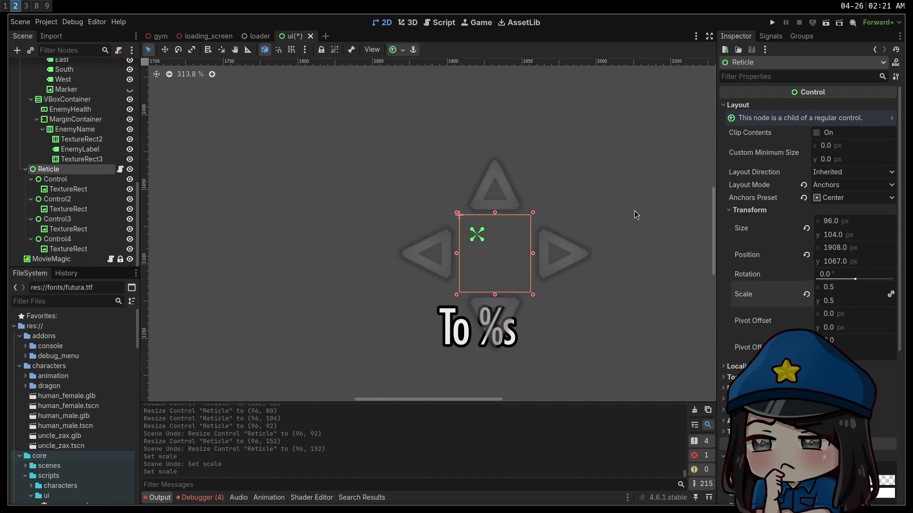
Try the Center anchor preset on the Reticle, undo it, then reselect the Reticle
{"action": "left_click", "coordinate": [399, 50]}
{"action": "left_click", "coordinate": [414, 97]}
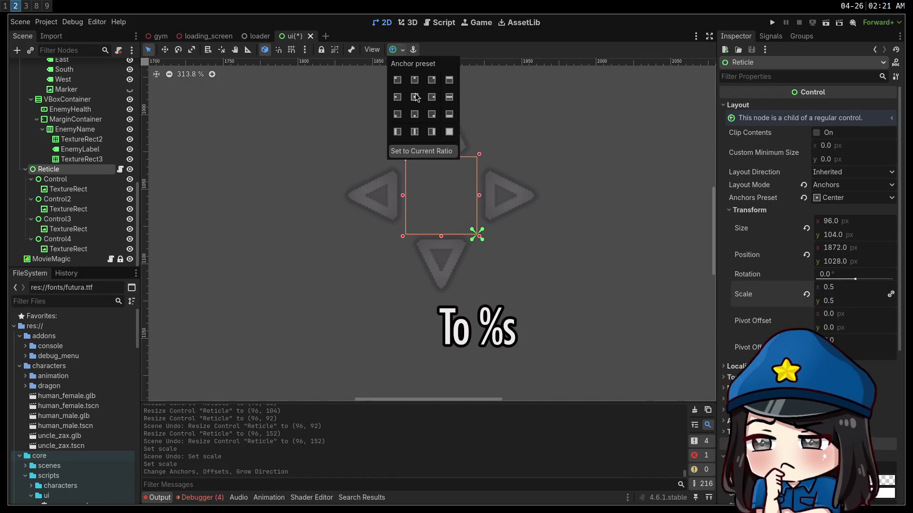
{"action": "left_click", "coordinate": [416, 97]}
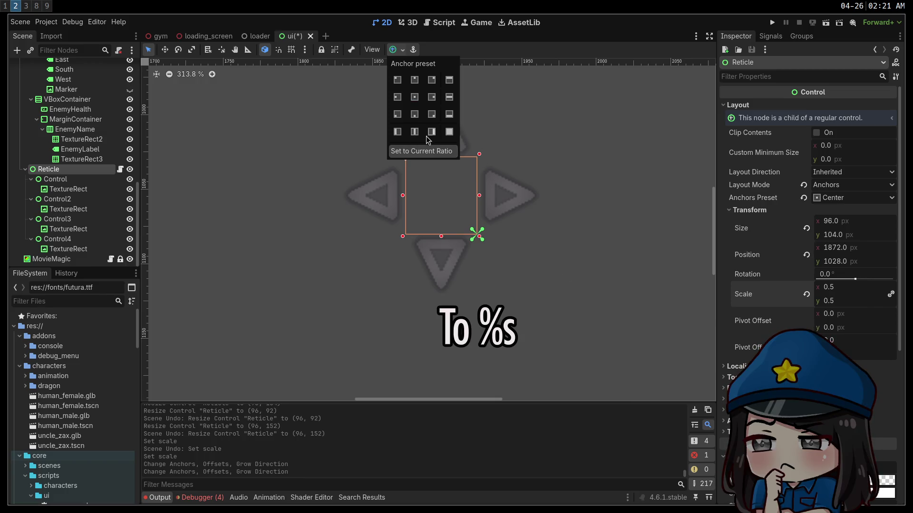
{"action": "left_click", "coordinate": [269, 220]}
{"action": "key", "text": "ctrl+z"}
{"action": "key", "text": "ctrl+z"}
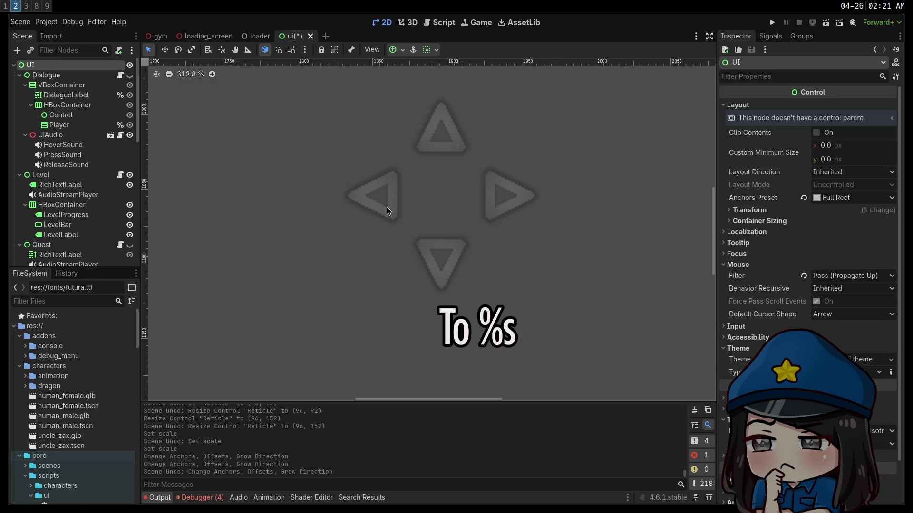
{"action": "left_click", "coordinate": [392, 50]}
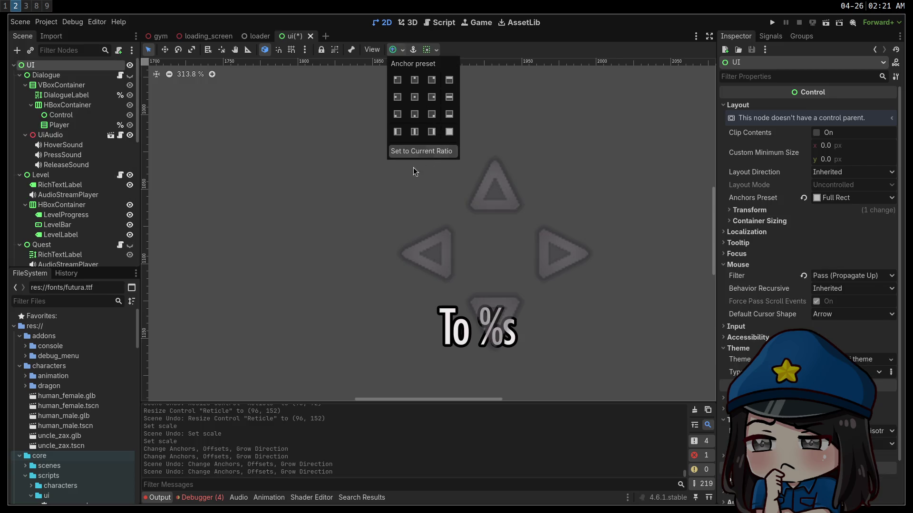
{"action": "left_click", "coordinate": [295, 199]}
{"action": "scroll", "coordinate": [88, 224], "scroll_direction": "down", "scroll_amount": 10}
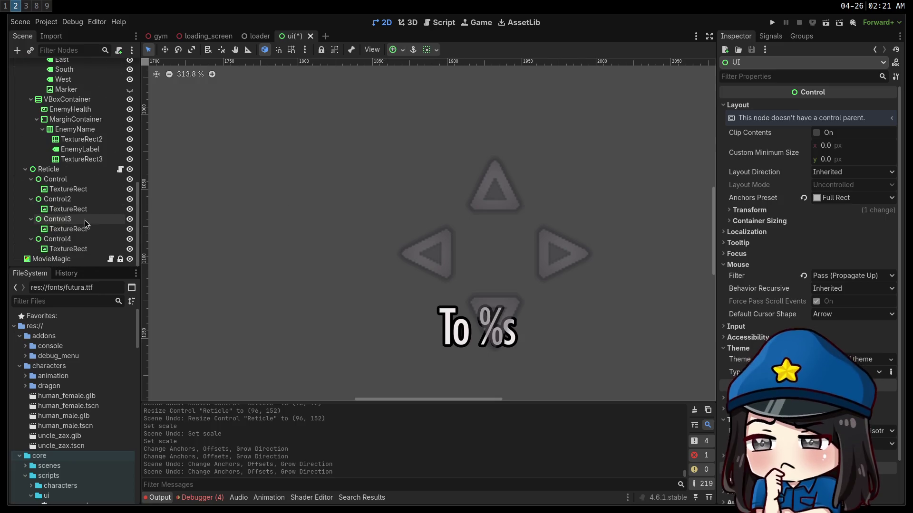
{"action": "left_click", "coordinate": [62, 169]}
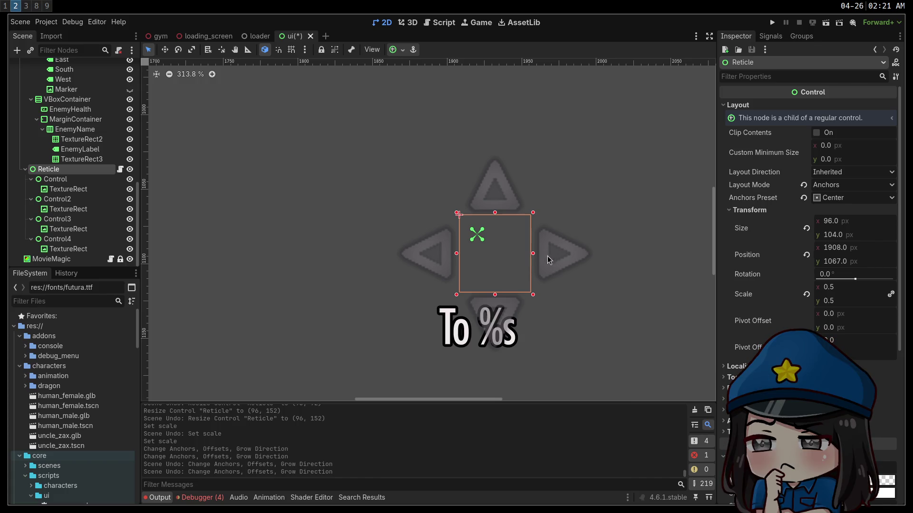
{"action": "scroll", "coordinate": [548, 256], "scroll_direction": "down", "scroll_amount": 6}
{"action": "scroll", "coordinate": [545, 256], "scroll_direction": "down", "scroll_amount": 2}
{"action": "scroll", "coordinate": [544, 256], "scroll_direction": "up", "scroll_amount": 6}
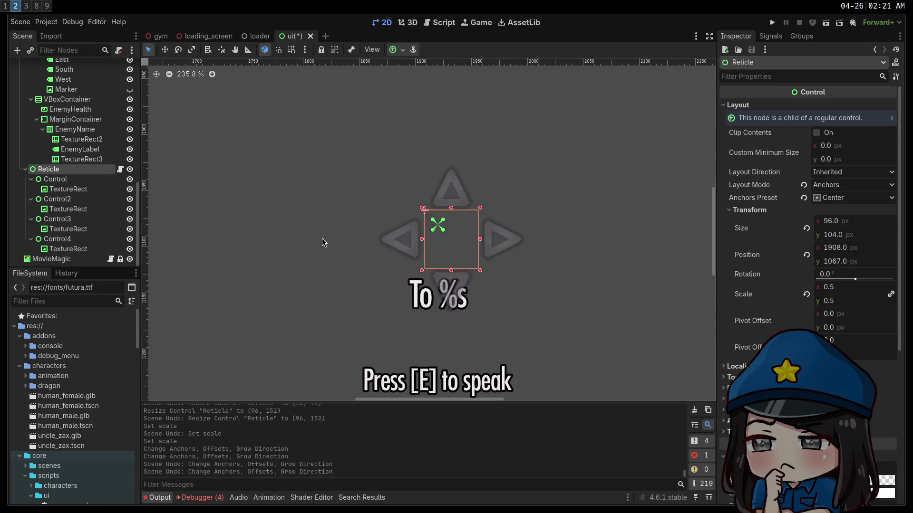
Nudge the Reticle slightly up and left on the canvas with the move tool
{"action": "left_click", "coordinate": [464, 247]}
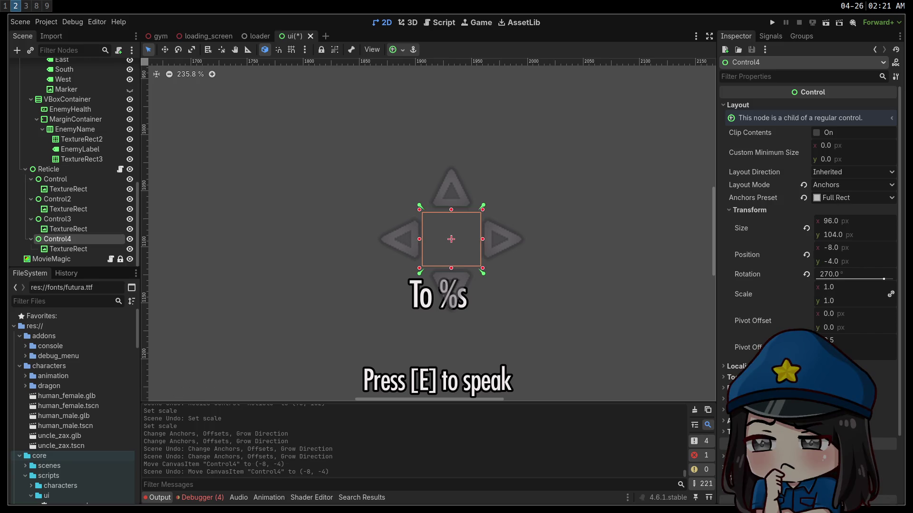
{"action": "left_click", "coordinate": [71, 169]}
{"action": "left_click", "coordinate": [169, 51]}
{"action": "left_click_drag", "start_coordinate": [444, 239], "coordinate": [433, 234]}
{"action": "key", "text": "q"}
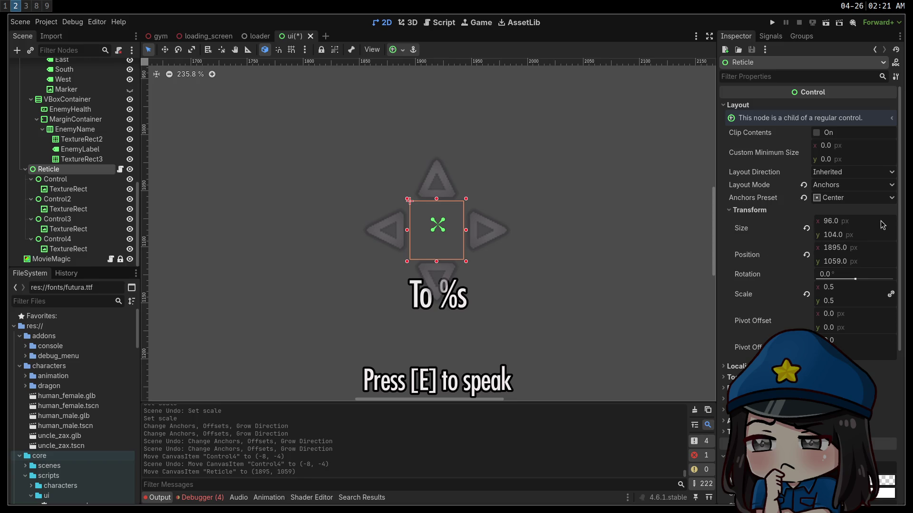
Set the Reticle's size to 100 × 100 px
{"action": "left_click", "coordinate": [861, 222]}
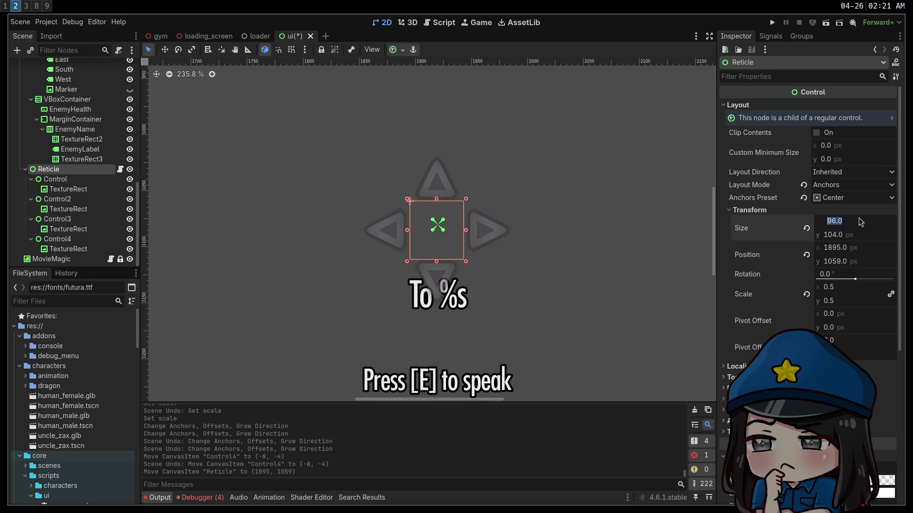
{"action": "type", "text": "100"}
{"action": "key", "text": "Tab"}
{"action": "type", "text": "100"}
{"action": "key", "text": "Return"}
Set the Reticle's position to 1920, 1080
{"action": "key", "text": "Tab"}
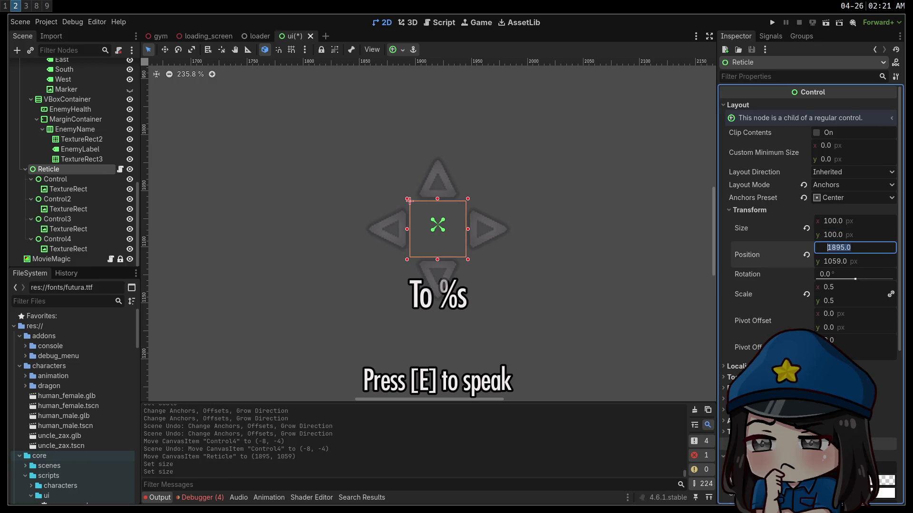
{"action": "type", "text": "1920"}
{"action": "key", "text": "Tab"}
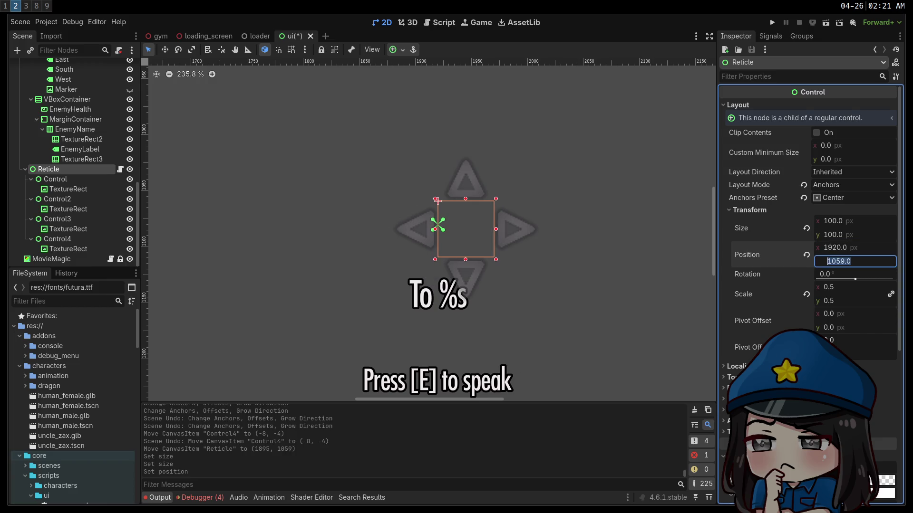
{"action": "type", "text": "1080"}
{"action": "key", "text": "Return"}
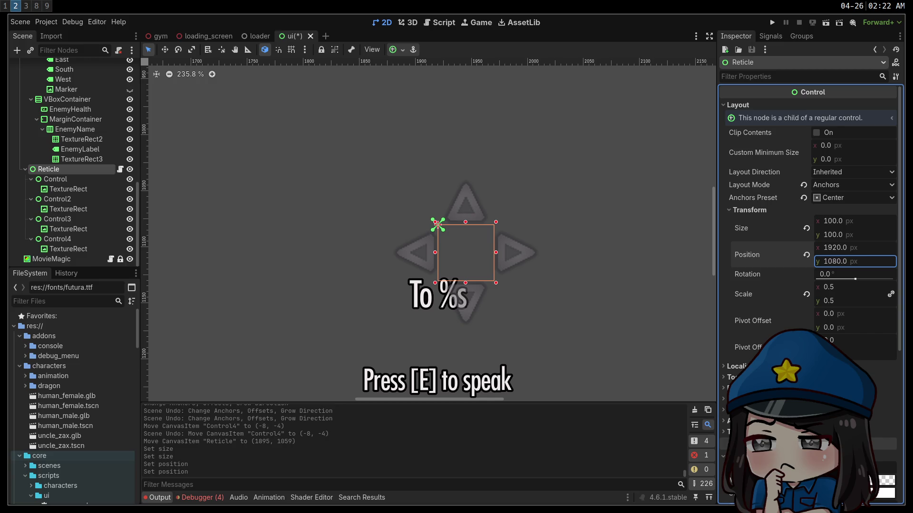
Offset the Reticle's position by −25 on each axis to 1895, 1055
{"action": "left_click", "coordinate": [872, 248]}
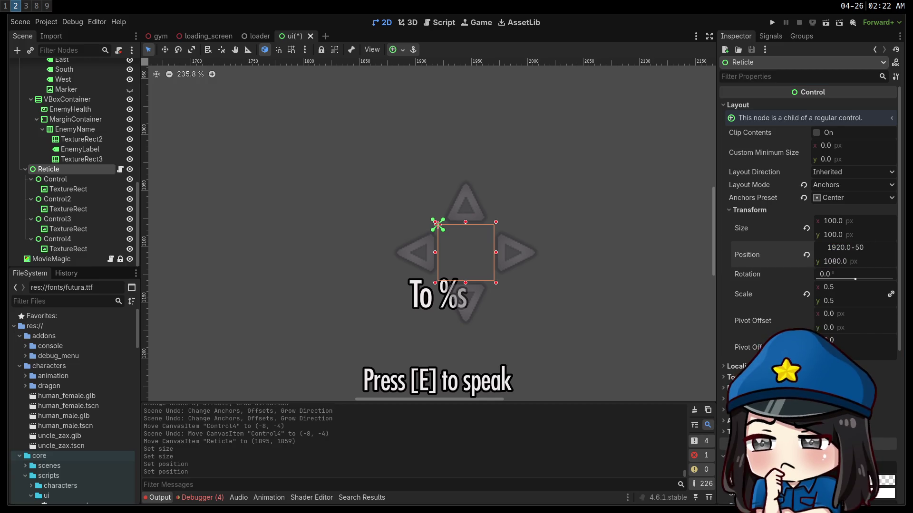
{"action": "key", "text": "Return"}
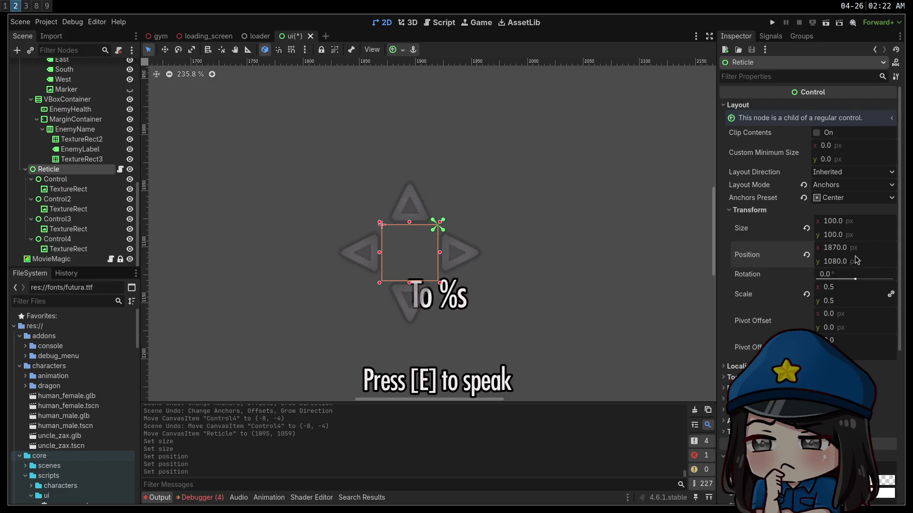
{"action": "key", "text": "ctrl+z"}
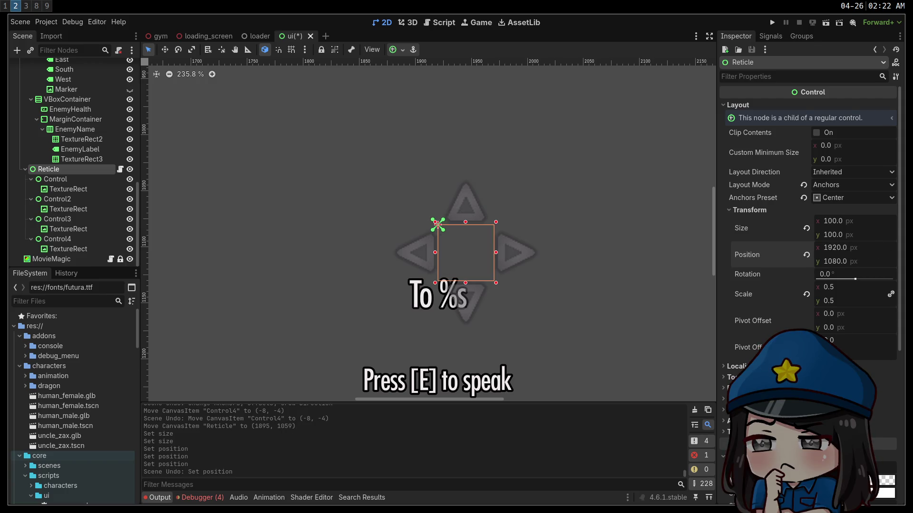
{"action": "left_click", "coordinate": [879, 249]}
{"action": "type", "text": "-25"}
{"action": "key", "text": "Return"}
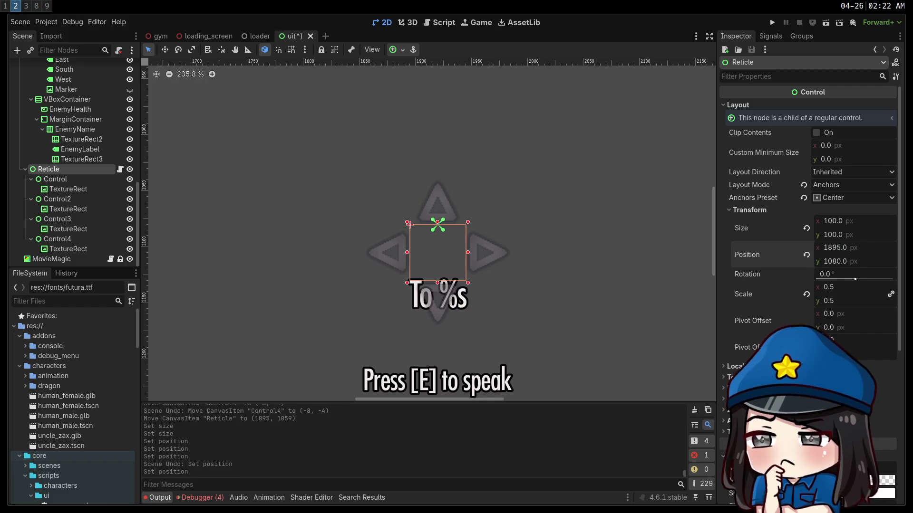
{"action": "left_click", "coordinate": [882, 262]}
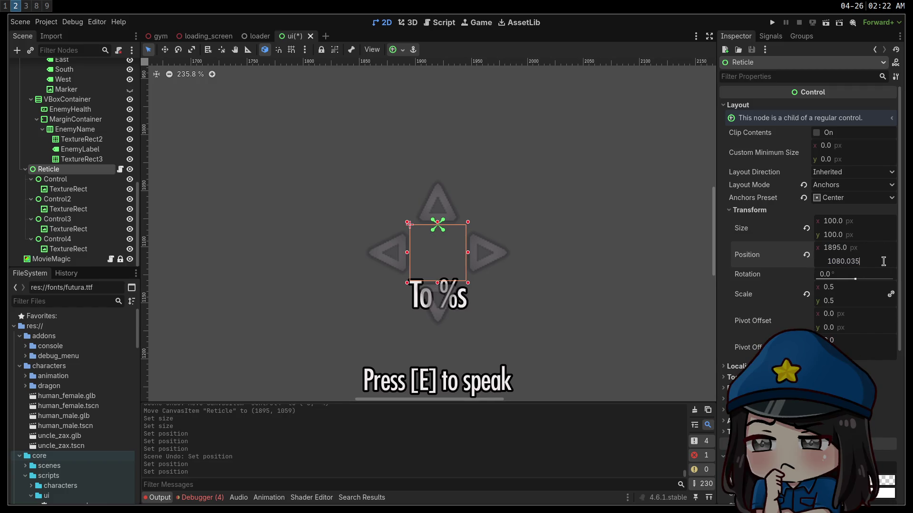
{"action": "type", "text": "10"}
{"action": "key", "text": "Return"}
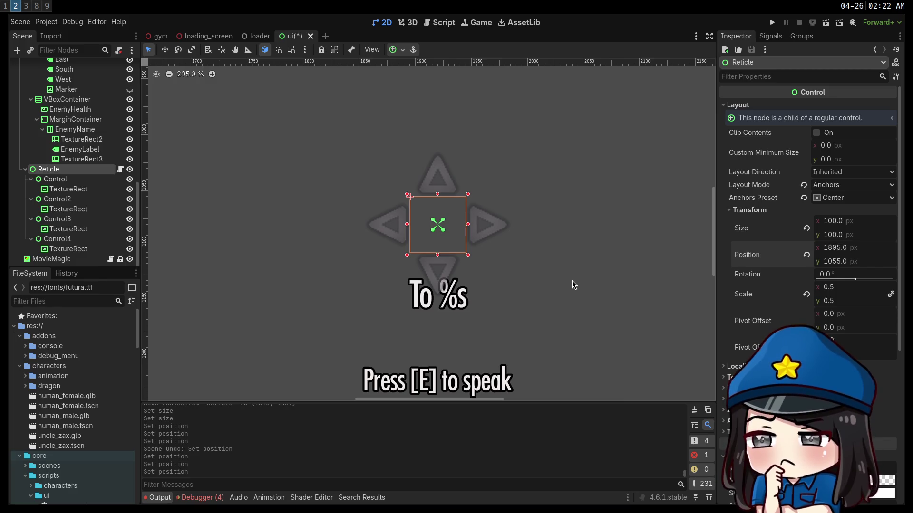
Set the Reticle's pivot offset ratio to 0.5 on both x and y
{"action": "mouse_move", "coordinate": [832, 317]}
{"action": "left_mouse_down"}
{"action": "mouse_move", "coordinate": [851, 288]}
{"action": "mouse_move", "coordinate": [870, 288]}
{"action": "mouse_move", "coordinate": [832, 288]}
{"action": "left_mouse_up"}
{"action": "key", "text": "ctrl+z"}
{"action": "key", "text": "ctrl+z"}
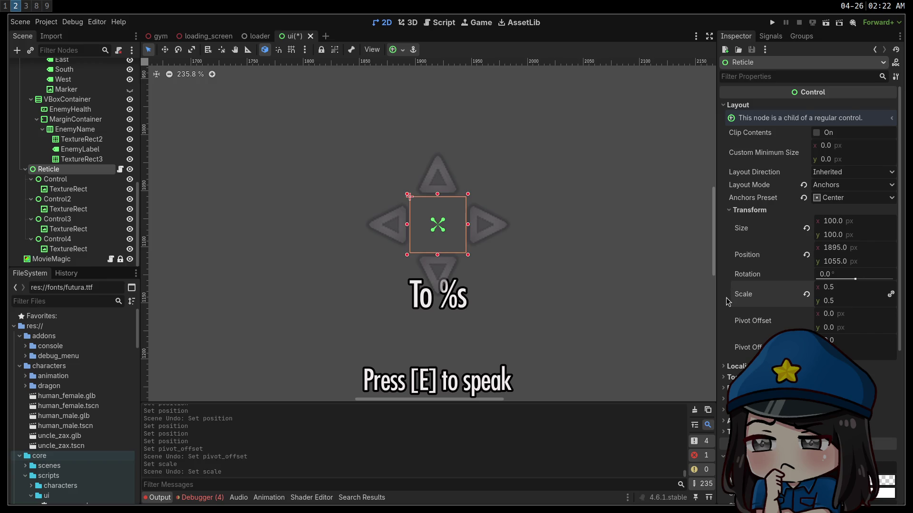
{"action": "left_click", "coordinate": [848, 337]}
{"action": "type", "text": "0.5"}
{"action": "key", "text": "Tab"}
{"action": "type", "text": "0.5"}
{"action": "key", "text": "Return"}
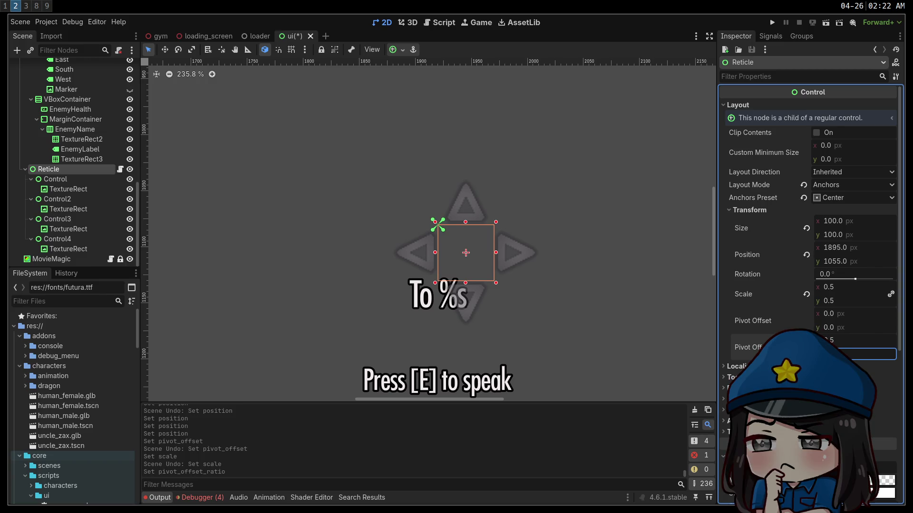
Adjust the Reticle's pivot on the canvas and set its x position back to 1920
{"action": "left_click", "coordinate": [858, 249]}
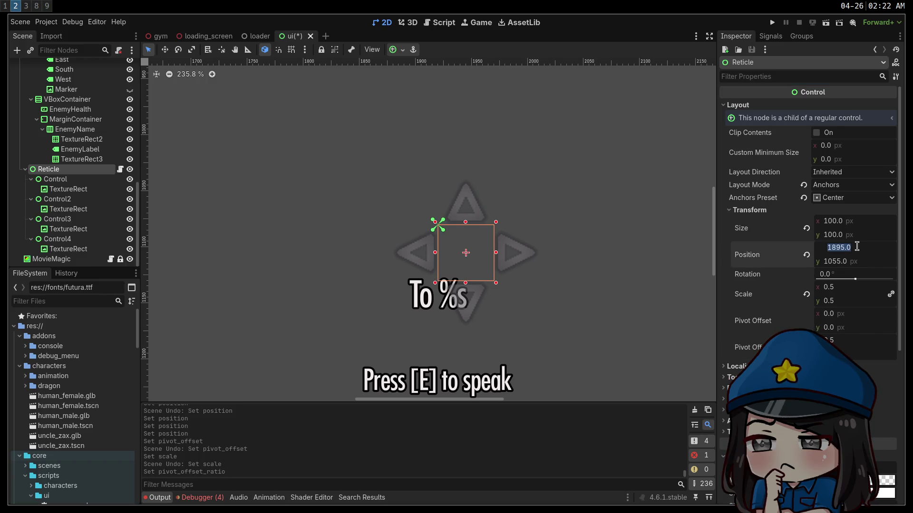
{"action": "type", "text": "1920"}
{"action": "key", "text": "Return"}
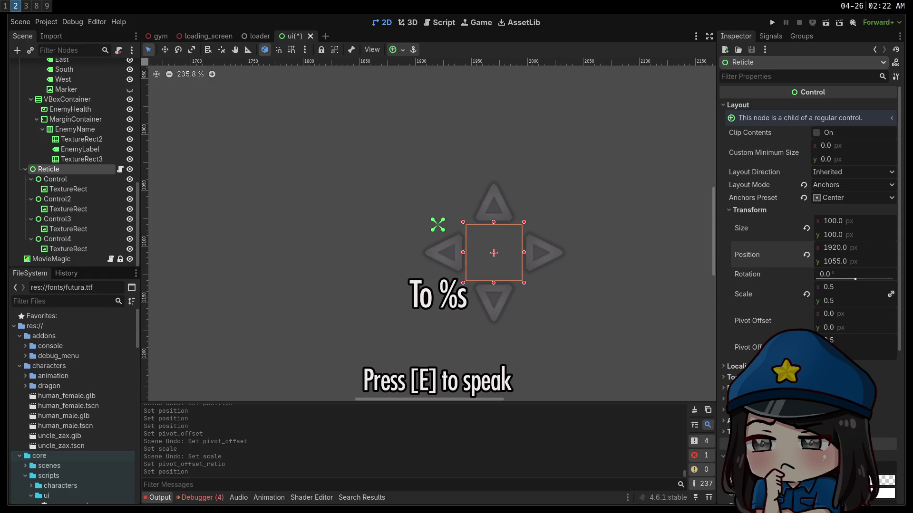
{"action": "key", "text": "ctrl+z"}
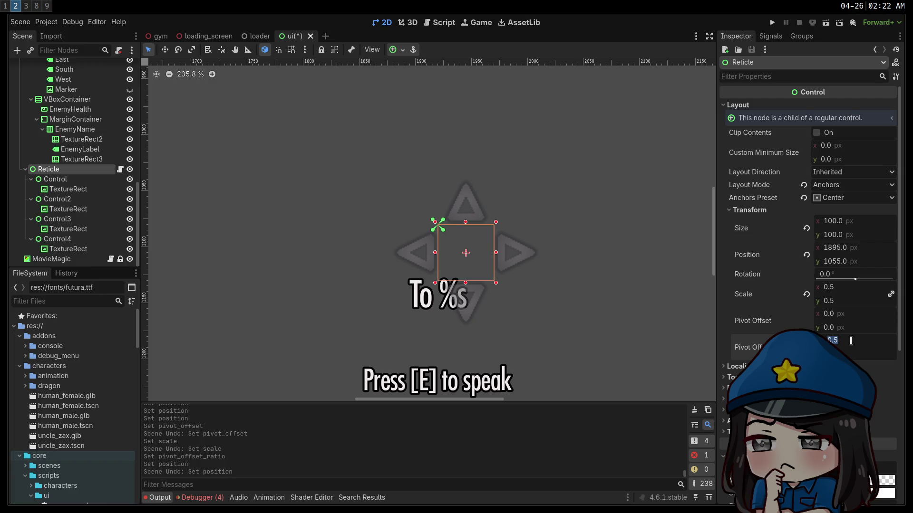
{"action": "key", "text": "Tab"}
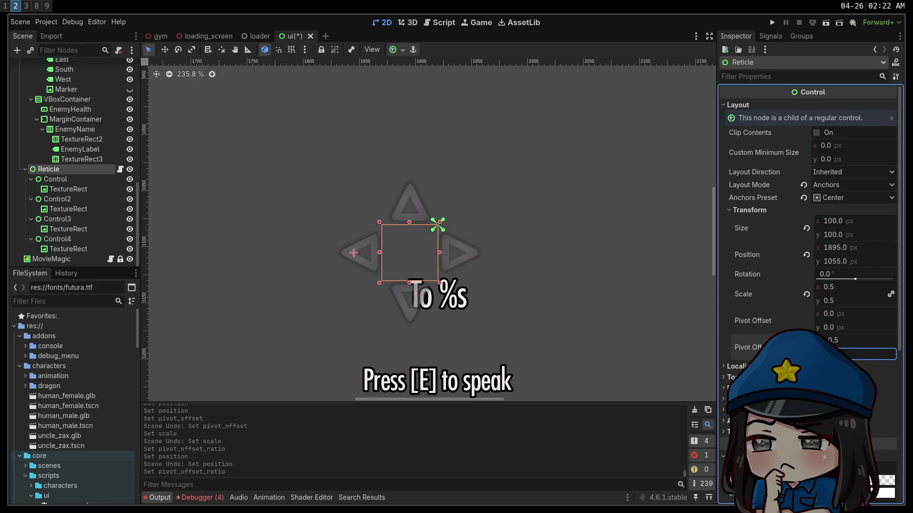
{"action": "key", "text": "Escape"}
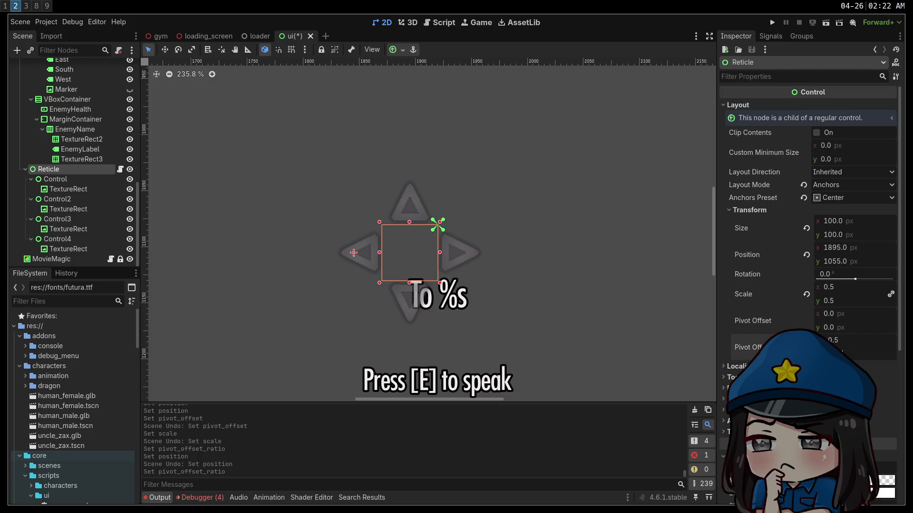
{"action": "left_click_drag", "start_coordinate": [353, 253], "coordinate": [353, 140]}
{"action": "left_click", "coordinate": [849, 249]}
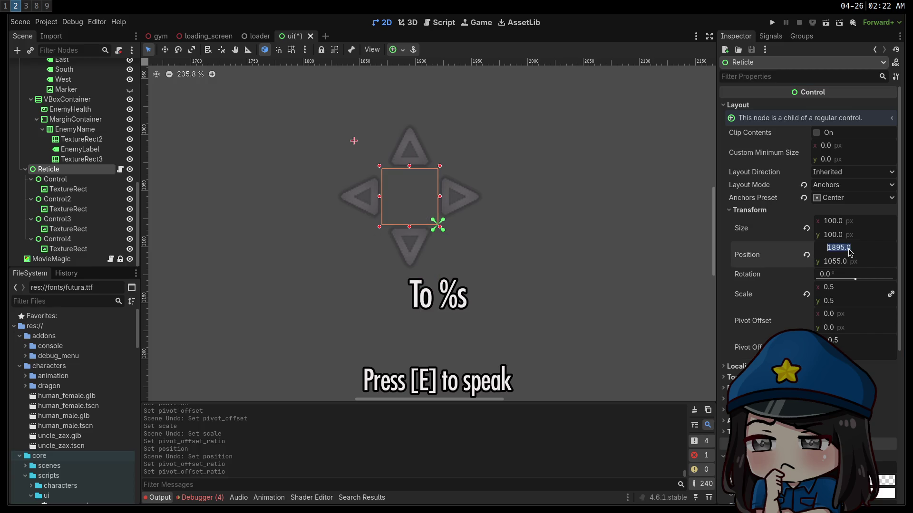
{"action": "type", "text": "1920"}
{"action": "key", "text": "Tab"}
Set y position to 1080, then test taller and shorter Reticle heights by dragging, undoing the last
{"action": "type", "text": "1"}
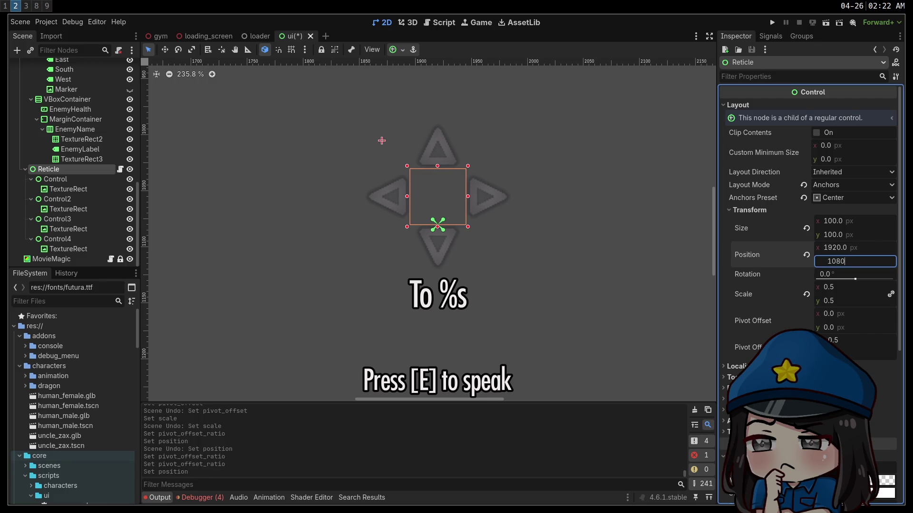
{"action": "key", "text": "Return"}
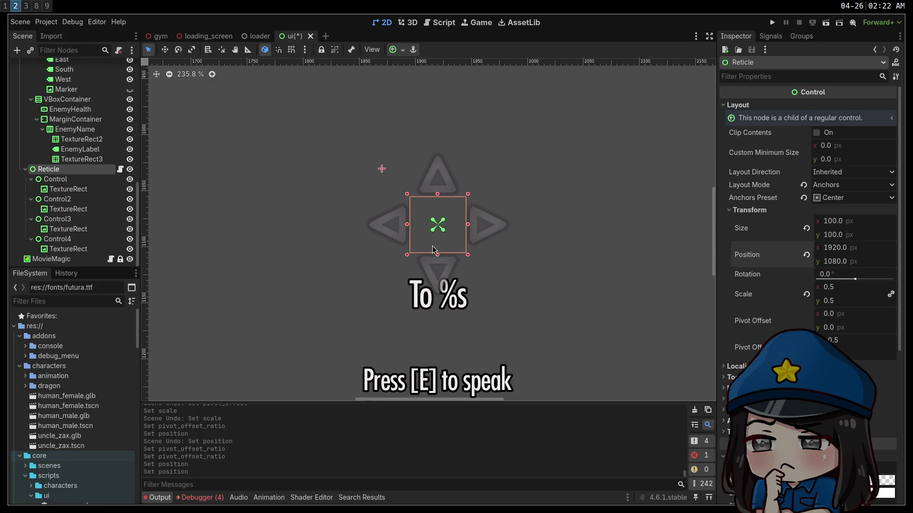
{"action": "mouse_move", "coordinate": [437, 260]}
{"action": "left_mouse_down"}
{"action": "mouse_move", "coordinate": [440, 276]}
{"action": "mouse_move", "coordinate": [433, 252]}
{"action": "mouse_move", "coordinate": [440, 275]}
{"action": "left_mouse_up"}
{"action": "key", "text": "ctrl+z"}
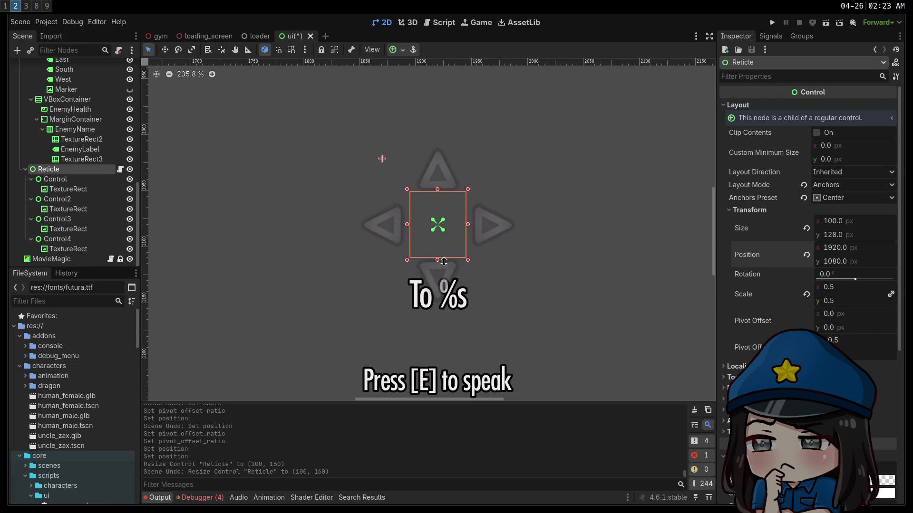
{"action": "left_click_drag", "start_coordinate": [445, 260], "coordinate": [444, 284]}
{"action": "mouse_move", "coordinate": [439, 245]}
{"action": "left_mouse_down"}
{"action": "mouse_move", "coordinate": [439, 266]}
{"action": "mouse_move", "coordinate": [439, 250]}
{"action": "left_mouse_up"}
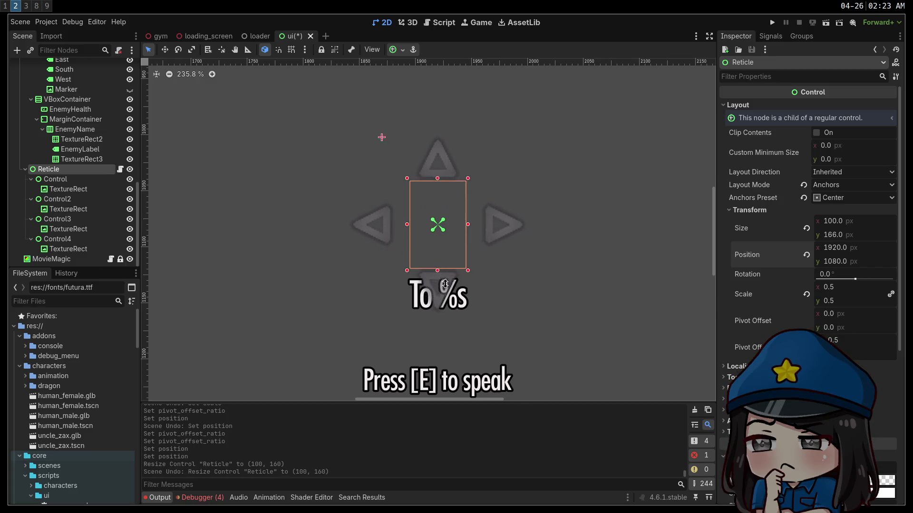
{"action": "mouse_move", "coordinate": [444, 285]}
{"action": "left_mouse_down"}
{"action": "mouse_move", "coordinate": [433, 240]}
{"action": "mouse_move", "coordinate": [435, 247]}
{"action": "left_mouse_up"}
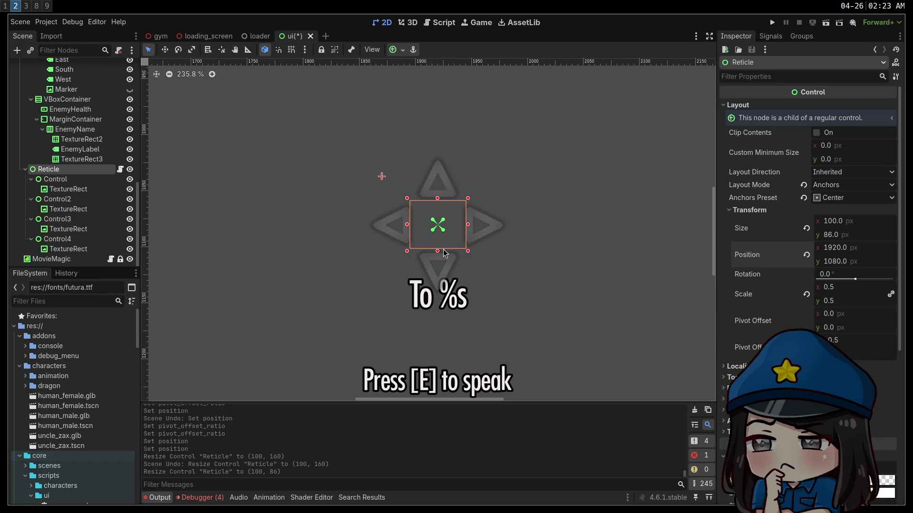
{"action": "left_click_drag", "start_coordinate": [438, 252], "coordinate": [440, 278]}
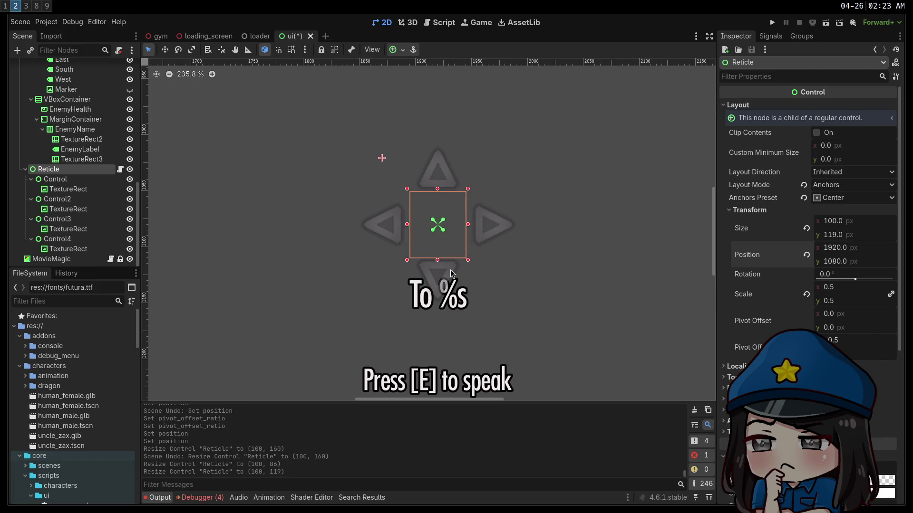
{"action": "key", "text": "ctrl+z"}
Set the Reticle's Size y to 100 and bring up reticle.gd in Vim
{"action": "left_click", "coordinate": [853, 238]}
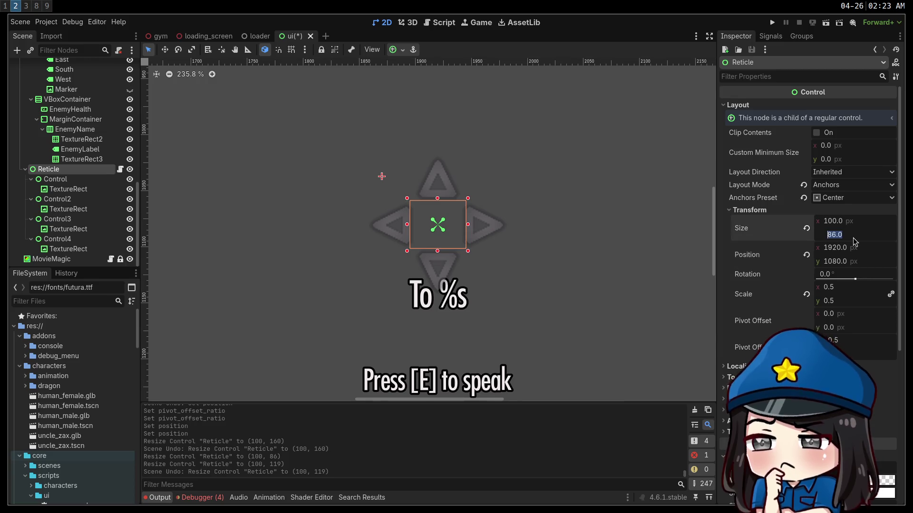
{"action": "type", "text": "100"}
{"action": "key", "text": "Return"}
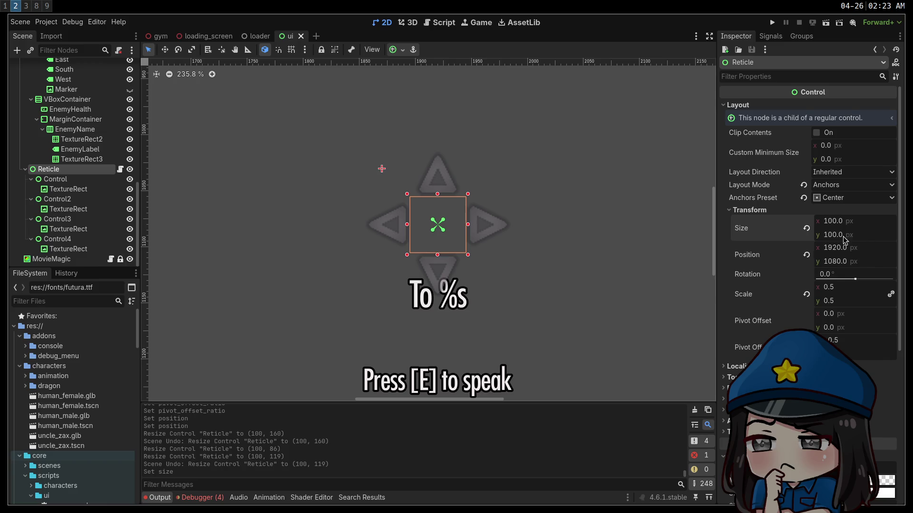
{"action": "key", "text": "super+1"}
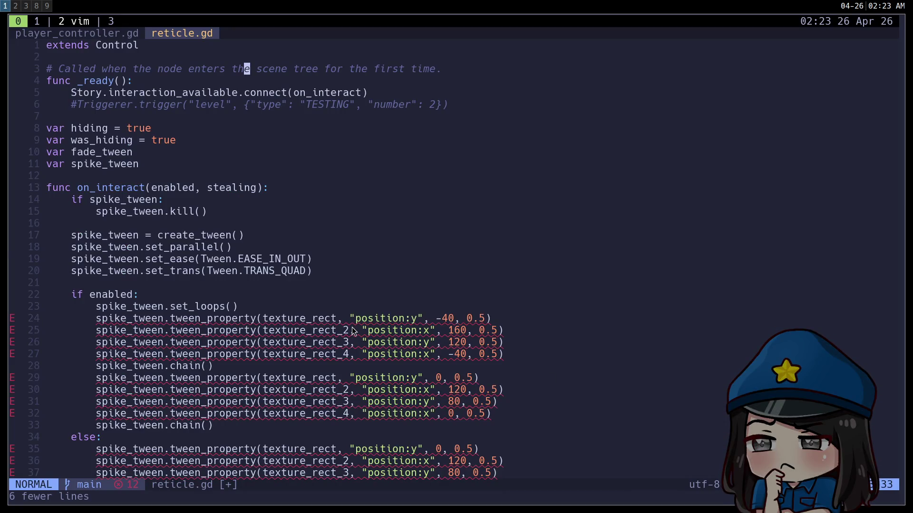
Delete the three extra texture_rect tween lines in reticle.gd
{"action": "scroll", "coordinate": [353, 332], "scroll_direction": "down", "scroll_amount": 3}
{"action": "left_click", "coordinate": [290, 211]}
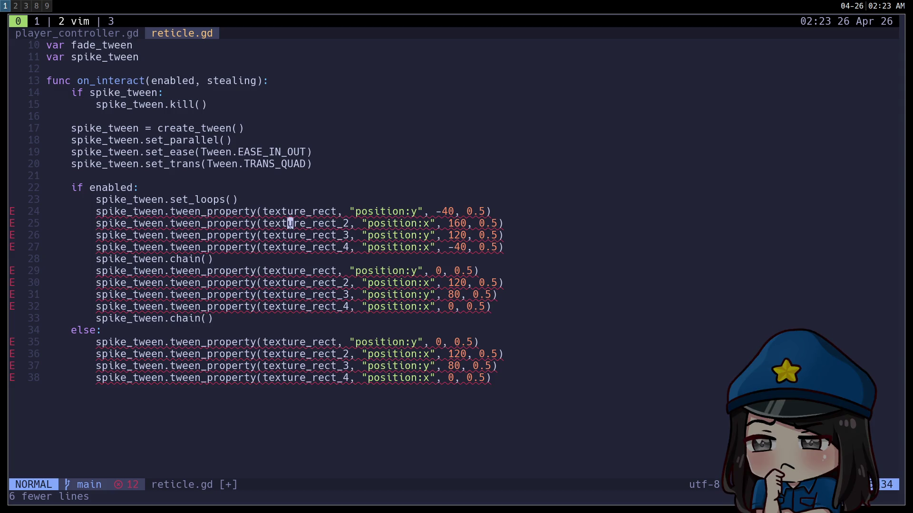
{"action": "key", "text": "j"}
{"action": "key", "text": "V"}
{"action": "key", "text": "j"}
{"action": "key", "text": "j"}
{"action": "key", "text": "d"}
Change the first tween to animate self's size:y to 150 instead of texture_rect's position
{"action": "left_click", "coordinate": [216, 211]}
{"action": "key", "text": "l"}
{"action": "key", "text": "l"}
{"action": "key", "text": "l"}
{"action": "type", "text": "ciwself"}
{"action": "key", "text": "Escape"}
{"action": "key", "text": "w"}
{"action": "key", "text": "w"}
{"action": "key", "text": "w"}
{"action": "type", "text": "ciwsize"}
{"action": "key", "text": "Escape"}
{"action": "key", "text": "w"}
{"action": "key", "text": "w"}
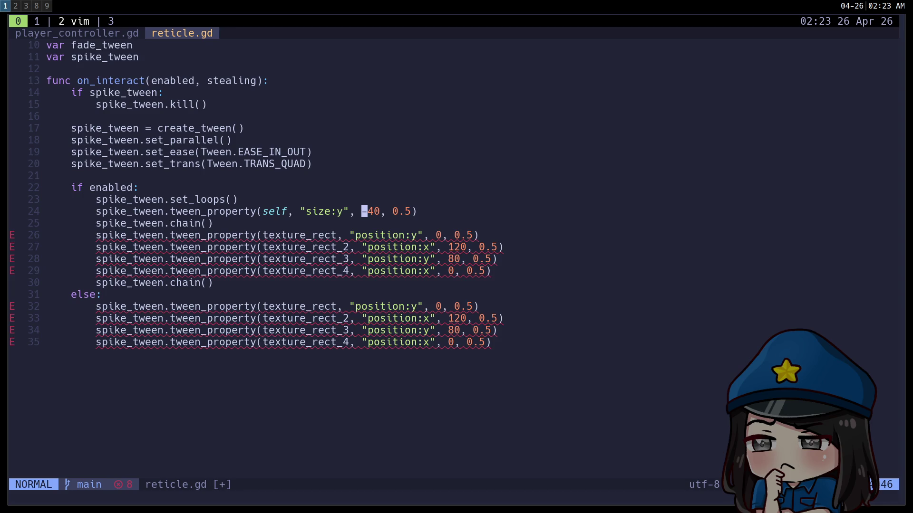
{"action": "key", "text": "x"}
{"action": "key", "text": "c"}
{"action": "key", "text": "w"}
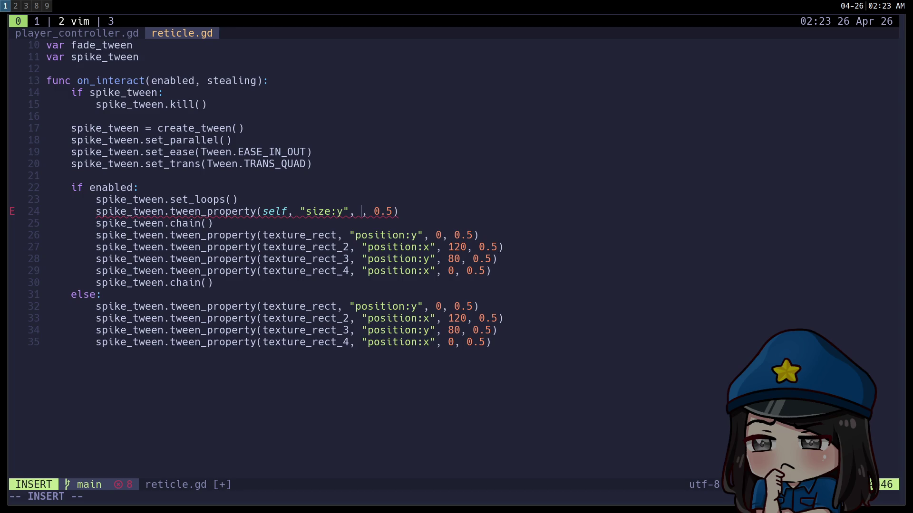
{"action": "type", "text": "150"}
{"action": "key", "text": "Escape"}
Duplicate the size:y tween below the chain call and set its height to 60
{"action": "key", "text": "j"}
{"action": "key", "text": "j"}
{"action": "key", "text": "k"}
{"action": "key", "text": "k"}
{"action": "key", "text": "y"}
{"action": "key", "text": "y"}
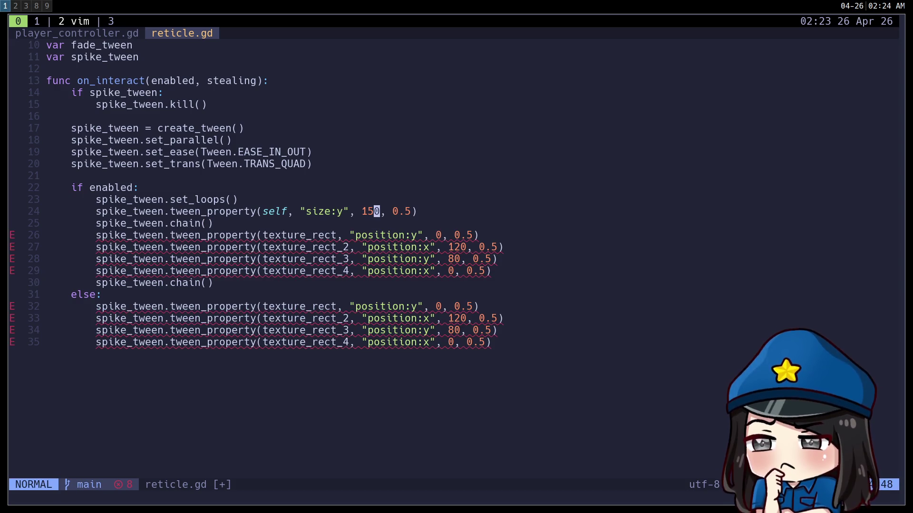
{"action": "key", "text": "j"}
{"action": "key", "text": "j"}
Delete the four old texture_rect pulse tween lines
{"action": "key", "text": "k"}
{"action": "key", "text": "p"}
{"action": "key", "text": "A"}
{"action": "key", "text": "Escape"}
{"action": "key", "text": "F"}
{"action": "key", "text": "comma"}
{"action": "key", "text": "h"}
{"action": "key", "text": "h"}
{"action": "type", "text": "Xs6"}
{"action": "key", "text": "Escape"}
{"action": "key", "text": "j"}
{"action": "key", "text": "shift+v"}
{"action": "key", "text": "j"}
{"action": "key", "text": "j"}
{"action": "key", "text": "j"}
{"action": "key", "text": "j"}
{"action": "key", "text": "k"}
{"action": "key", "text": "d"}
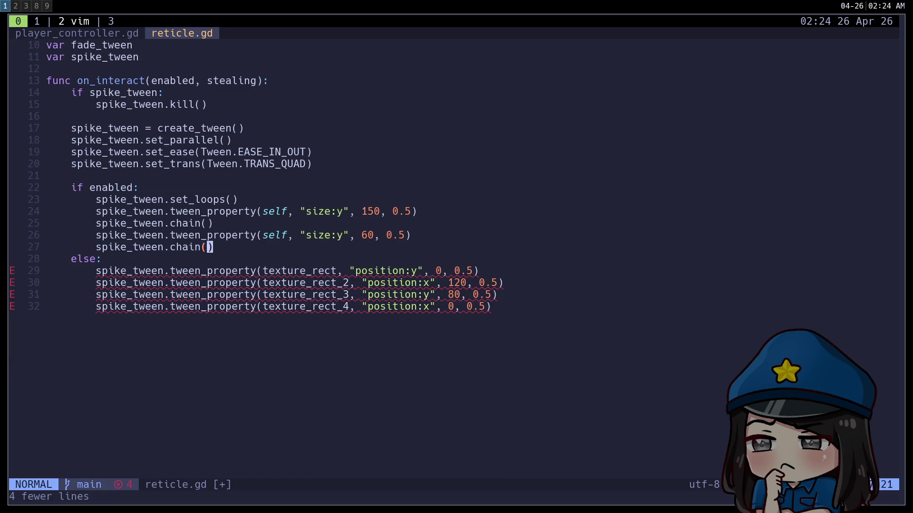
Add a size:y tween to 100 under else and delete the four old reset lines
{"action": "key", "text": "j"}
{"action": "key", "text": "j"}
{"action": "key", "text": "p"}
{"action": "key", "text": "a"}
{"action": "key", "text": "Escape"}
{"action": "key", "text": "h"}
{"action": "key", "text": "h"}
{"action": "key", "text": "h"}
{"action": "key", "text": "h"}
{"action": "key", "text": "h"}
{"action": "type", "text": "s10"}
{"action": "key", "text": "Escape"}
{"action": "key", "text": "j"}
{"action": "key", "text": "shift+v"}
{"action": "key", "text": "j"}
{"action": "key", "text": "j"}
{"action": "key", "text": "j"}
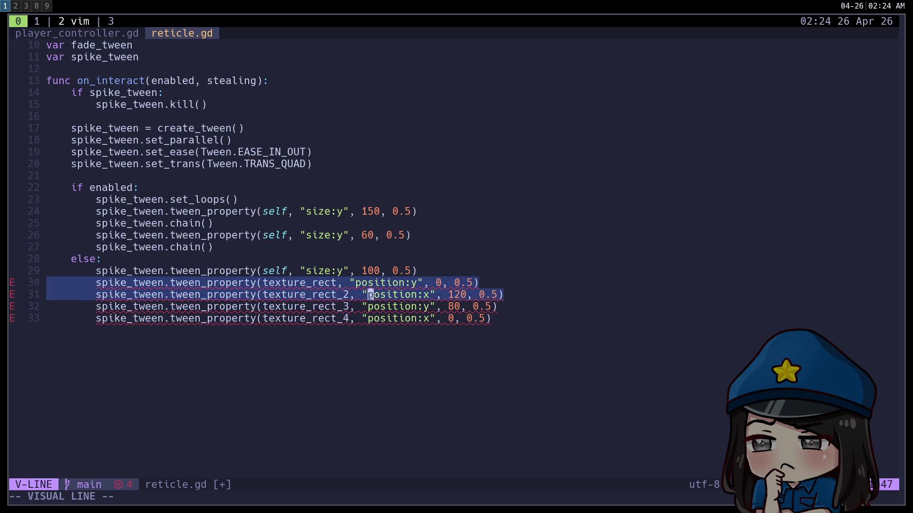
{"action": "key", "text": "d"}
Save reticle.gd with :w and return to the Godot editor
{"action": "key", "text": "k"}
{"action": "key", "text": "k"}
{"action": "key", "text": "k"}
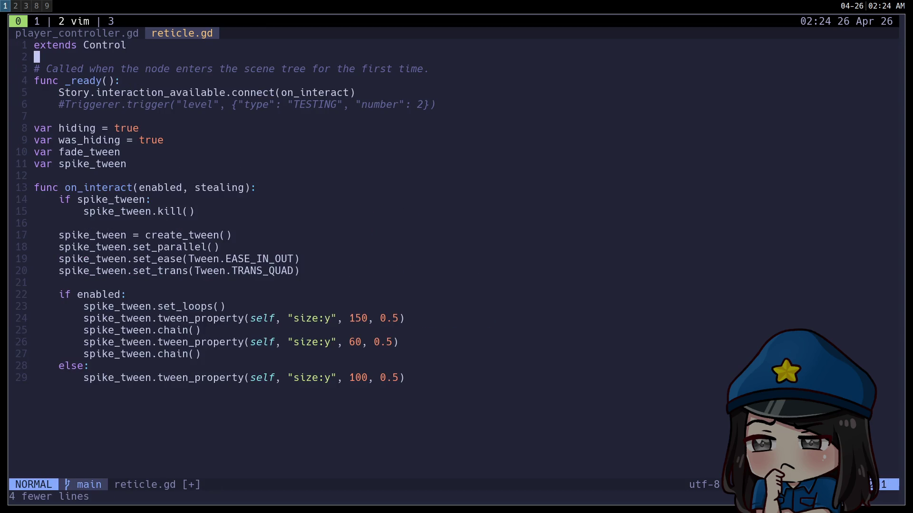
{"action": "type", "text": ":w"}
{"action": "key", "text": "Return"}
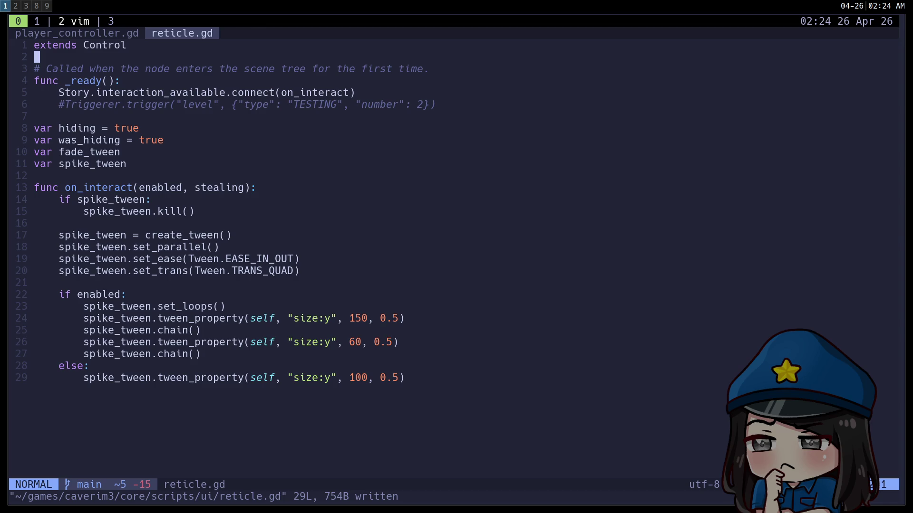
{"action": "key", "text": "super+2"}
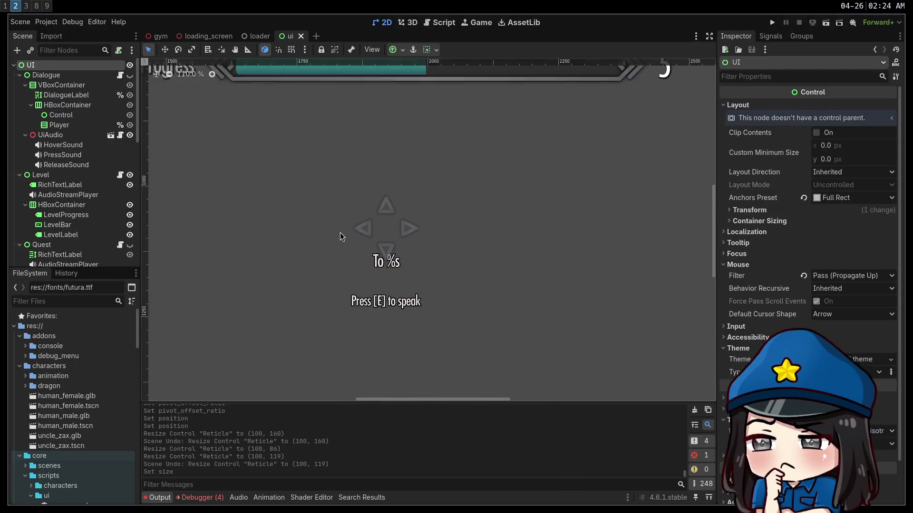
{"action": "scroll", "coordinate": [340, 232], "scroll_direction": "down", "scroll_amount": 4}
{"action": "left_click", "coordinate": [359, 253]}
{"action": "left_click_drag", "start_coordinate": [375, 266], "coordinate": [388, 275]}
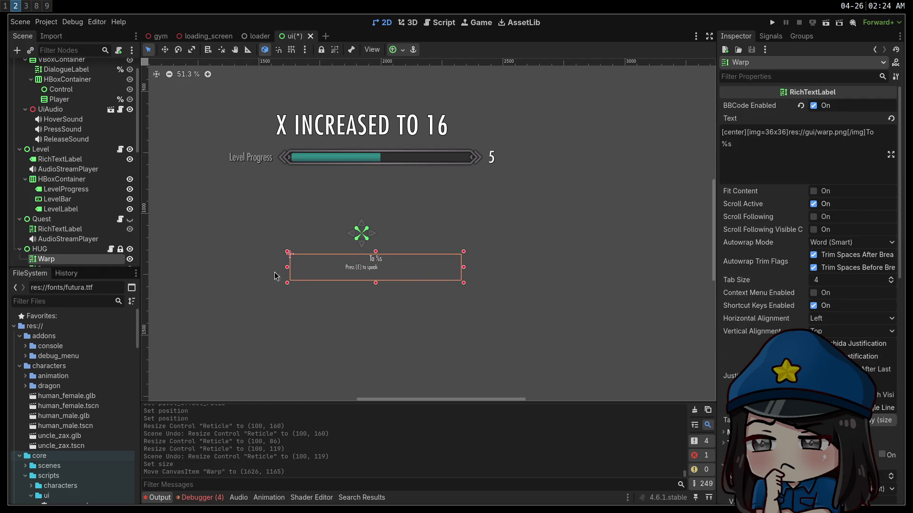
{"action": "scroll", "coordinate": [69, 221], "scroll_direction": "down", "scroll_amount": 3}
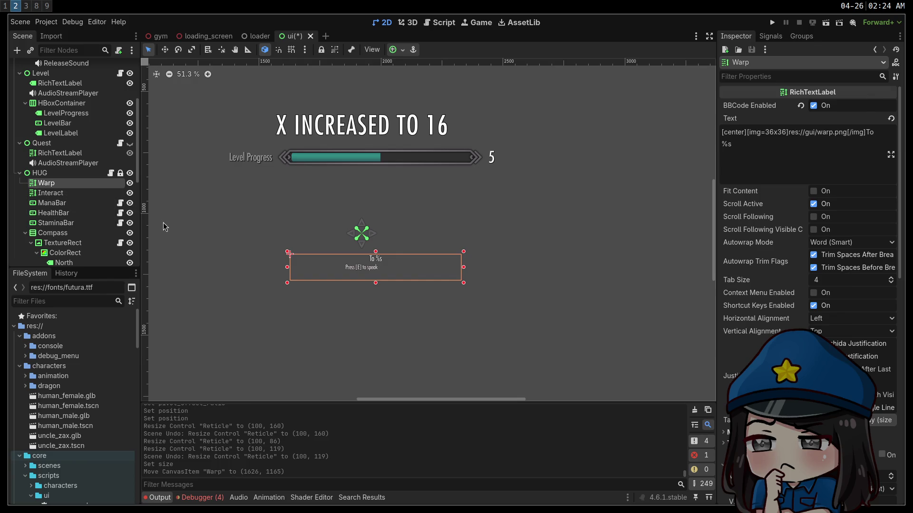
{"action": "key", "text": "ctrl+z"}
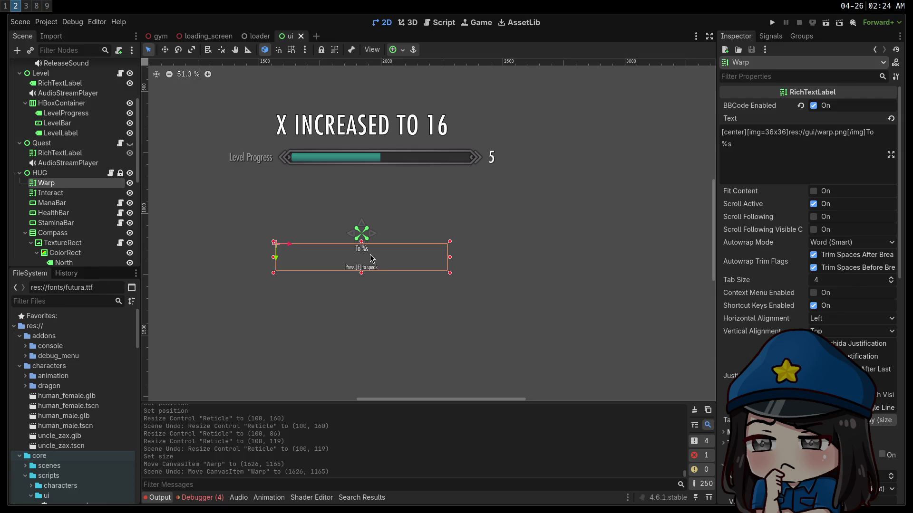
{"action": "left_click", "coordinate": [240, 212]}
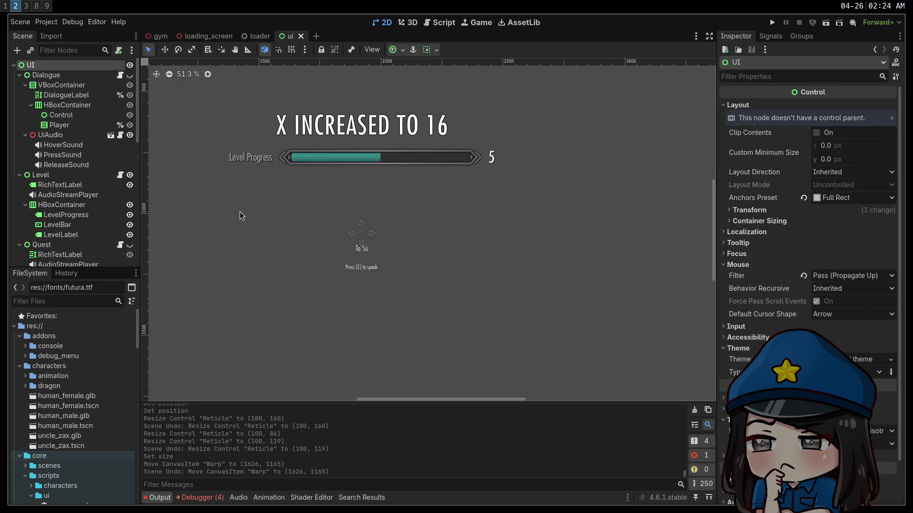
{"action": "scroll", "coordinate": [240, 215], "scroll_direction": "left", "scroll_amount": 3}
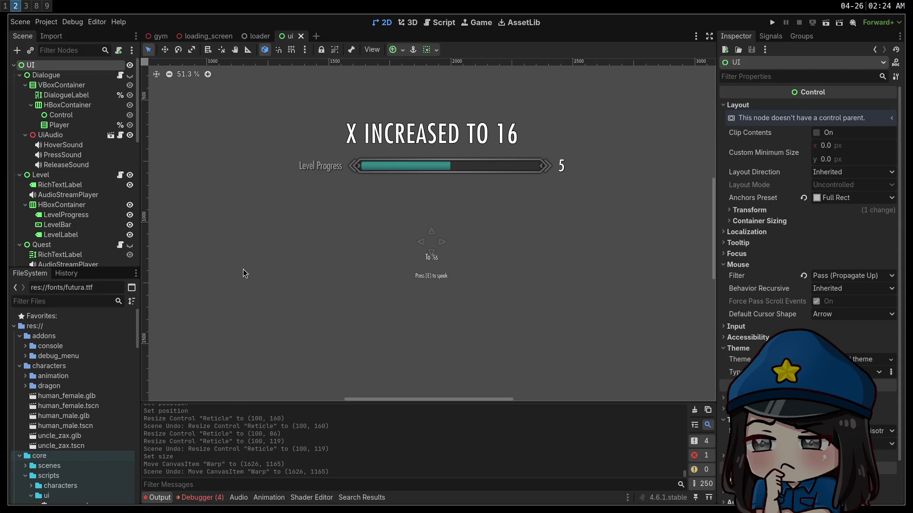
{"action": "scroll", "coordinate": [296, 243], "scroll_direction": "down", "scroll_amount": 5}
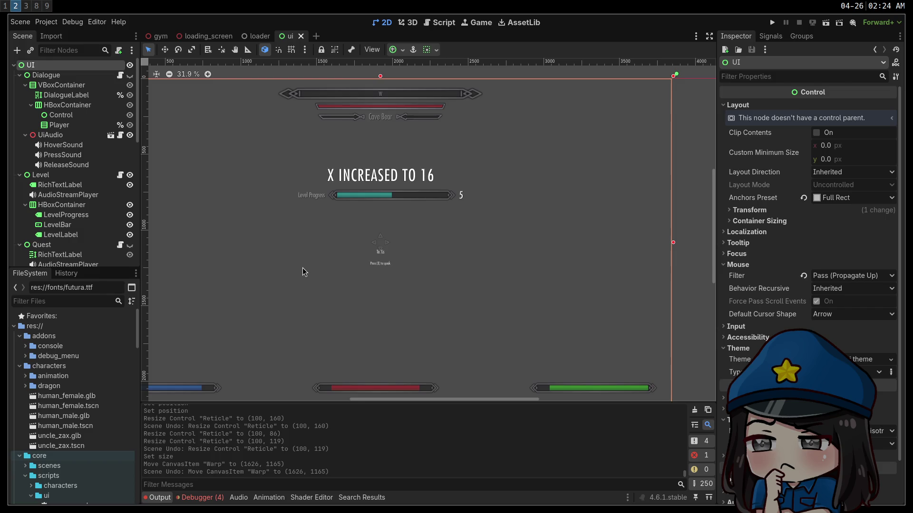
Enable collision layer 2 on CSGBox3D2 in the gym scene and run the game with F5
{"action": "left_click", "coordinate": [162, 37]}
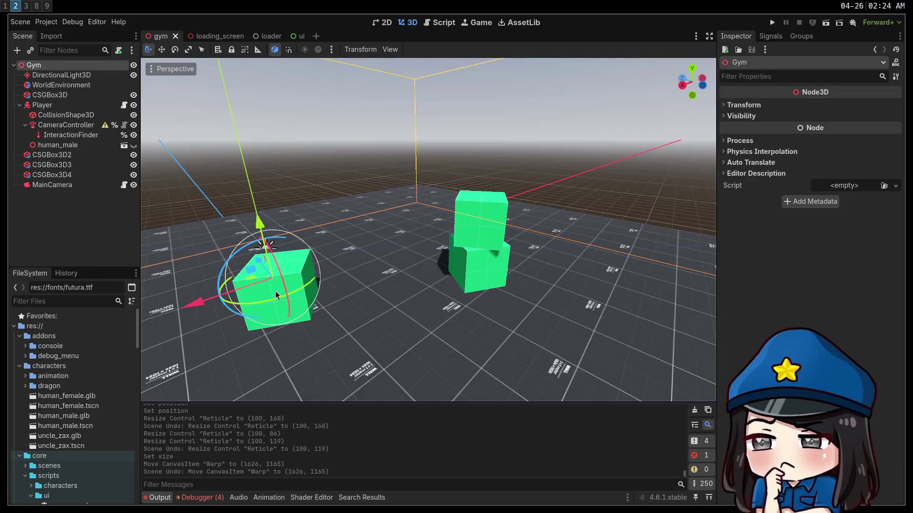
{"action": "left_click", "coordinate": [277, 295]}
{"action": "left_click", "coordinate": [739, 238]}
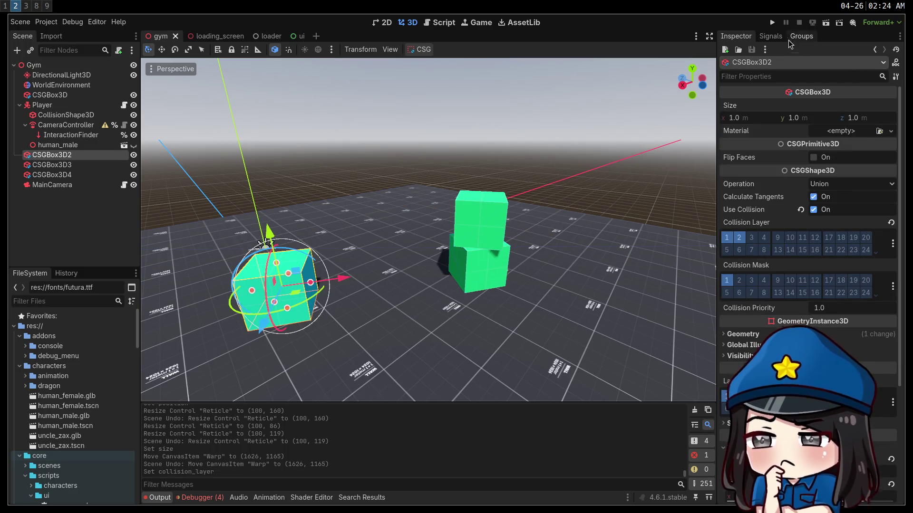
{"action": "key", "text": "F5"}
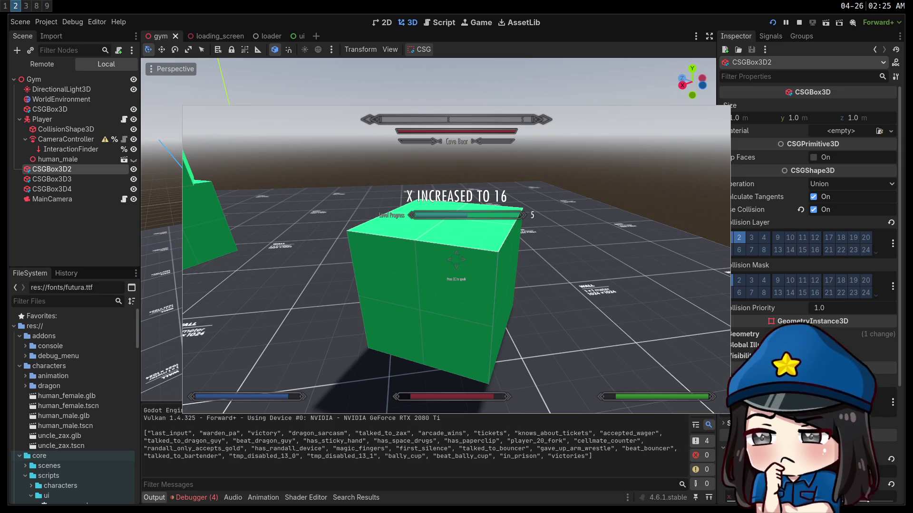
Check the 60 height in reticle.gd, then walk up to the green cube to trigger the speak prompt and back away
{"action": "key", "text": "super+1"}
{"action": "left_click", "coordinate": [357, 341]}
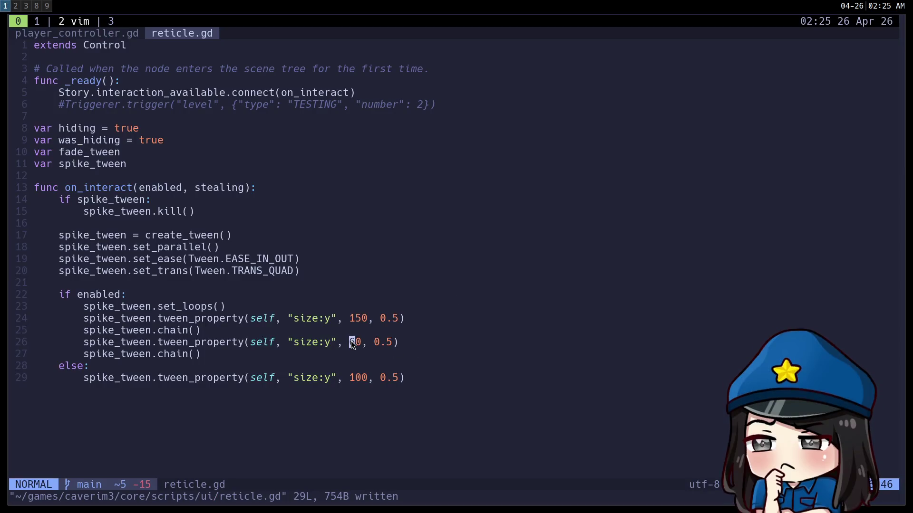
{"action": "key", "text": "super+2"}
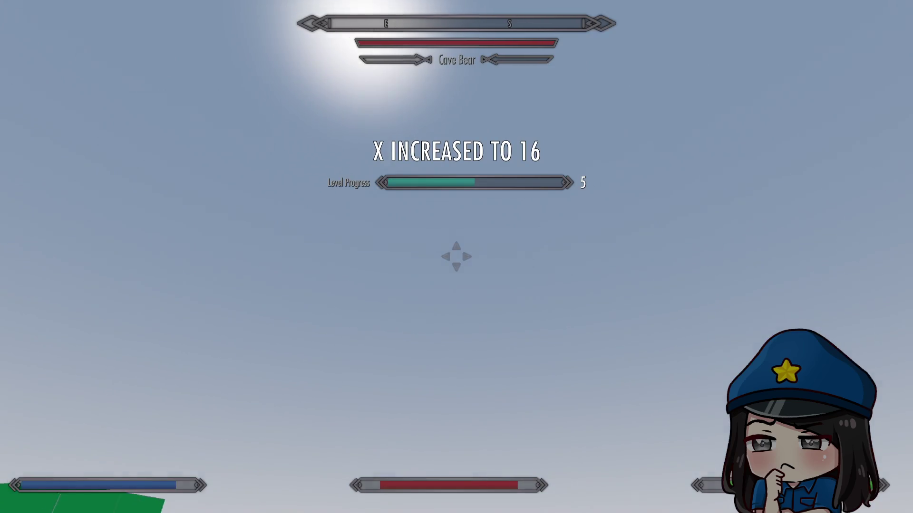
{"action": "key", "text": "w"}
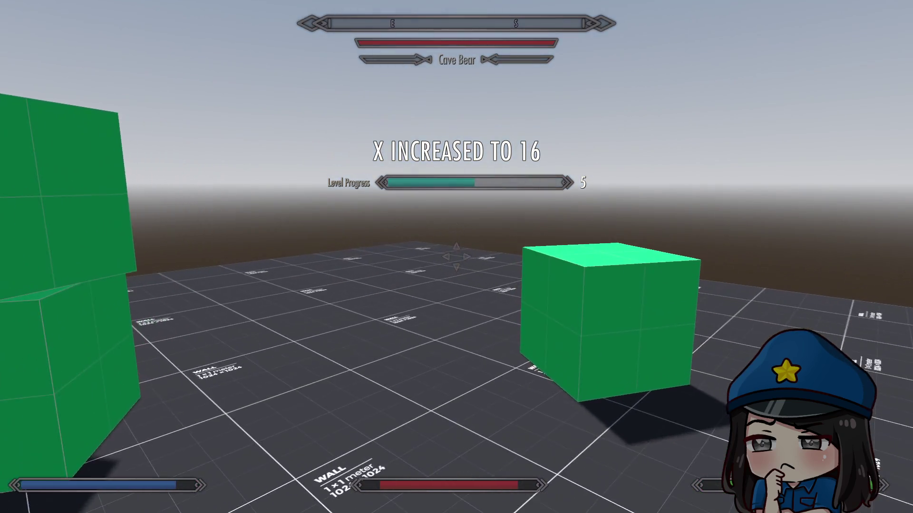
{"action": "key", "text": "w"}
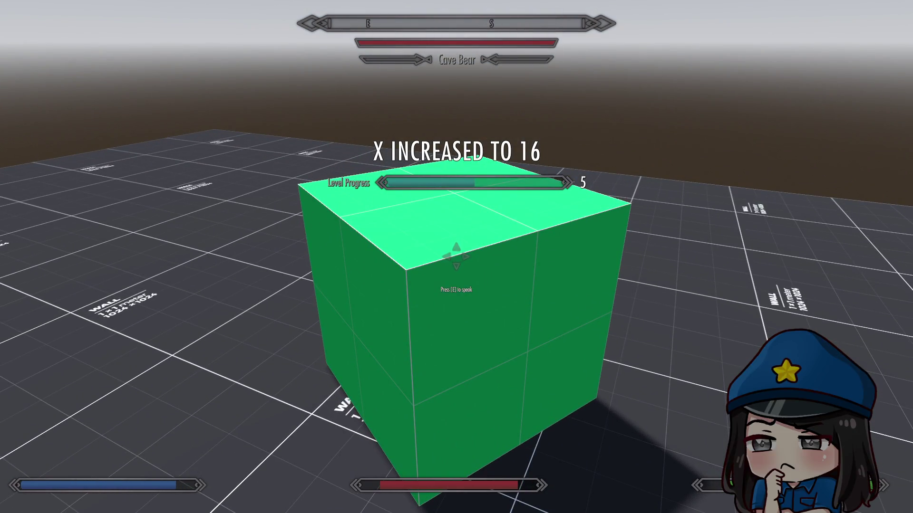
{"action": "key", "text": "s"}
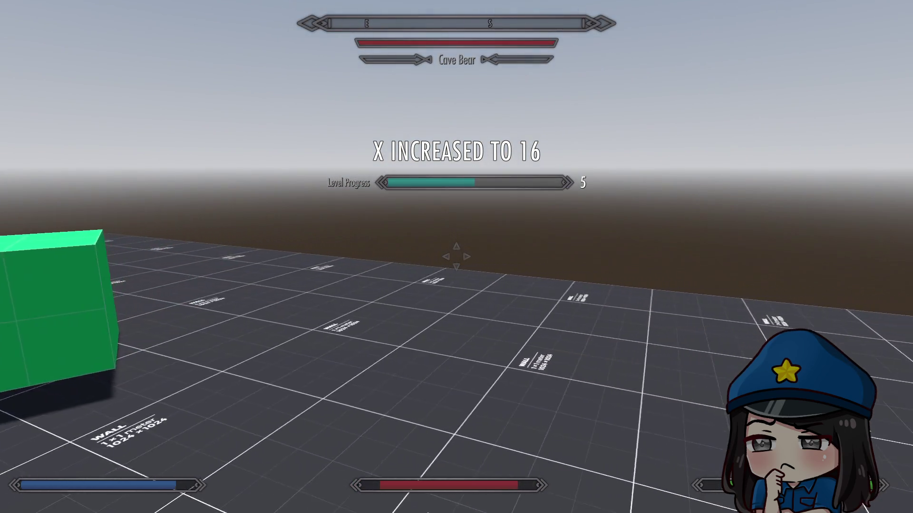
Leave fullscreen with F11 and stop the running game
{"action": "mouse_move", "coordinate": [456, 257]}
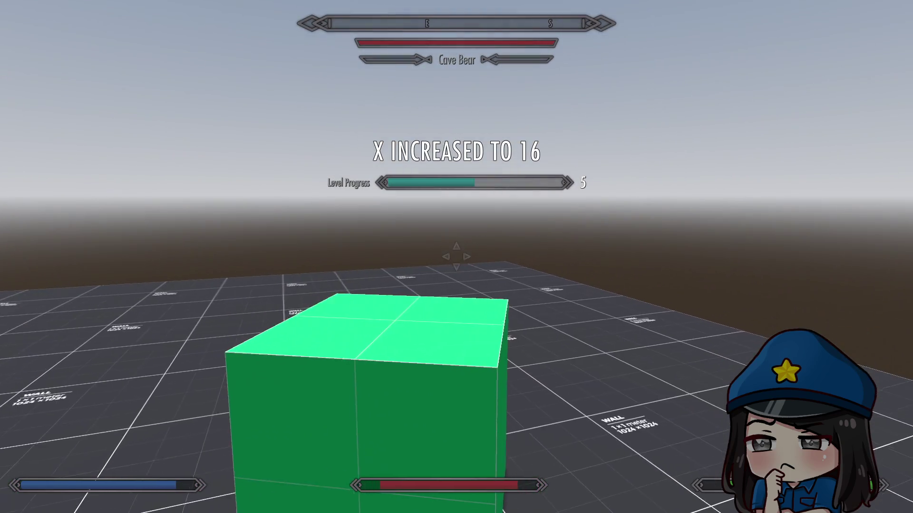
{"action": "key", "text": "F11"}
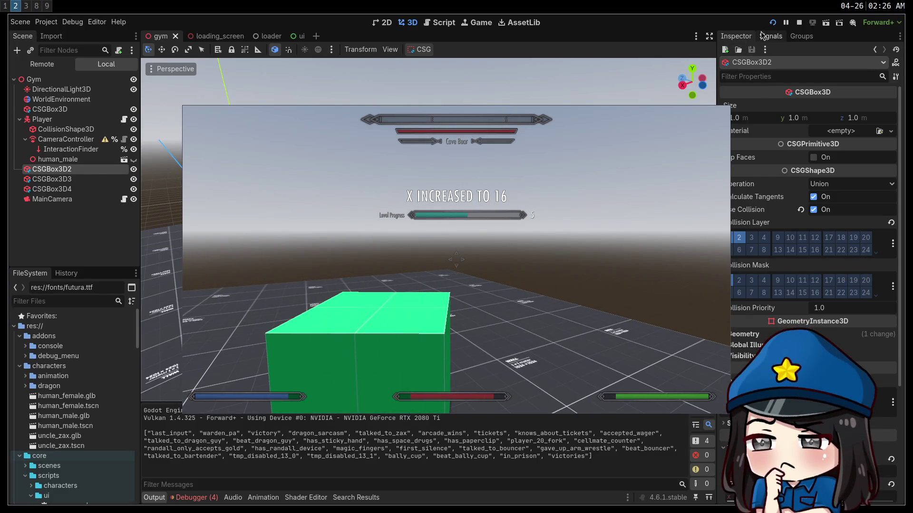
{"action": "left_click", "coordinate": [800, 24]}
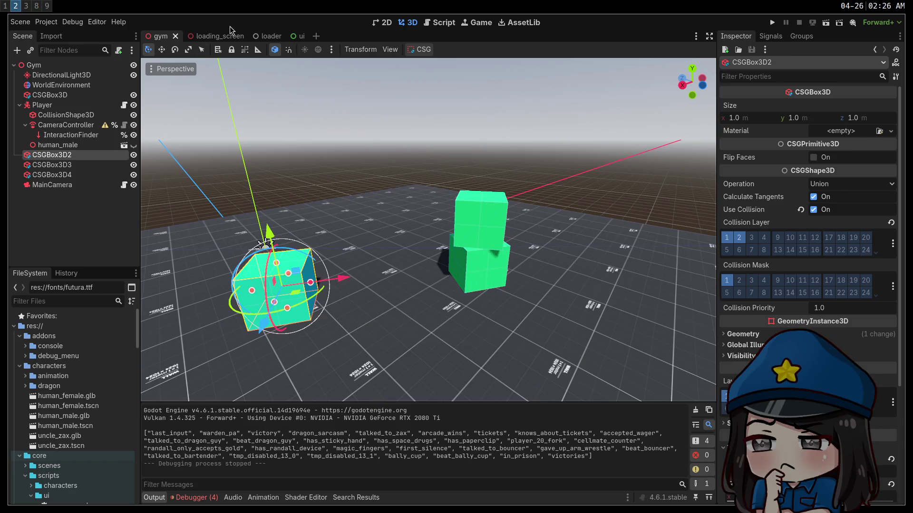
In the ui scene, hide the Level group holding the level-up text and save
{"action": "left_click", "coordinate": [295, 36]}
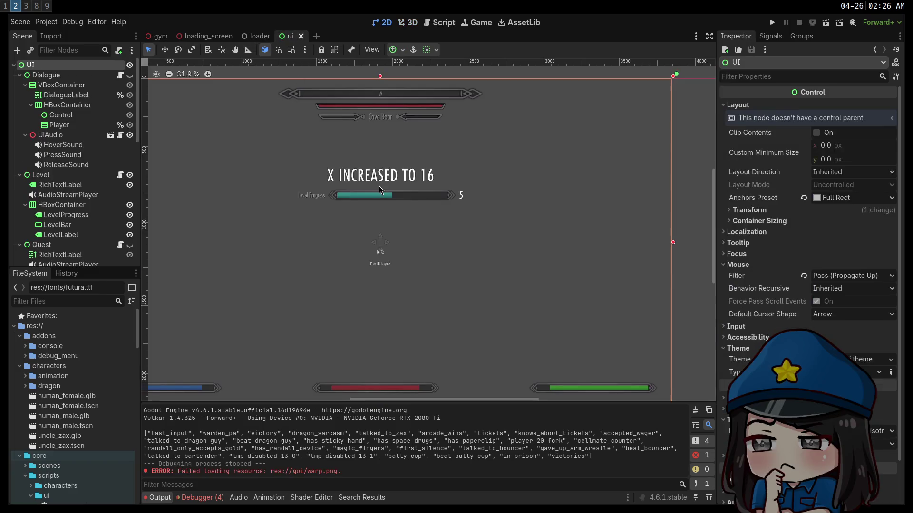
{"action": "left_click", "coordinate": [352, 177]}
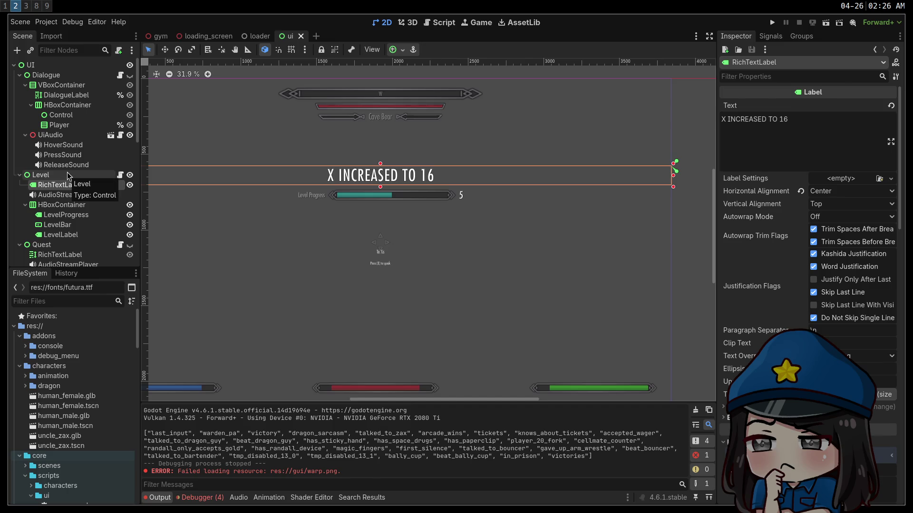
{"action": "left_click", "coordinate": [95, 175]}
{"action": "left_click", "coordinate": [130, 175]}
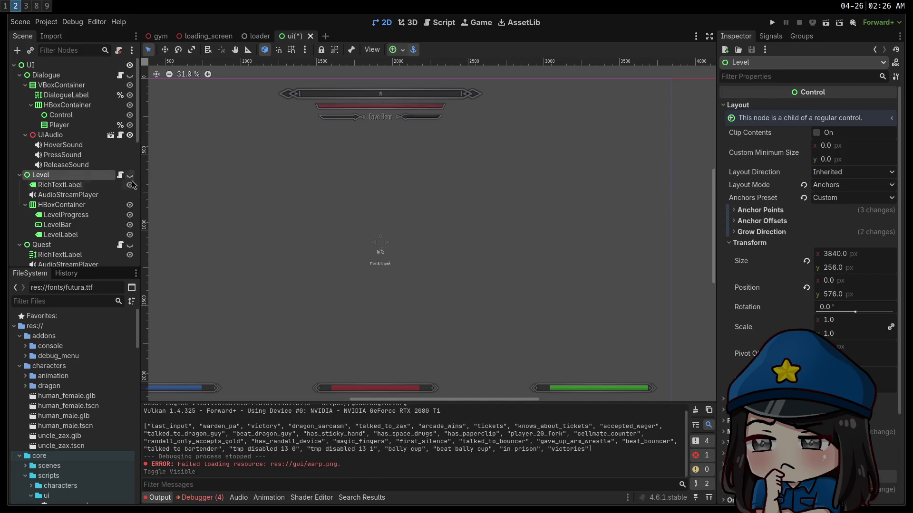
{"action": "key", "text": "ctrl+s"}
Nudge the Press [E] to speak label up toward the reticle
{"action": "scroll", "coordinate": [380, 238], "scroll_direction": "down", "scroll_amount": 3}
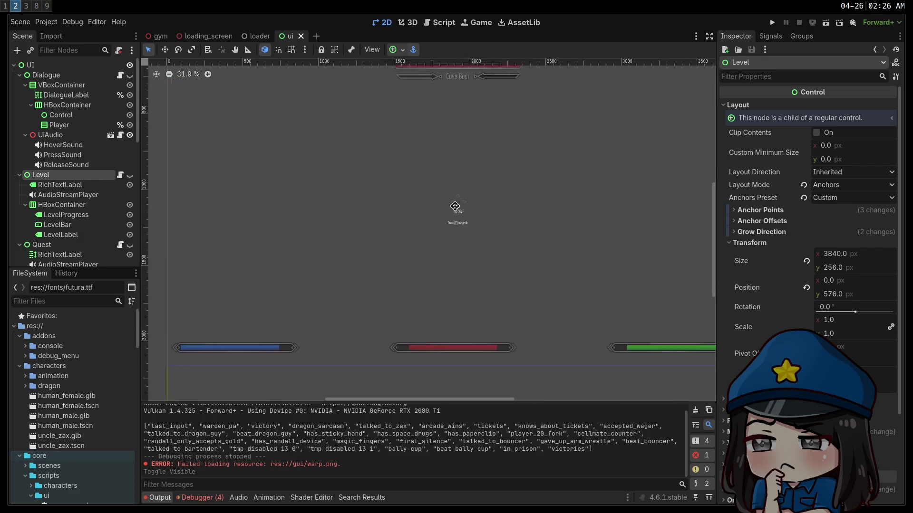
{"action": "scroll", "coordinate": [404, 218], "scroll_direction": "left", "scroll_amount": 3}
{"action": "left_click", "coordinate": [472, 207]}
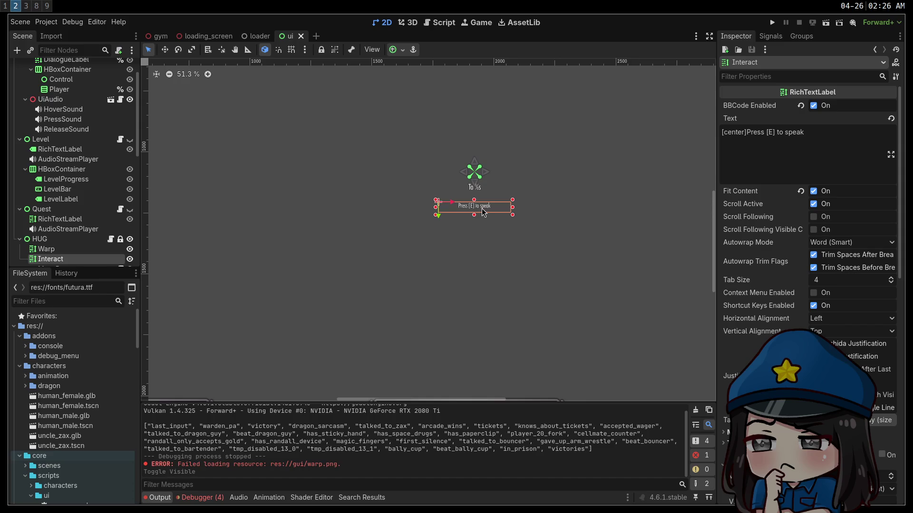
{"action": "key", "text": "Up"}
{"action": "key", "text": "Up"}
{"action": "key", "text": "Up"}
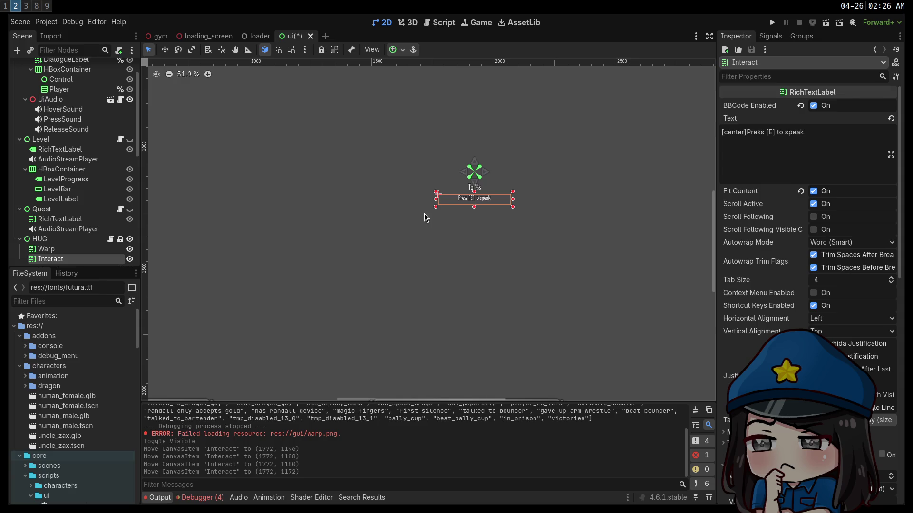
{"action": "scroll", "coordinate": [756, 328], "scroll_direction": "down", "scroll_amount": 10}
{"action": "scroll", "coordinate": [758, 333], "scroll_direction": "down", "scroll_amount": 4}
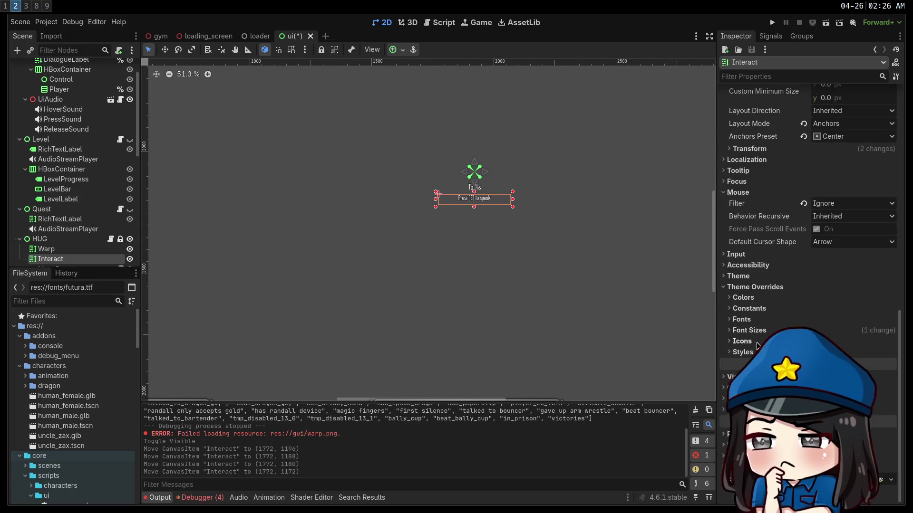
Raise the label's Normal font size, widen its box so the text stays centered, and save
{"action": "left_click", "coordinate": [750, 331]}
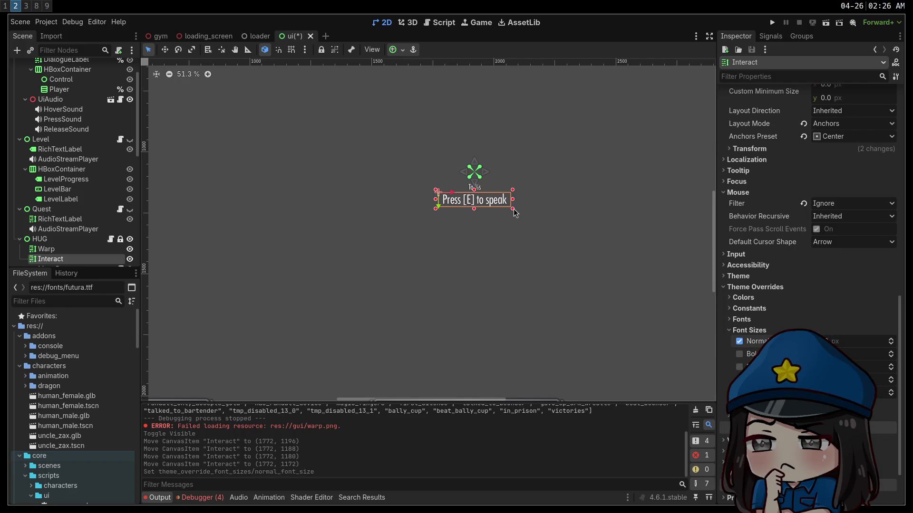
{"action": "left_click_drag", "start_coordinate": [516, 210], "coordinate": [591, 209]}
{"action": "key", "text": "ctrl+s"}
Try a larger Outline Size in the label's Theme Overrides Constants, then undo it
{"action": "left_click", "coordinate": [749, 308]}
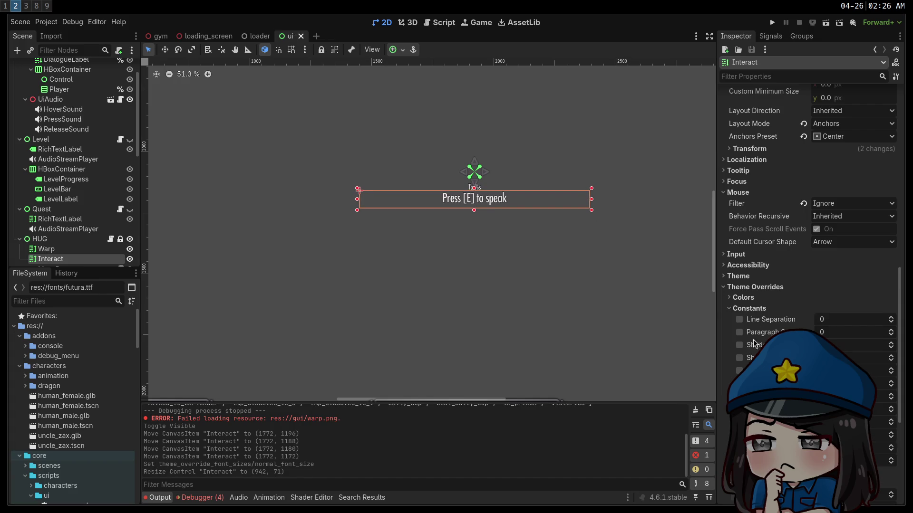
{"action": "left_click", "coordinate": [755, 309]}
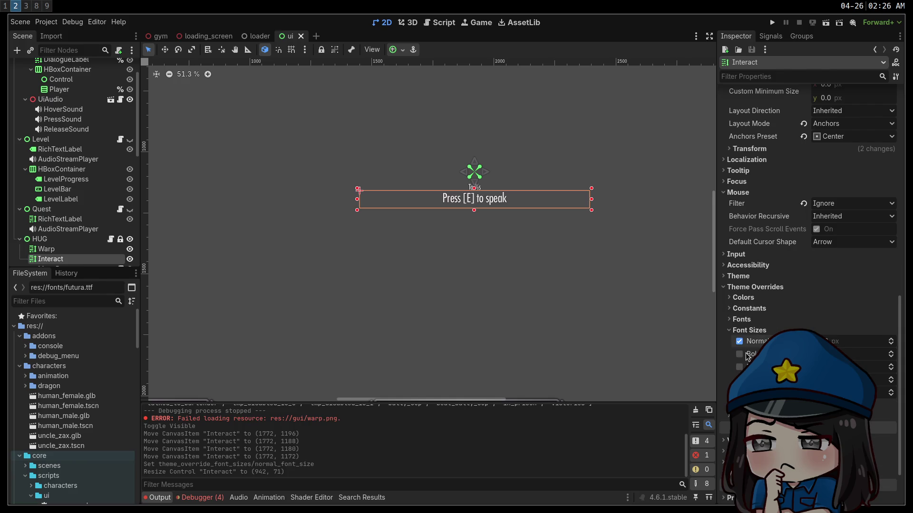
{"action": "left_click", "coordinate": [747, 320]}
{"action": "left_click", "coordinate": [749, 308]}
{"action": "key", "text": "Up"}
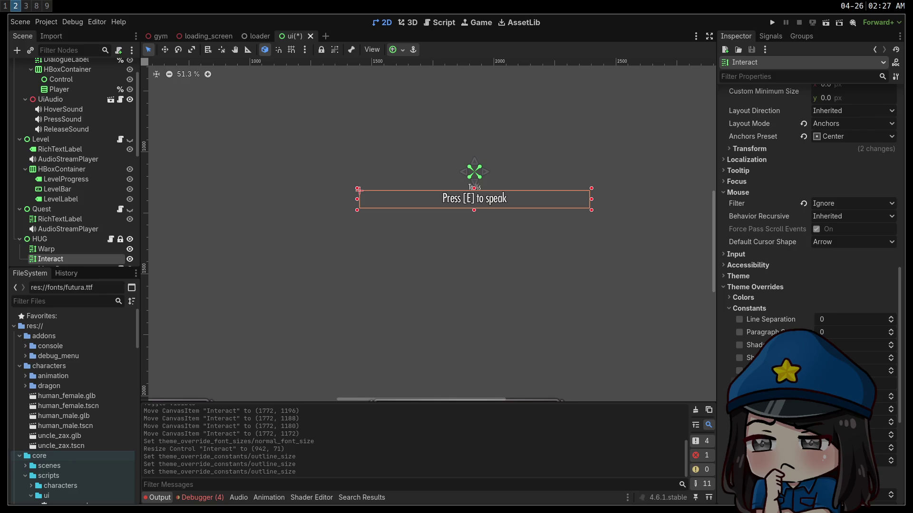
{"action": "key", "text": "Up"}
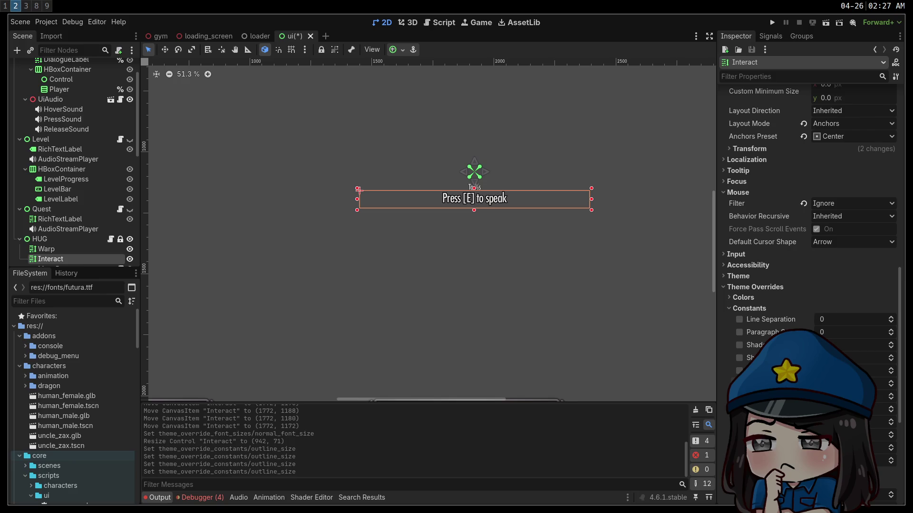
{"action": "left_click", "coordinate": [513, 248]}
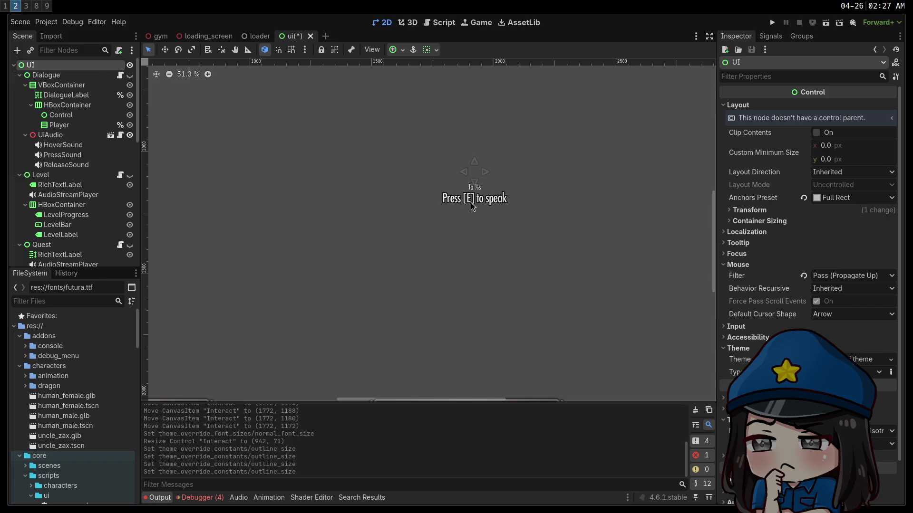
{"action": "key", "text": "ctrl+z"}
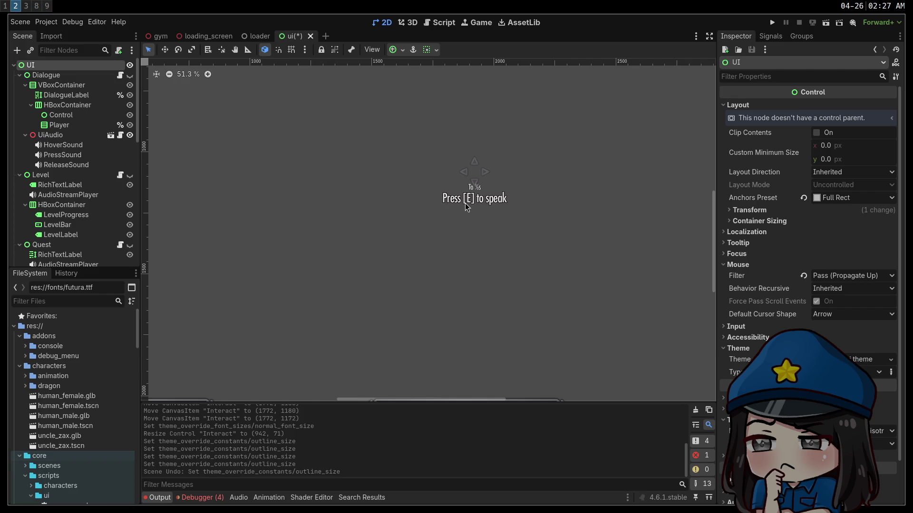
Reselect the label, enlarge its font slightly, save the ui scene, and run the game
{"action": "left_click", "coordinate": [465, 204]}
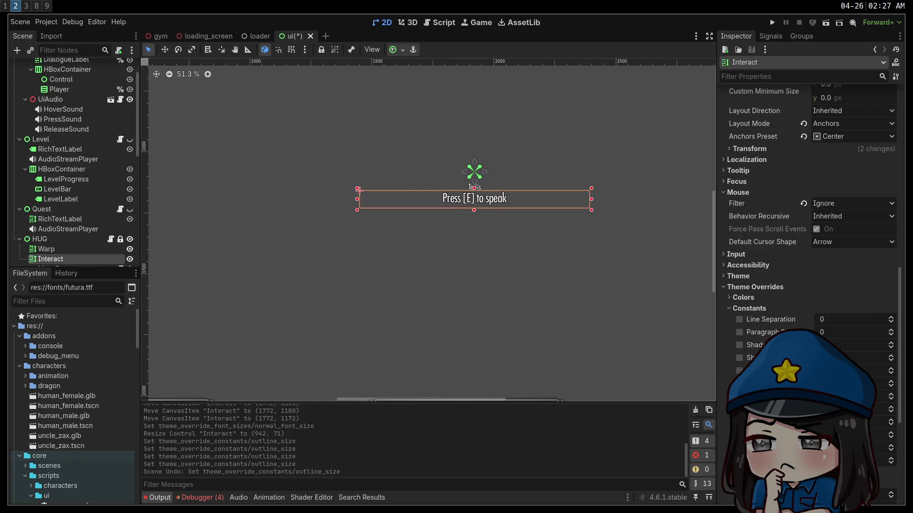
{"action": "scroll", "coordinate": [808, 286], "scroll_direction": "down", "scroll_amount": 4}
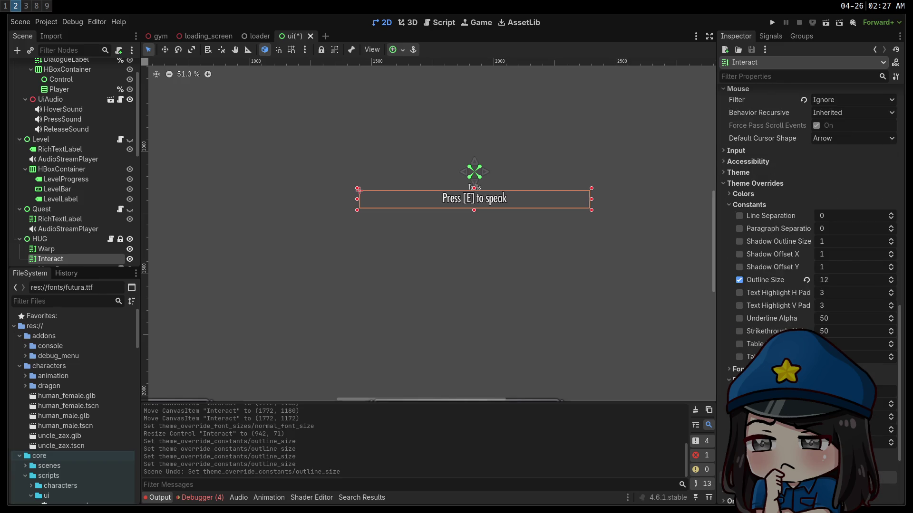
{"action": "key", "text": "Return"}
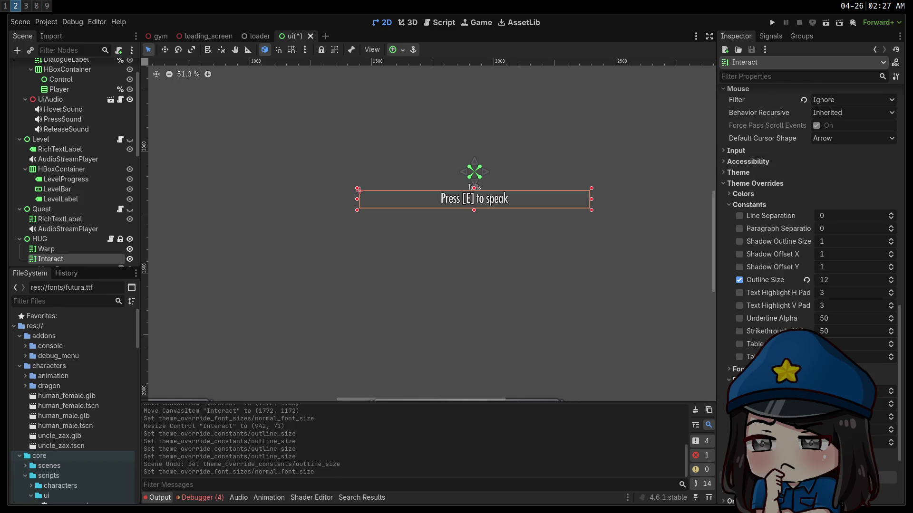
{"action": "key", "text": "ctrl+s"}
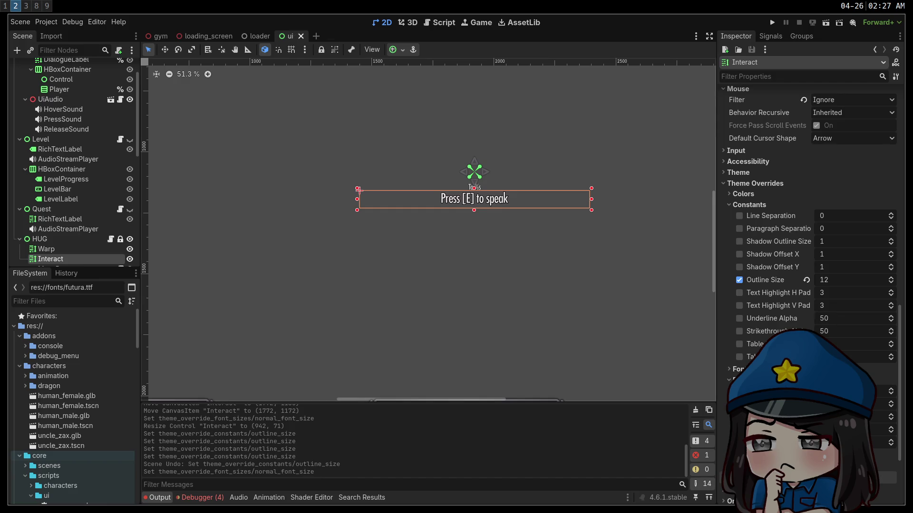
{"action": "left_click", "coordinate": [772, 23]}
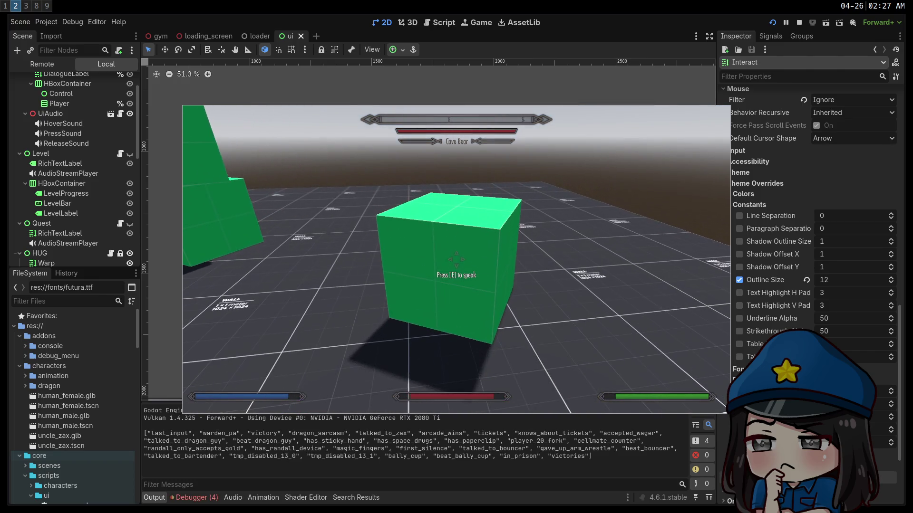
Check the label under the reticle on the cube in fullscreen, then pause and stop the game
{"action": "key", "text": "super+f"}
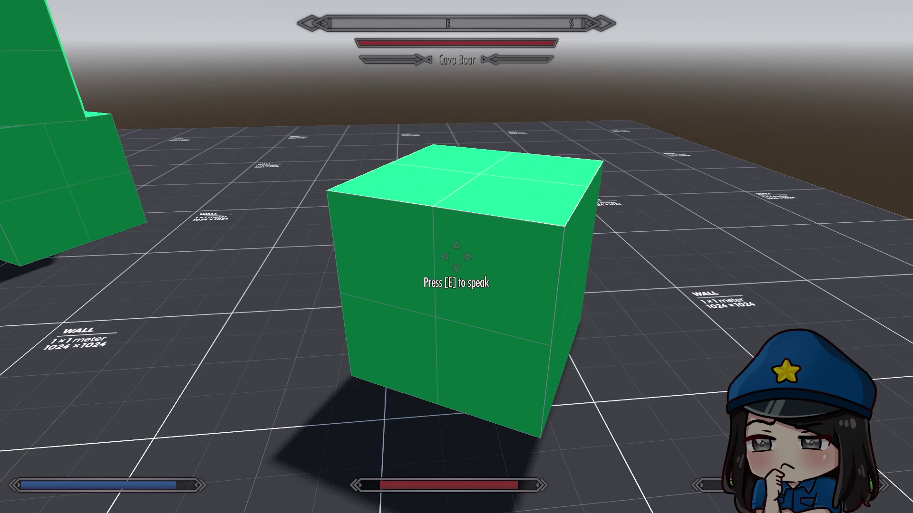
{"action": "key", "text": "F11"}
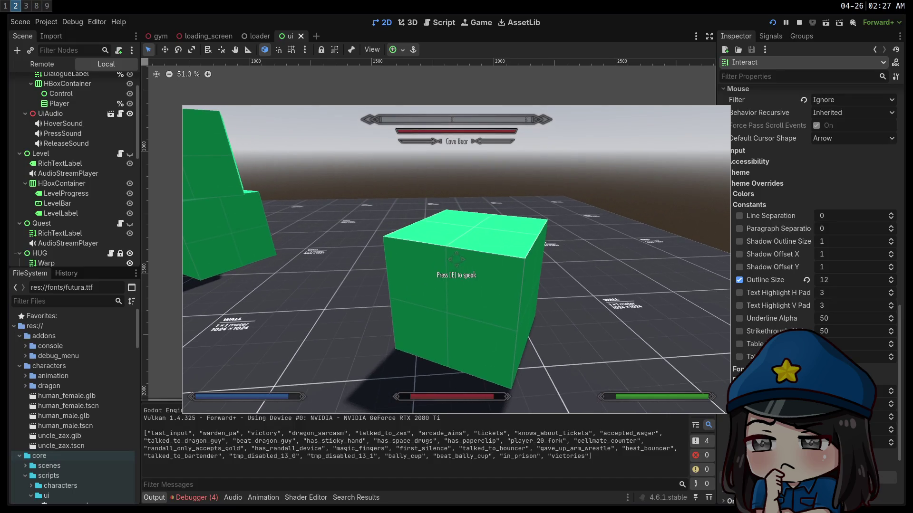
{"action": "key", "text": "Escape"}
{"action": "left_click", "coordinate": [799, 22]}
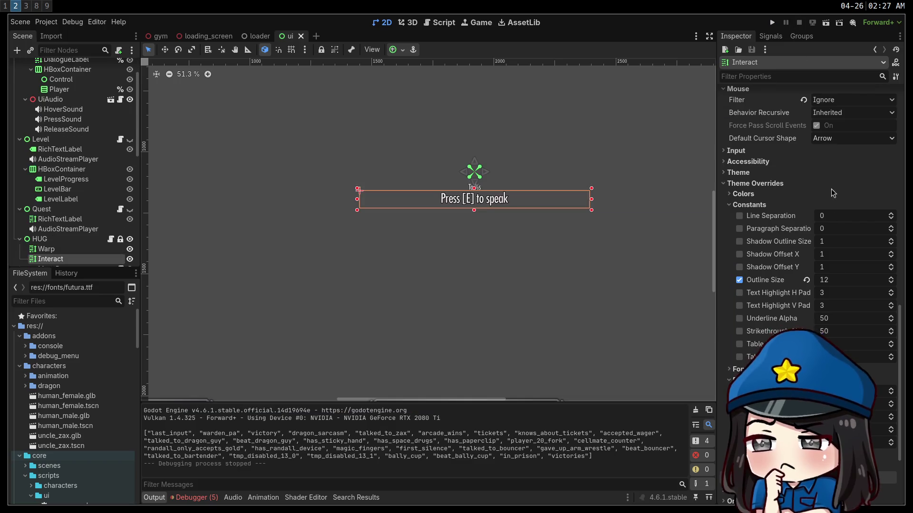
Enlarge the label's font, set Outline Size to 16, shift it down slightly, save and run
{"action": "key", "text": "Return"}
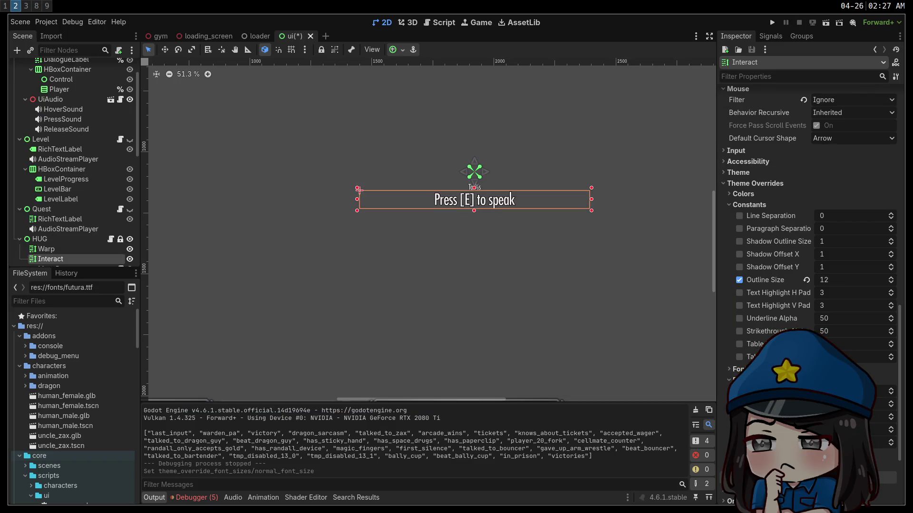
{"action": "left_click", "coordinate": [848, 280]}
{"action": "type", "text": "16"}
{"action": "key", "text": "Return"}
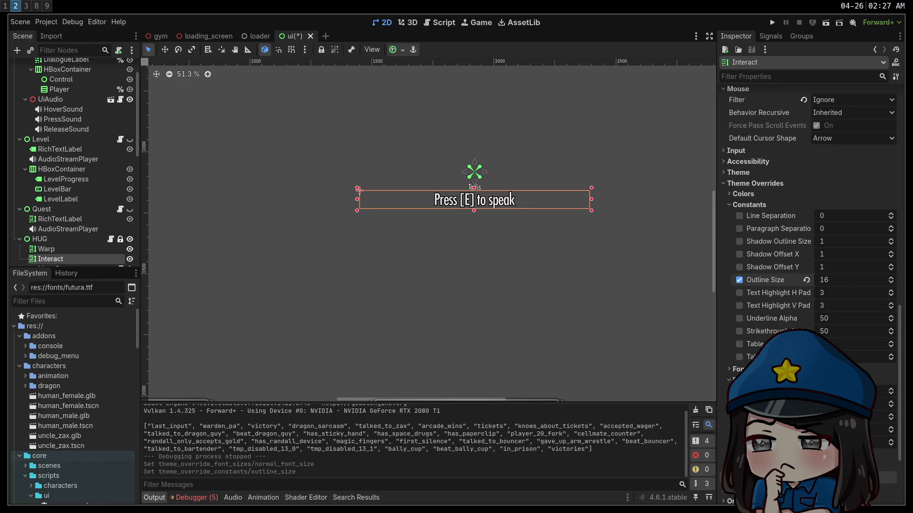
{"action": "left_click_drag", "start_coordinate": [890, 390], "coordinate": [890, 385]}
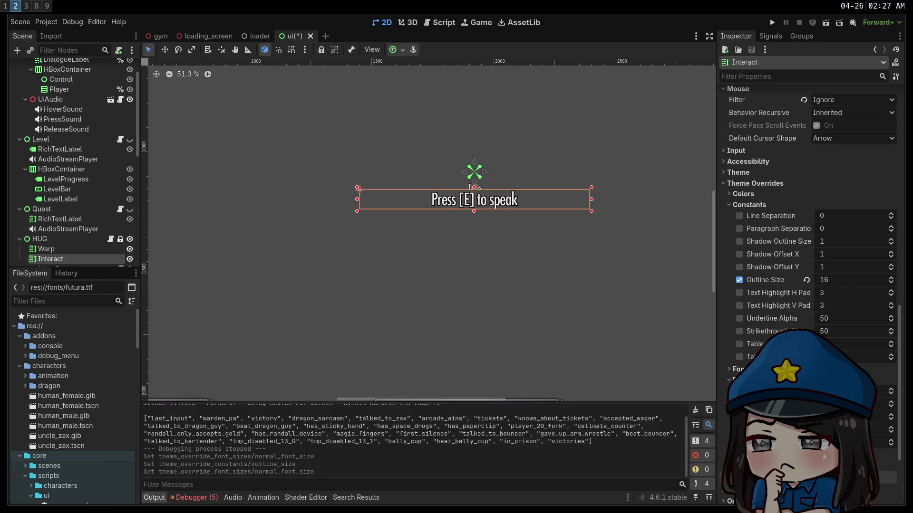
{"action": "key", "text": "shift+Down"}
{"action": "key", "text": "shift+Down"}
{"action": "key", "text": "shift+Down"}
{"action": "key", "text": "ctrl+s"}
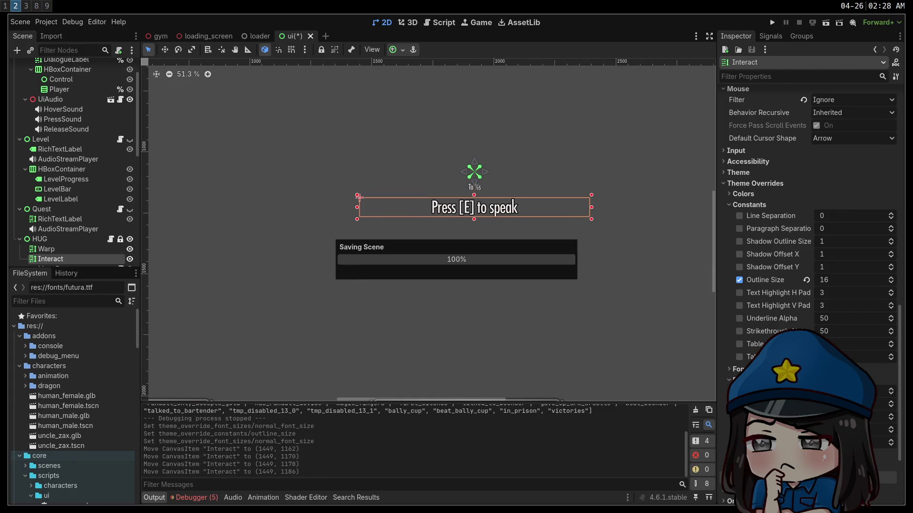
{"action": "key", "text": "F5"}
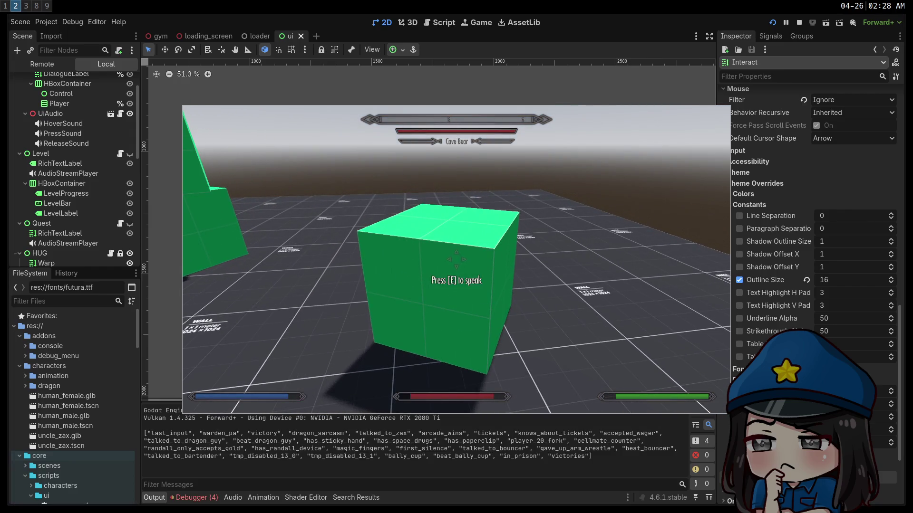
Relaunch the game, walk up to and onto the cube in fullscreen to check the HUD, then stop
{"action": "key", "text": "w"}
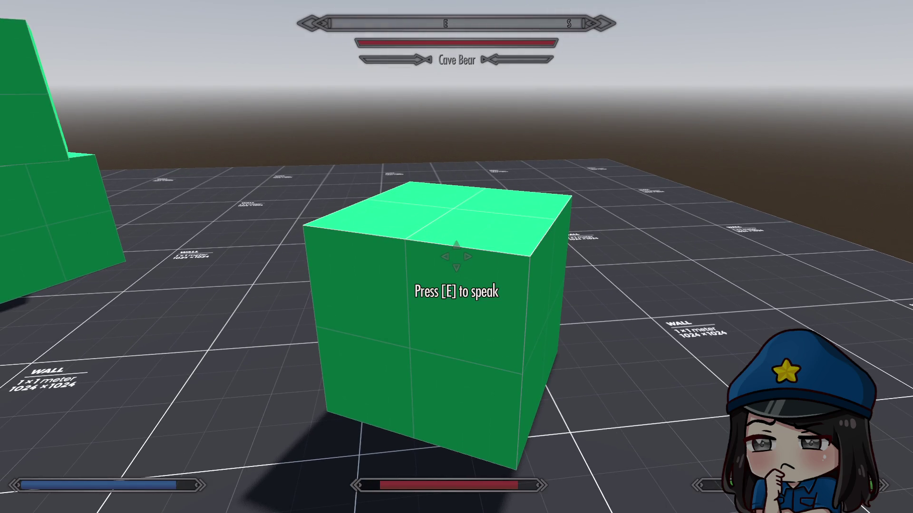
{"action": "key", "text": "F11"}
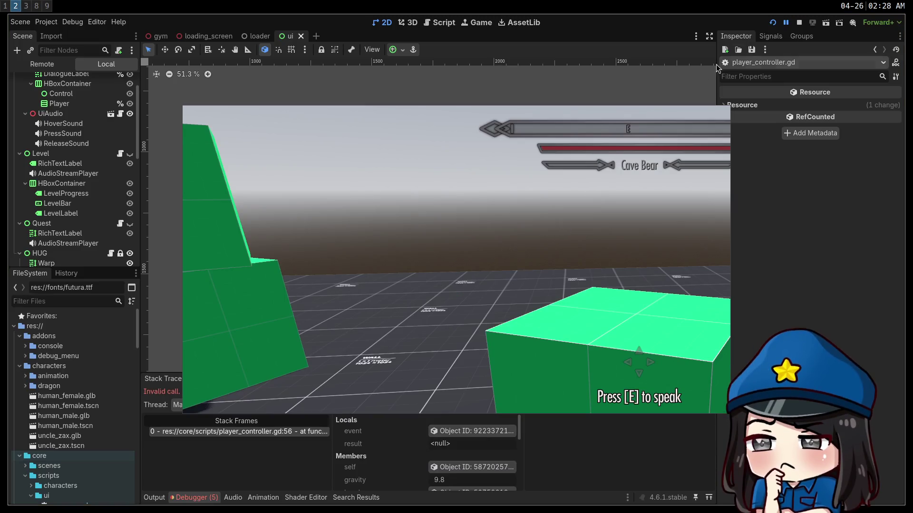
{"action": "left_click", "coordinate": [799, 22]}
{"action": "key", "text": "F5"}
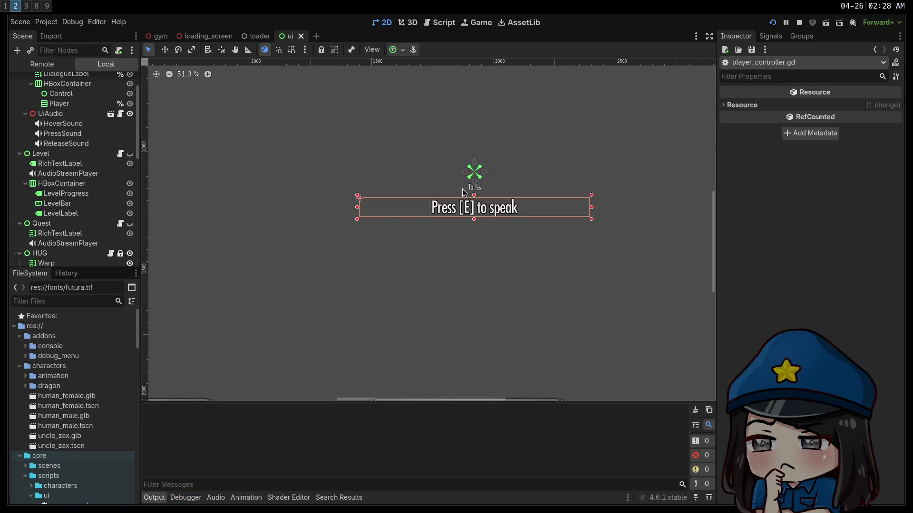
{"action": "key", "text": "w"}
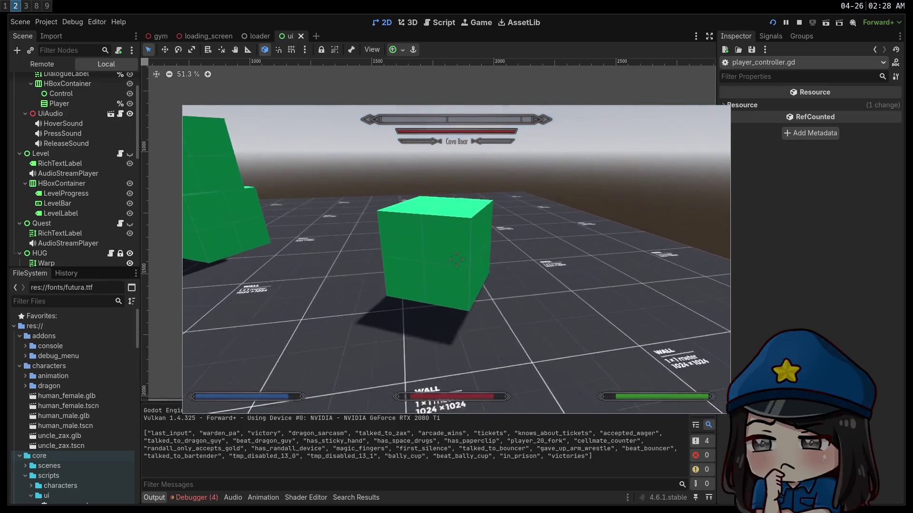
{"action": "key", "text": "F11"}
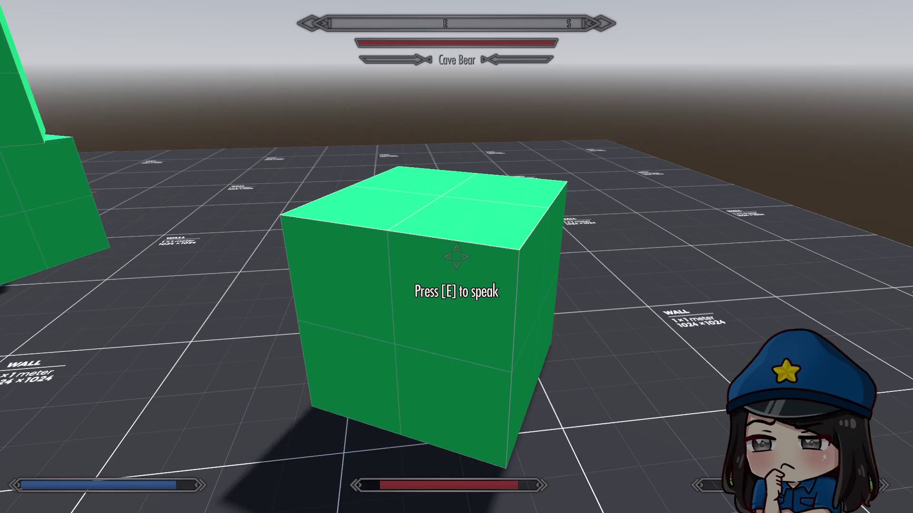
{"action": "key", "text": "space"}
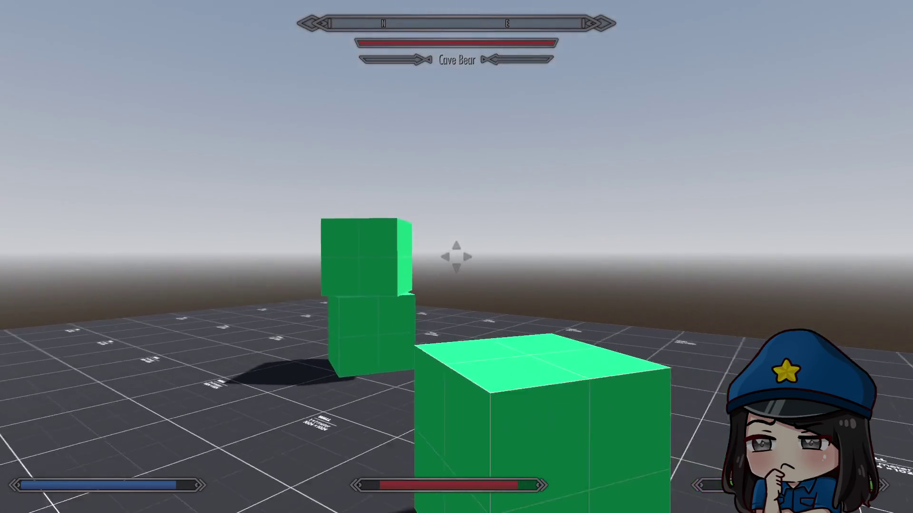
{"action": "key", "text": "s"}
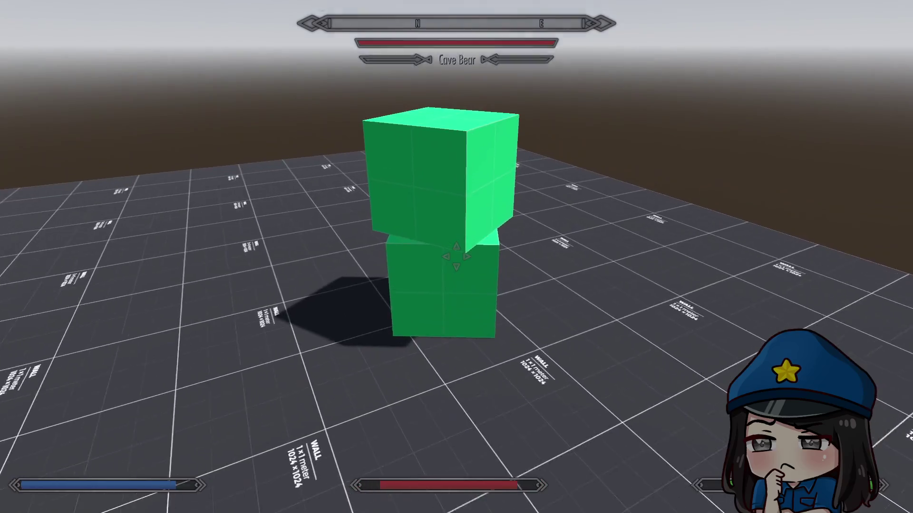
{"action": "key", "text": "s"}
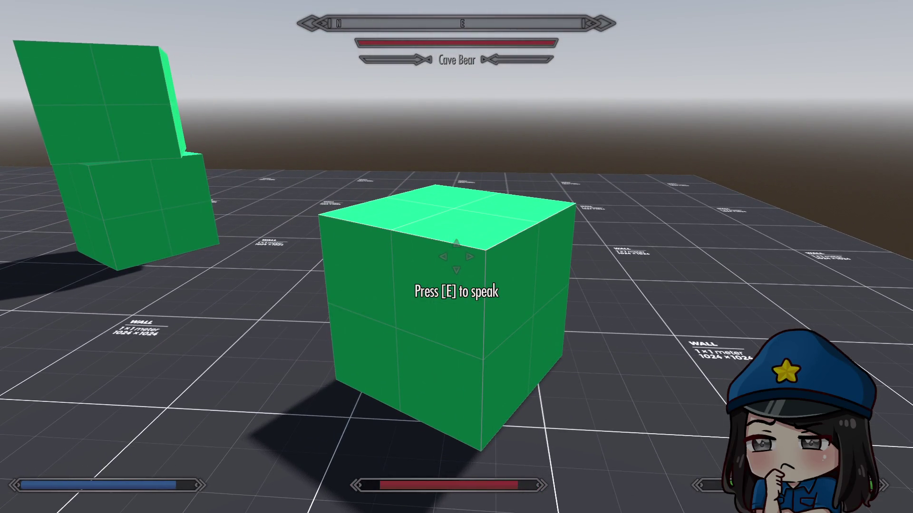
{"action": "key", "text": "F8"}
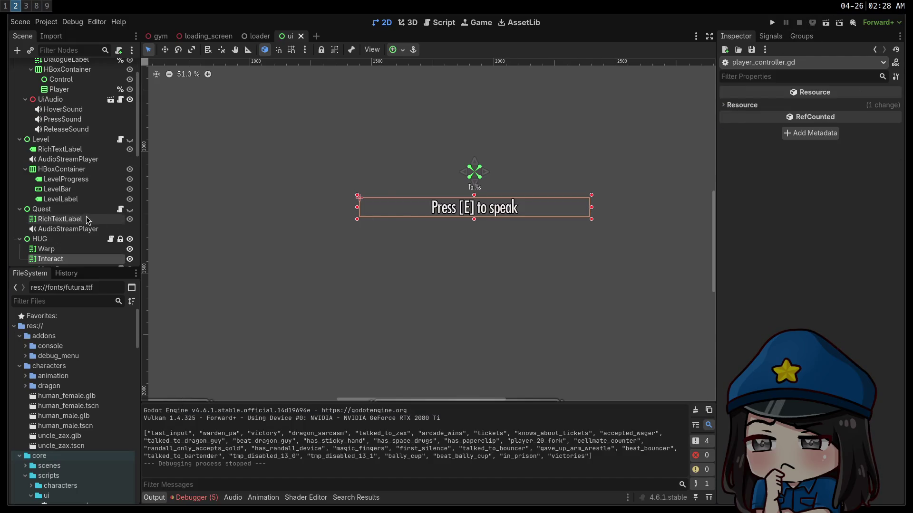
Set the Reticle's Transform Scale to 0.25
{"action": "scroll", "coordinate": [56, 127], "scroll_direction": "down", "scroll_amount": 5}
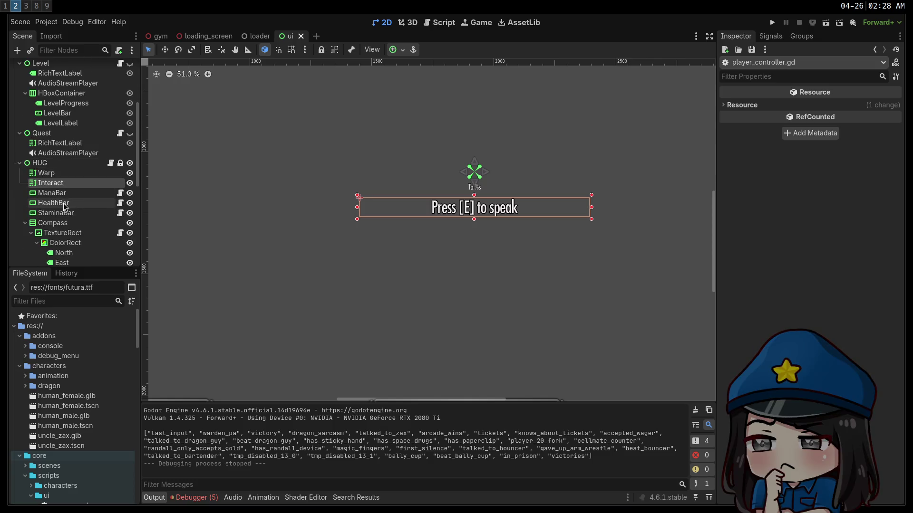
{"action": "left_click", "coordinate": [474, 172]}
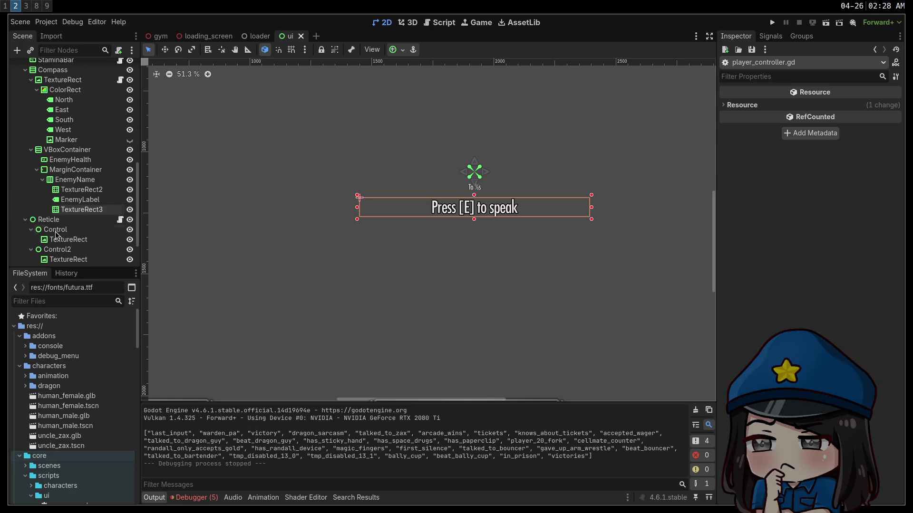
{"action": "left_click", "coordinate": [836, 288]}
{"action": "type", "text": "0.25"}
{"action": "key", "text": "Return"}
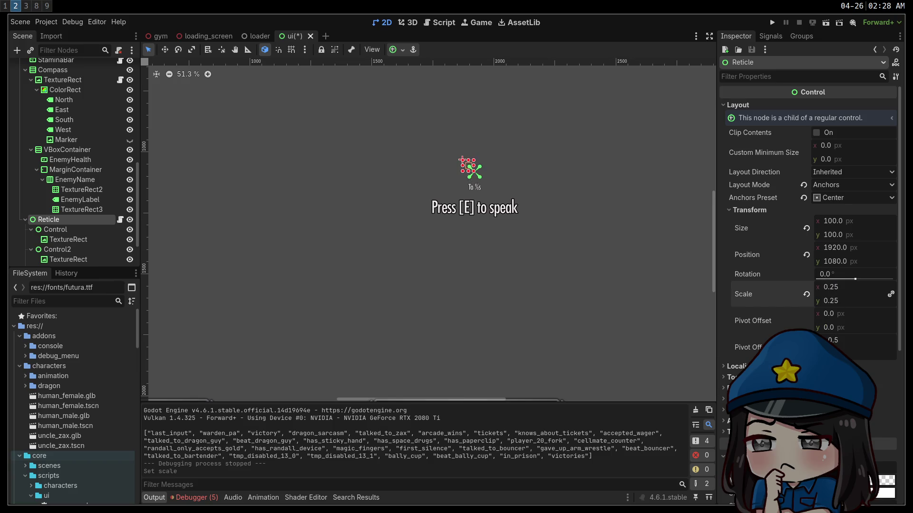
Try a 0.25 Pivot Offset Ratio on the Reticle, then undo it
{"action": "left_click", "coordinate": [863, 343]}
{"action": "type", "text": "0.25"}
{"action": "key", "text": "Return"}
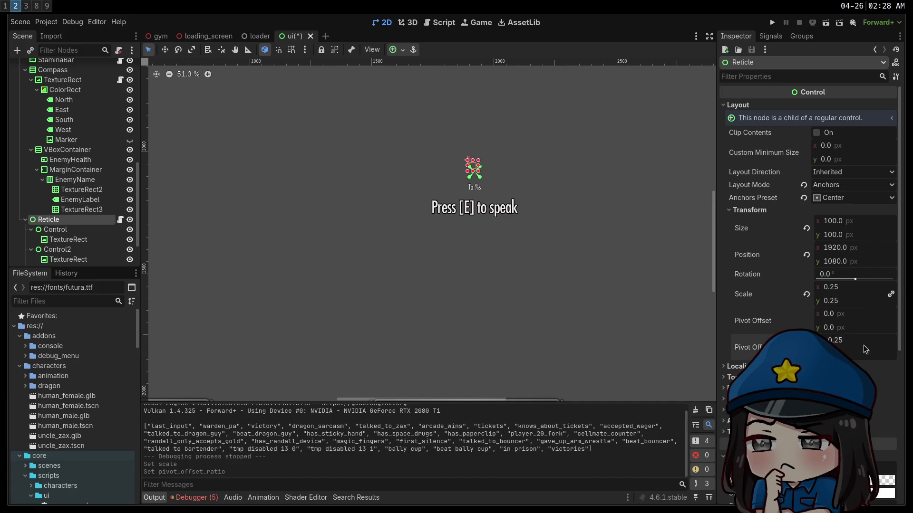
{"action": "scroll", "coordinate": [475, 178], "scroll_direction": "up", "scroll_amount": 10}
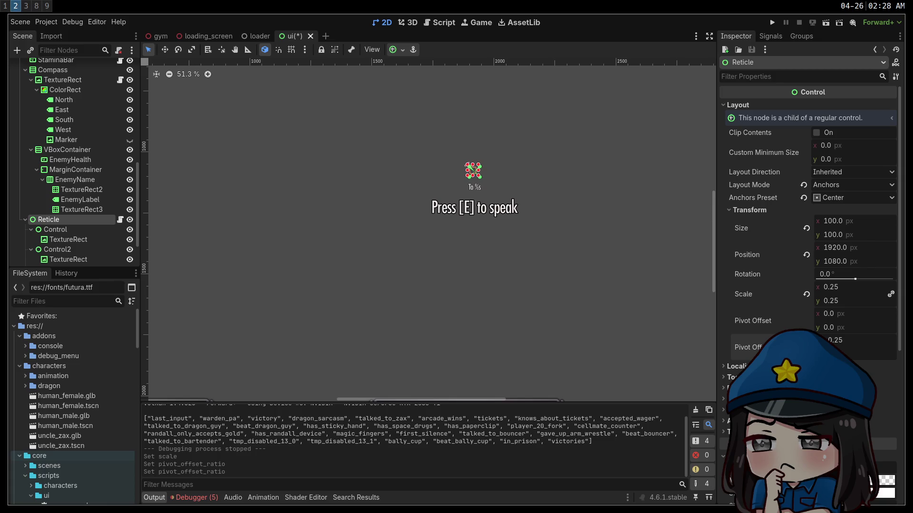
{"action": "scroll", "coordinate": [454, 182], "scroll_direction": "up", "scroll_amount": 2}
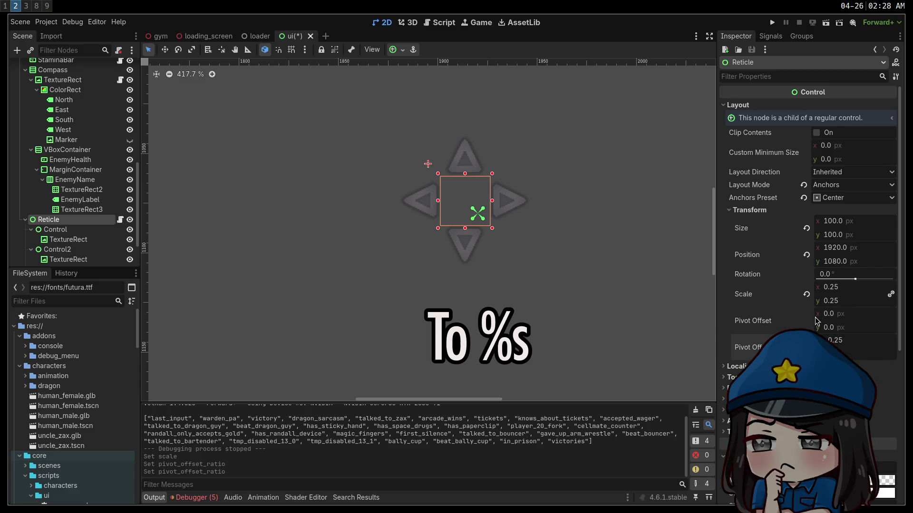
{"action": "key", "text": "ctrl+z"}
{"action": "key", "text": "ctrl+z"}
{"action": "key", "text": "ctrl+z"}
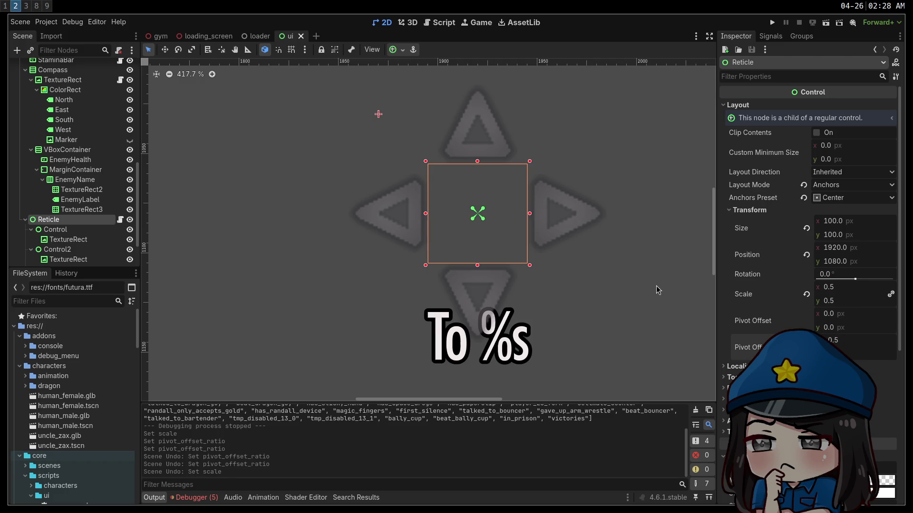
Re-enter the Reticle's scale value, keeping it at 0.25
{"action": "left_click", "coordinate": [870, 292]}
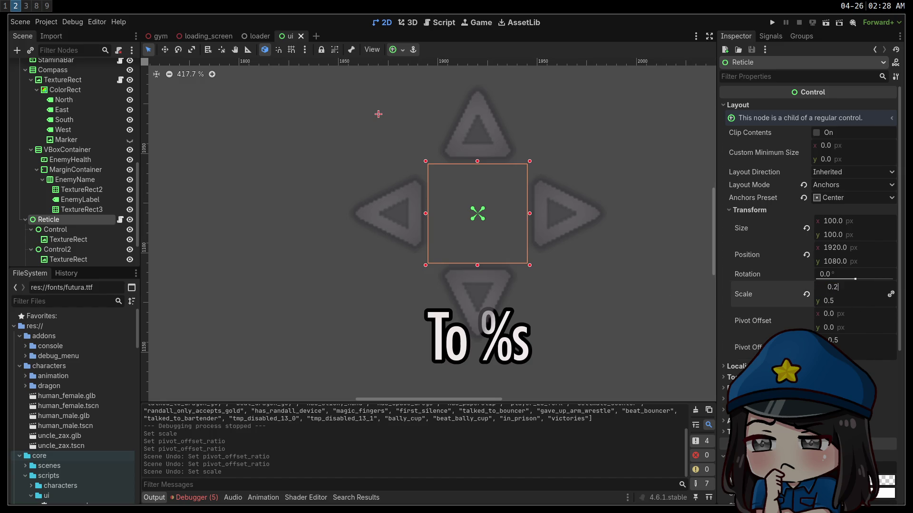
{"action": "type", "text": "5"}
{"action": "key", "text": "Return"}
{"action": "left_click_drag", "start_coordinate": [861, 298], "coordinate": [863, 298]}
{"action": "left_click", "coordinate": [857, 289]}
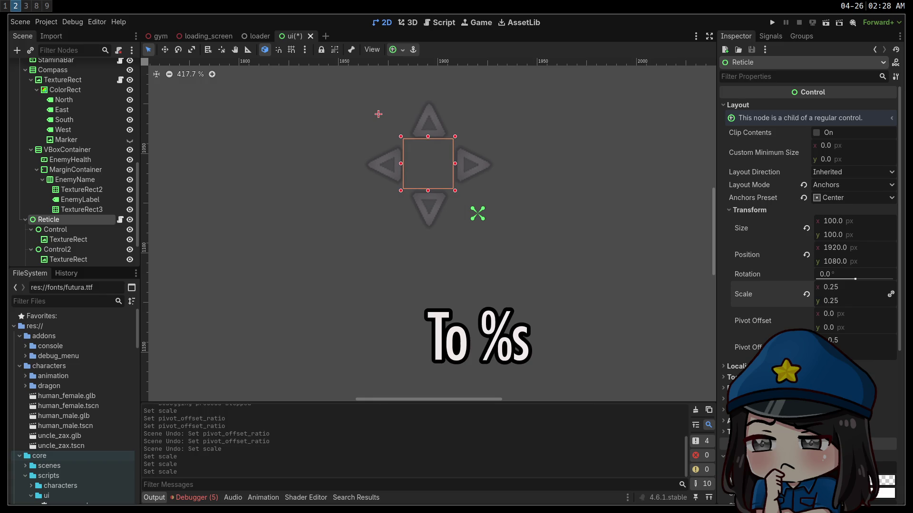
Select the root UI node, reset the canvas zoom to 100%, and save the ui scene
{"action": "left_click", "coordinate": [376, 146]}
{"action": "left_click", "coordinate": [190, 75]}
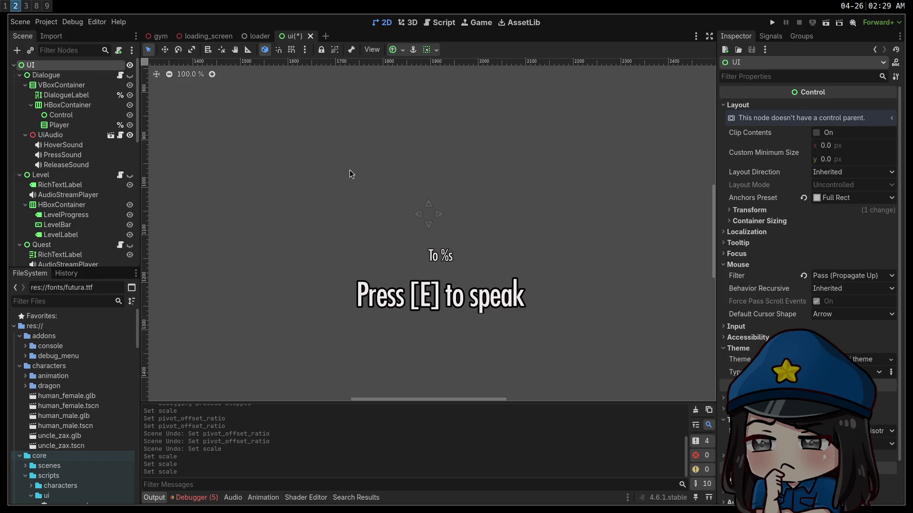
{"action": "scroll", "coordinate": [349, 169], "scroll_direction": "down", "scroll_amount": 2}
{"action": "scroll", "coordinate": [347, 165], "scroll_direction": "down", "scroll_amount": 2}
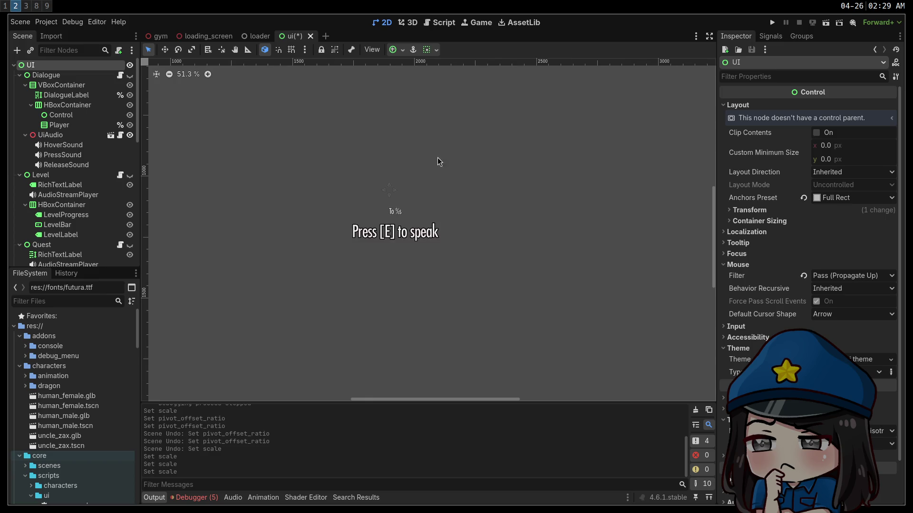
{"action": "key", "text": "ctrl+s"}
Run the game in fullscreen and walk toward the single cube to check the reticle
{"action": "left_click", "coordinate": [772, 23]}
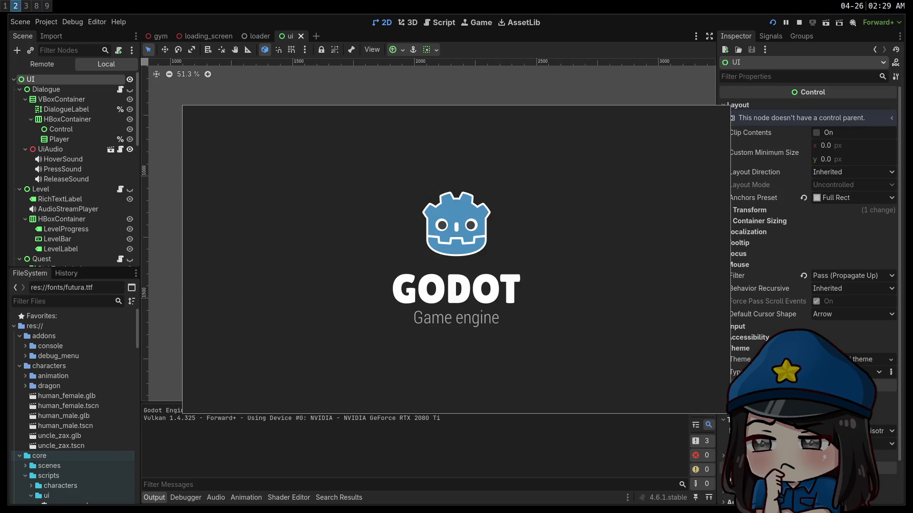
{"action": "key", "text": "w"}
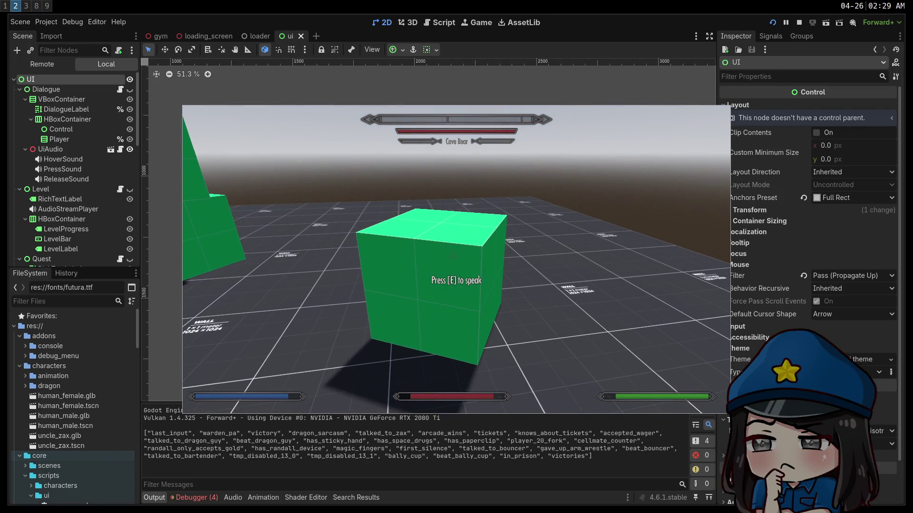
{"action": "key", "text": "super+f"}
{"action": "key", "text": "w"}
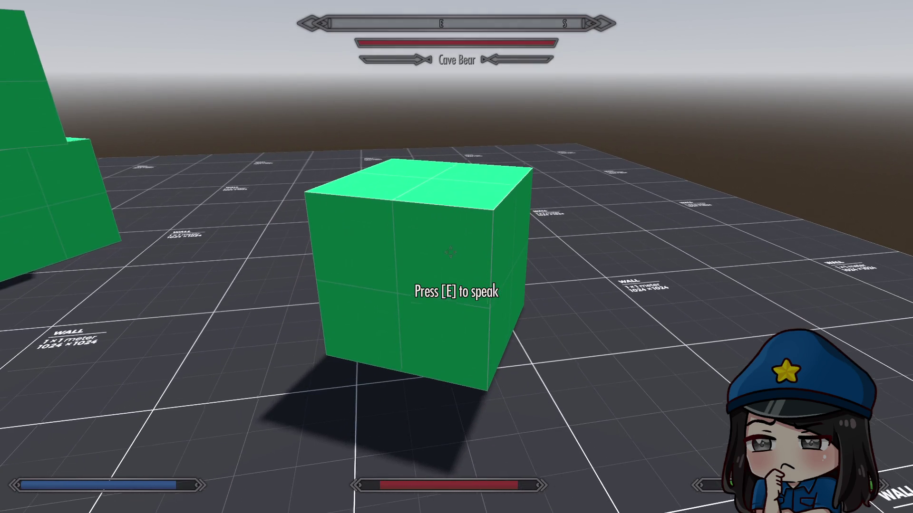
{"action": "key", "text": "w"}
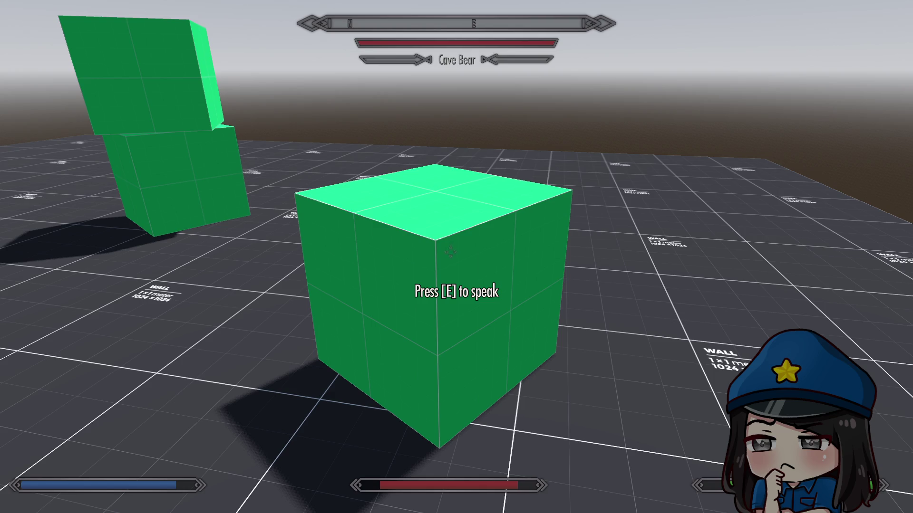
{"action": "key", "text": "w"}
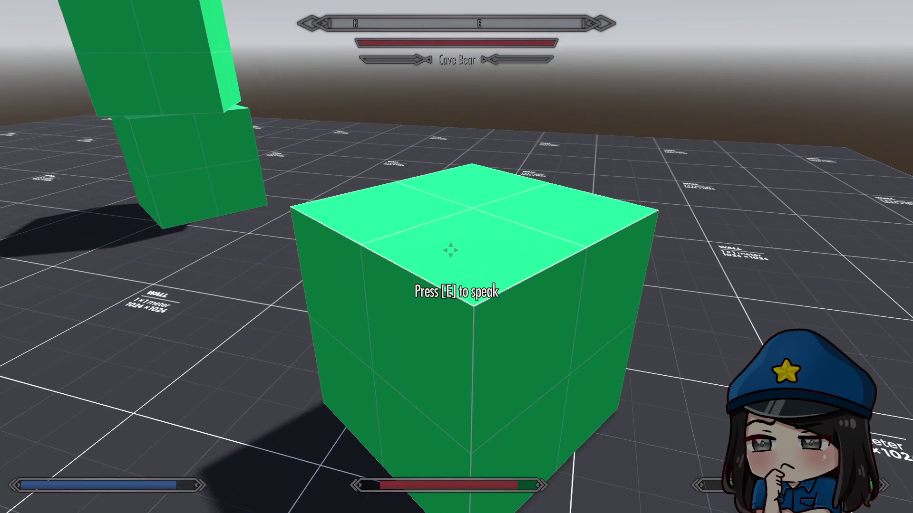
Move between the stacked and single cubes viewing the HUD, then pause and stop the game
{"action": "key", "text": "s"}
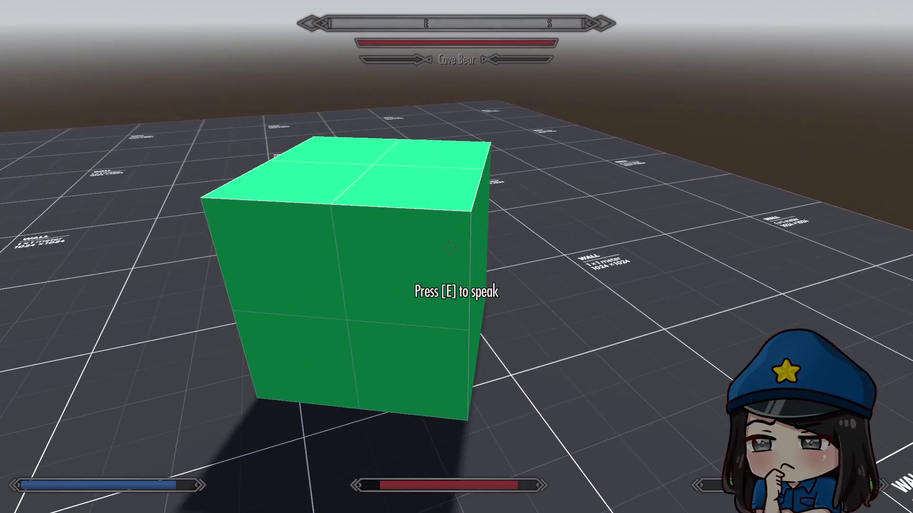
{"action": "key", "text": "w"}
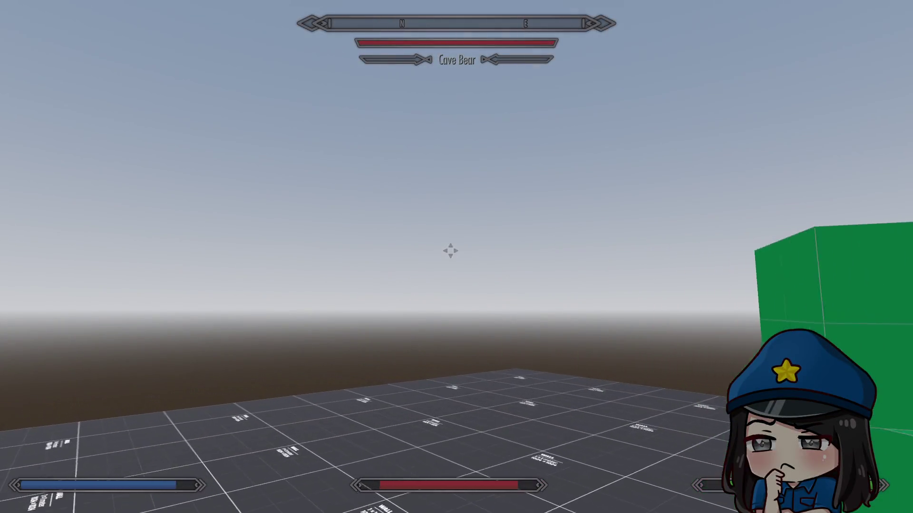
{"action": "key", "text": "w"}
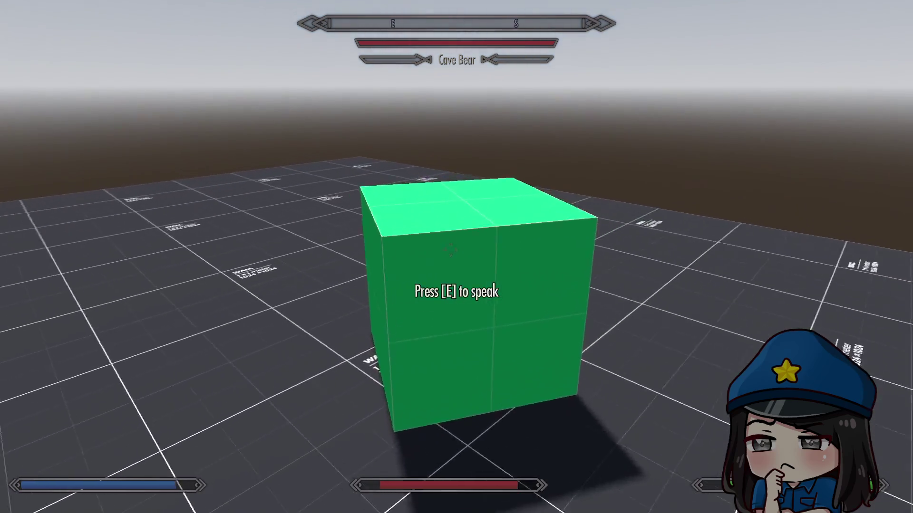
{"action": "key", "text": "s"}
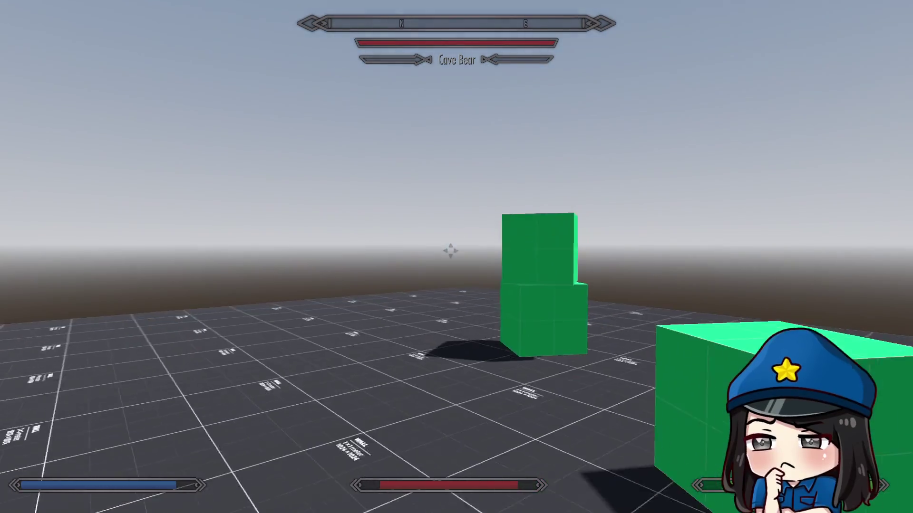
{"action": "key", "text": "w"}
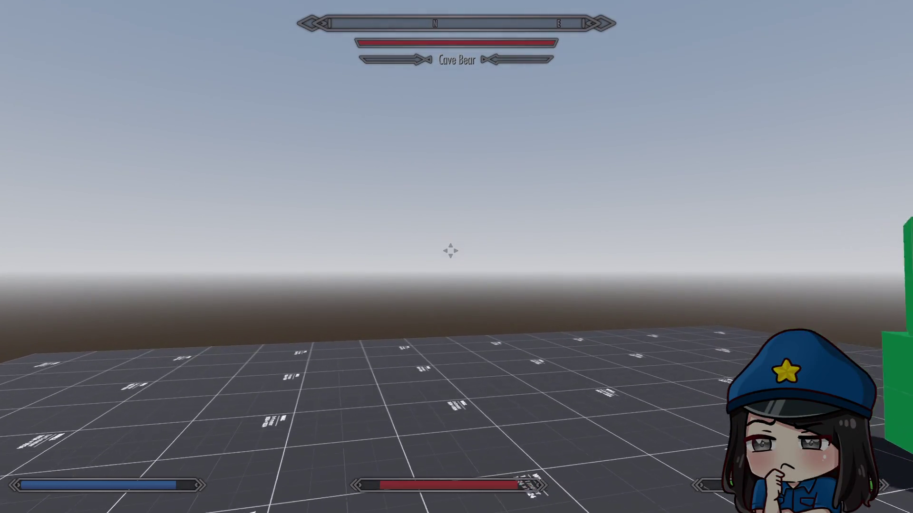
{"action": "key", "text": "w"}
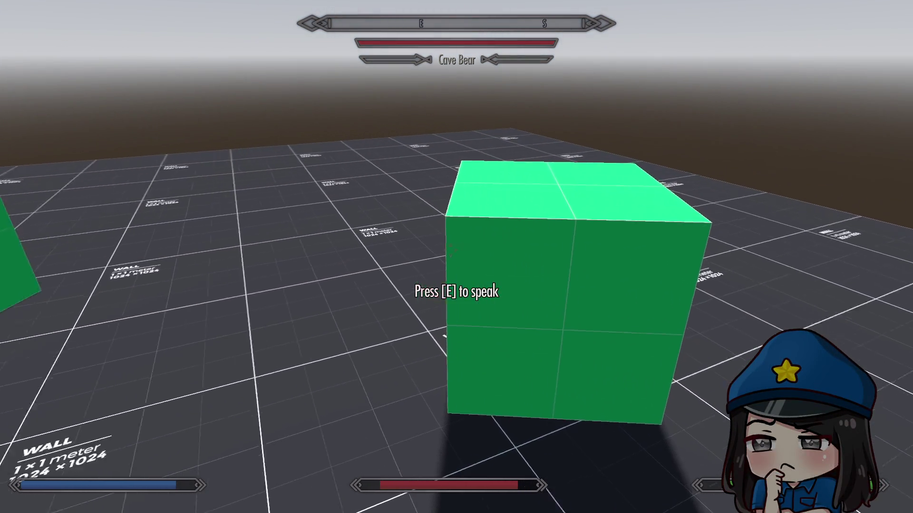
{"action": "key", "text": "s"}
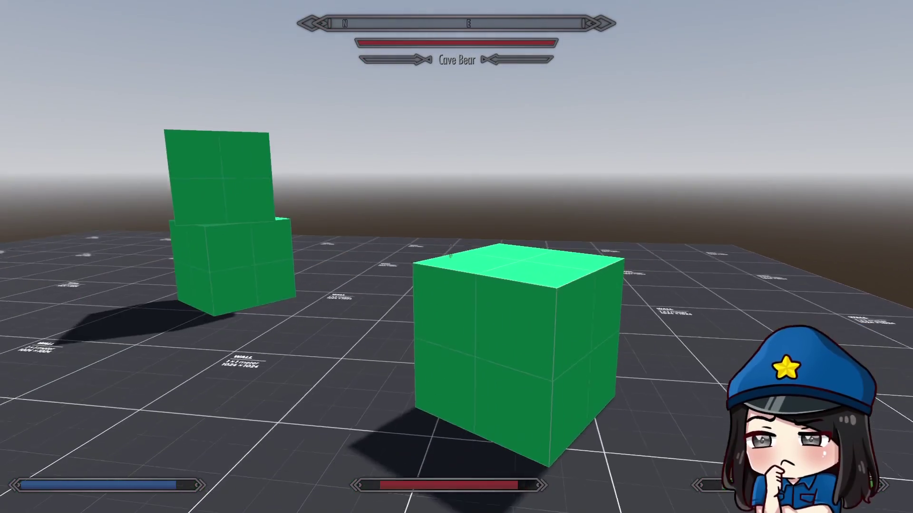
{"action": "key", "text": "Escape"}
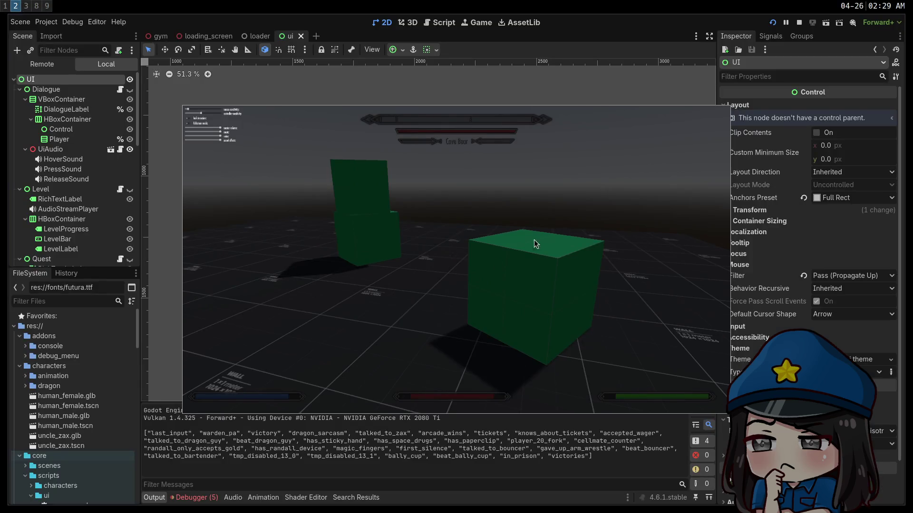
{"action": "left_click", "coordinate": [799, 22]}
Select the Reticle and try a 0.75 Pivot Offset Ratio, then undo it
{"action": "scroll", "coordinate": [347, 199], "scroll_direction": "up", "scroll_amount": 5}
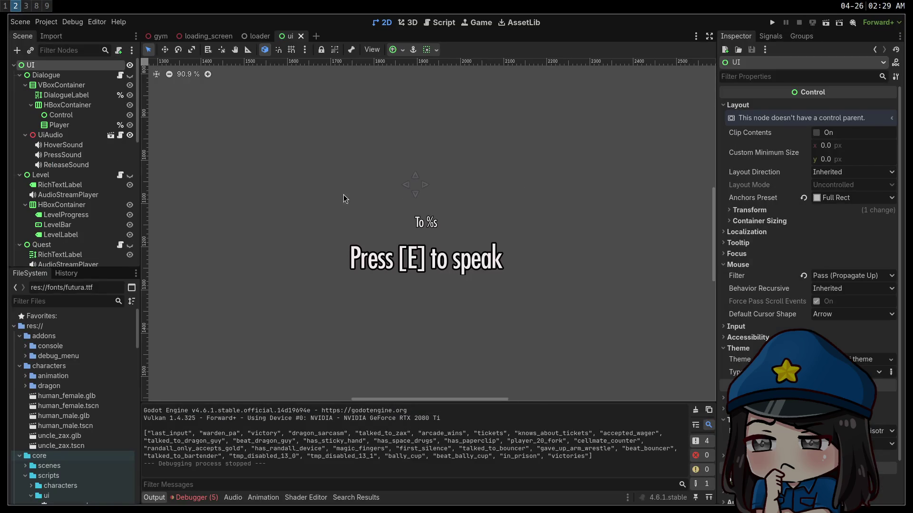
{"action": "scroll", "coordinate": [81, 219], "scroll_direction": "down", "scroll_amount": 10}
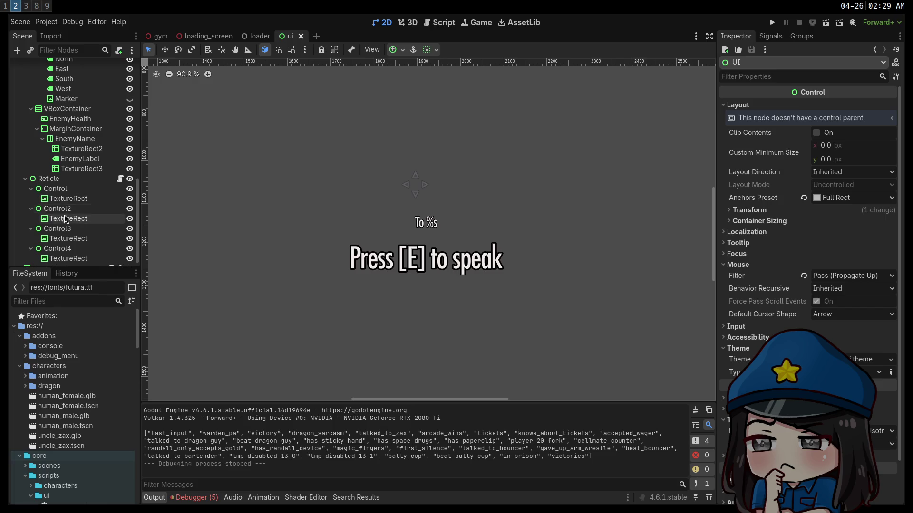
{"action": "left_click", "coordinate": [54, 180]}
{"action": "scroll", "coordinate": [547, 238], "scroll_direction": "up", "scroll_amount": 5}
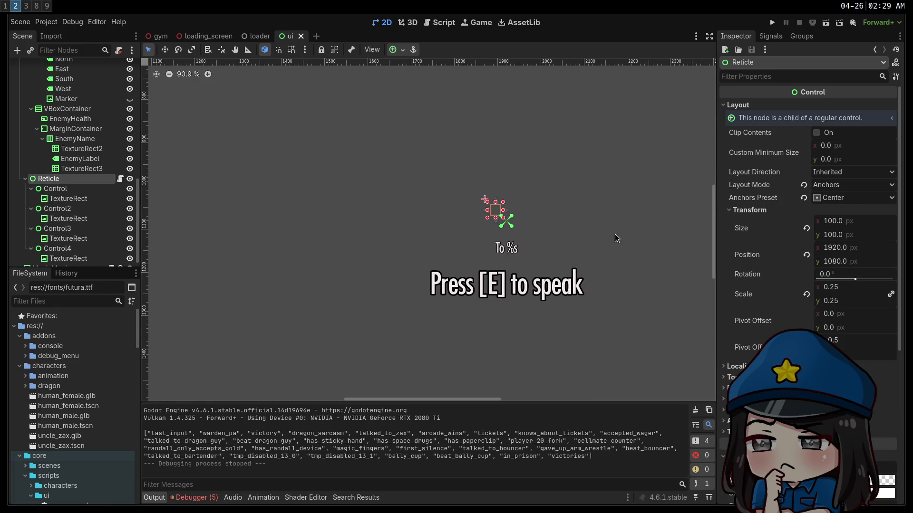
{"action": "scroll", "coordinate": [528, 237], "scroll_direction": "up", "scroll_amount": 3}
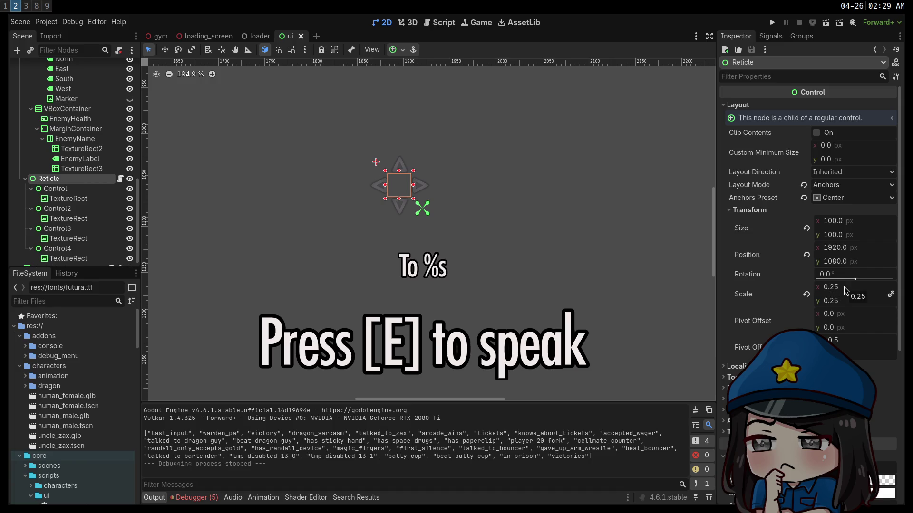
{"action": "left_click", "coordinate": [844, 340]}
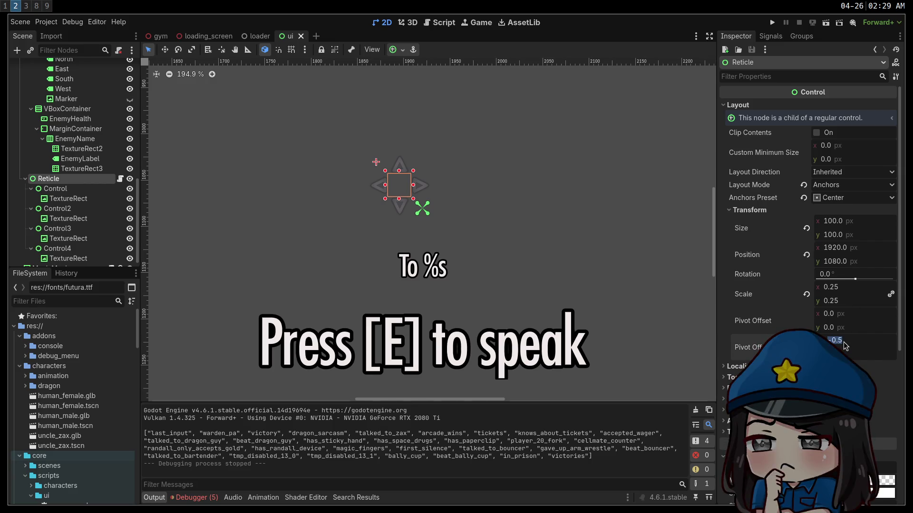
{"action": "type", "text": "0.75"}
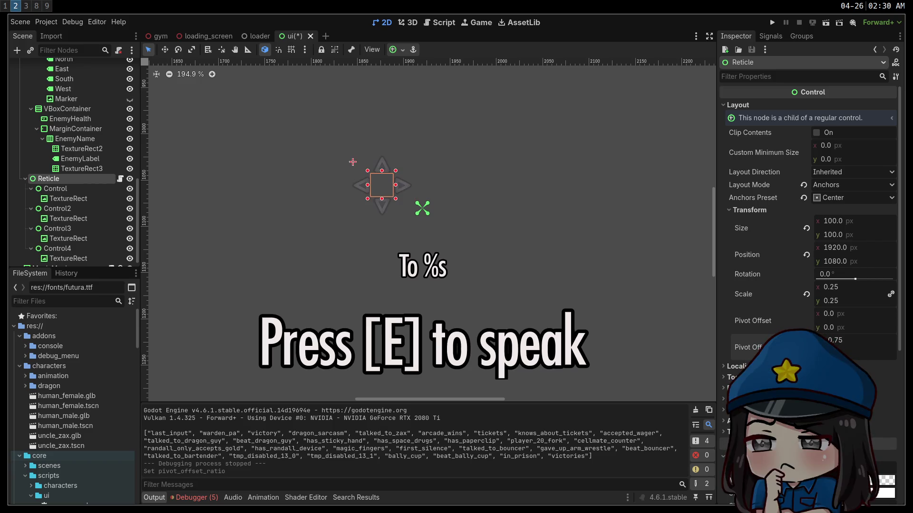
{"action": "key", "text": "Return"}
{"action": "key", "text": "ctrl+z"}
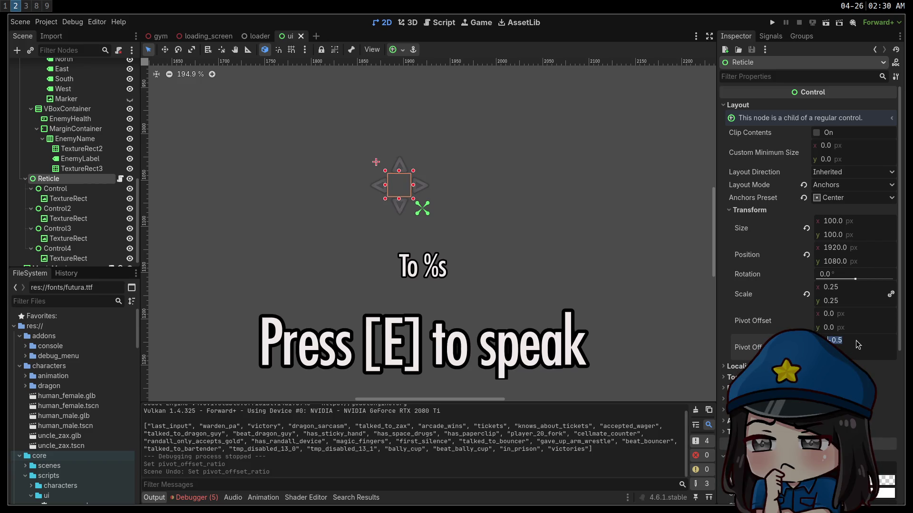
{"action": "key", "text": "Return"}
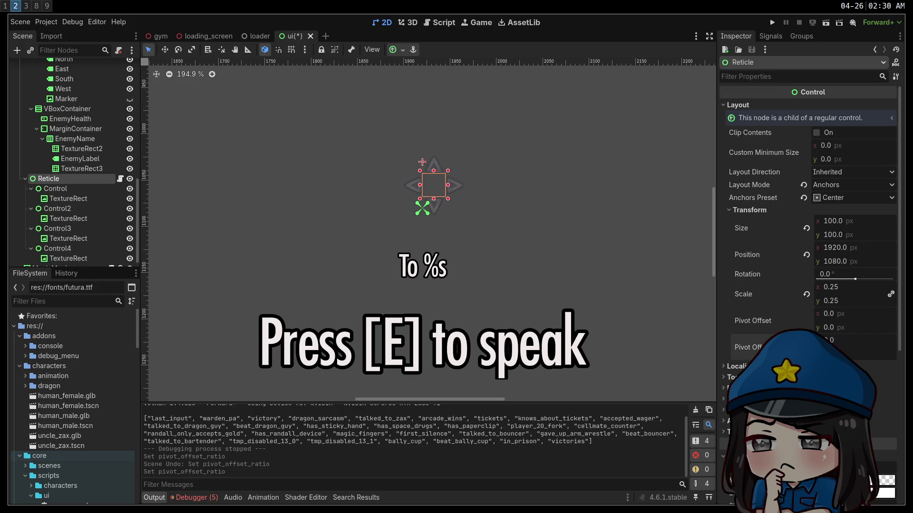
Try Reticle pivot offset ratios of -0.25 and then 0.125
{"action": "left_click", "coordinate": [859, 341]}
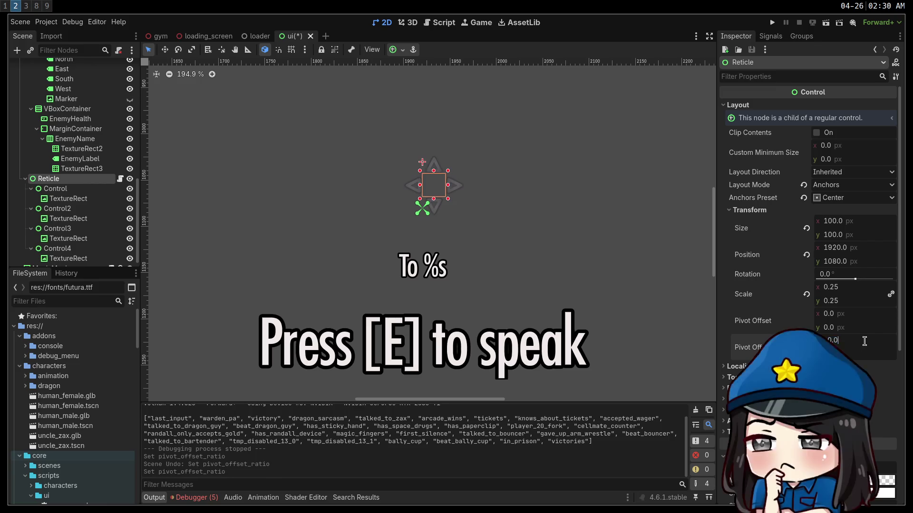
{"action": "type", "text": "-0.25"}
{"action": "key", "text": "Return"}
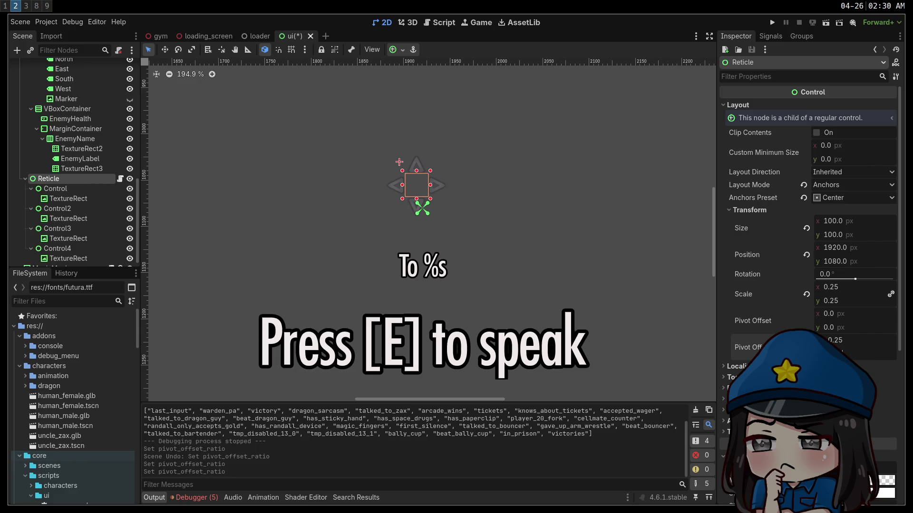
{"action": "key", "text": "Return"}
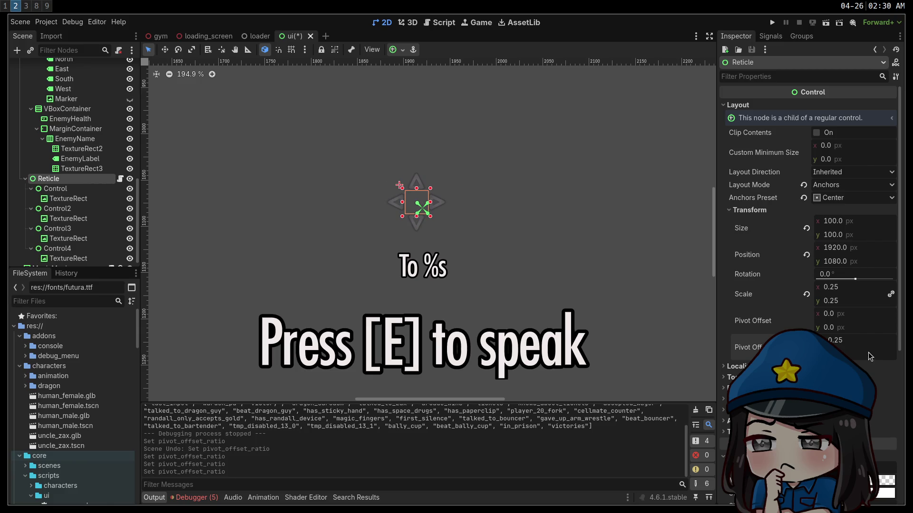
{"action": "left_click", "coordinate": [862, 339]}
{"action": "type", "text": "-"}
{"action": "type", "text": "5"}
{"action": "key", "text": "Return"}
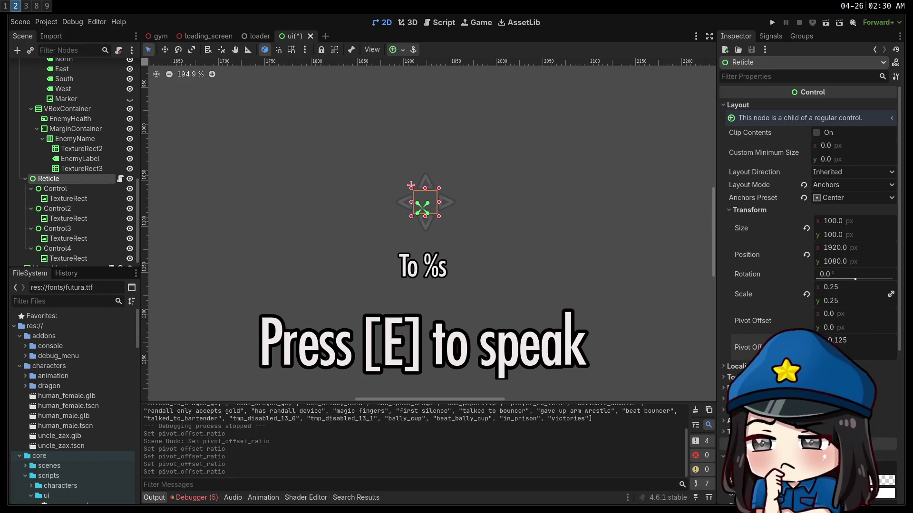
Set the pivot offset ratio to 0, briefly try 0.25, and undo back to 0
{"action": "left_click", "coordinate": [842, 341]}
{"action": "type", "text": "0"}
{"action": "key", "text": "Return"}
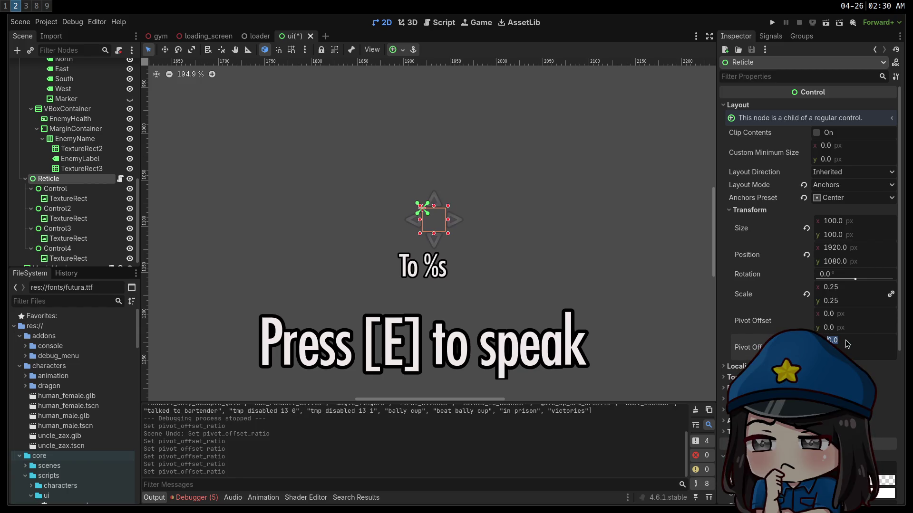
{"action": "key", "text": "BackSpace"}
{"action": "type", "text": "5"}
{"action": "key", "text": "Return"}
{"action": "key", "text": "ctrl+z"}
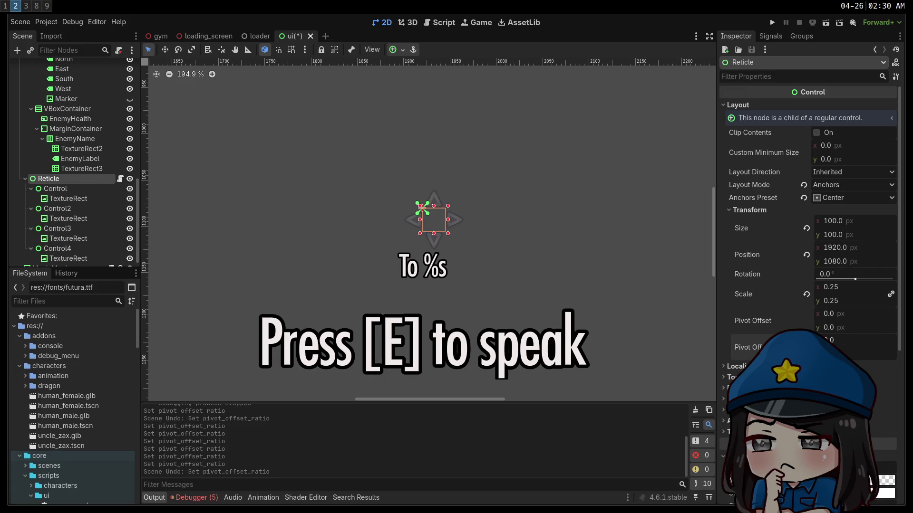
Try moving the Reticle's x position to 1895, then undo back to 1920
{"action": "left_click", "coordinate": [870, 252]}
{"action": "double_click", "coordinate": [875, 249]}
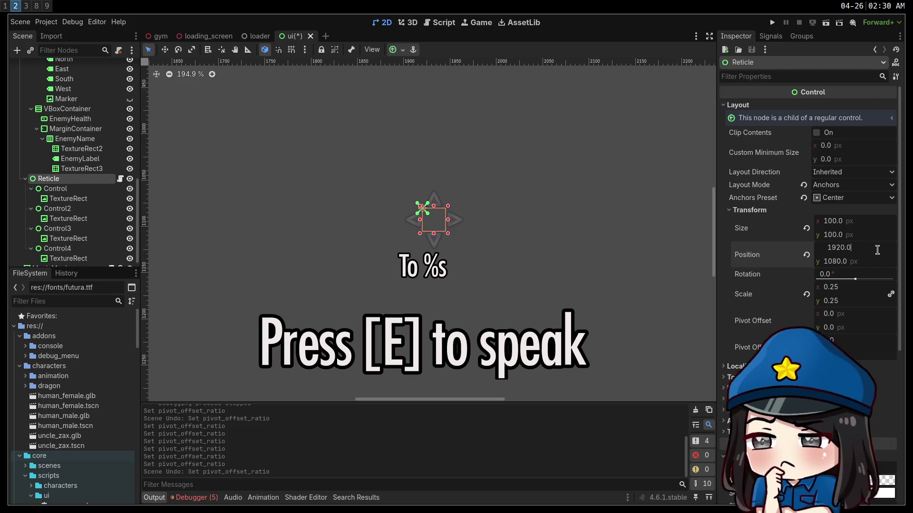
{"action": "type", "text": "-25"}
{"action": "key", "text": "Return"}
{"action": "key", "text": "ctrl+z"}
Set the Reticle's Pivot Offset to -12.5 on both x and y
{"action": "left_click", "coordinate": [851, 314]}
{"action": "type", "text": "12"}
{"action": "key", "text": "Return"}
{"action": "key", "text": "ctrl+z"}
{"action": "left_click", "coordinate": [853, 319]}
{"action": "type", "text": "-12.5"}
{"action": "key", "text": "Return"}
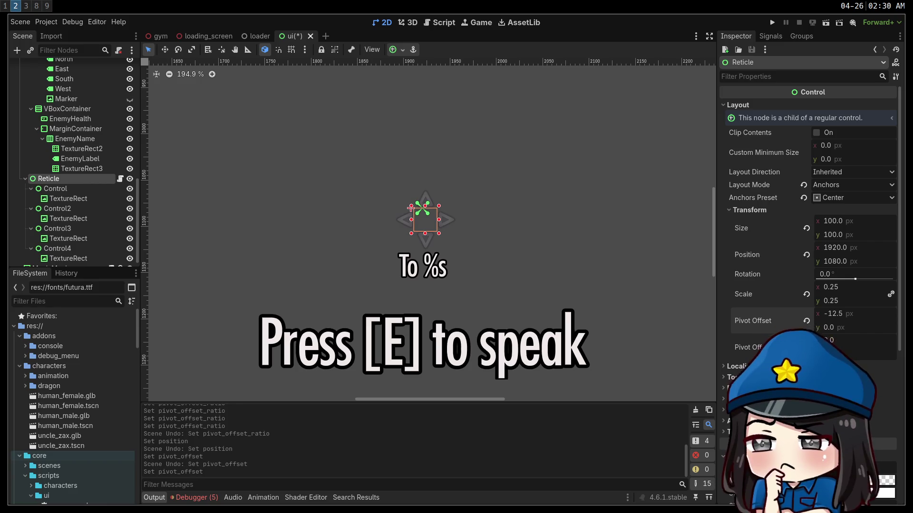
{"action": "left_click", "coordinate": [853, 327]}
{"action": "type", "text": "-12.5"}
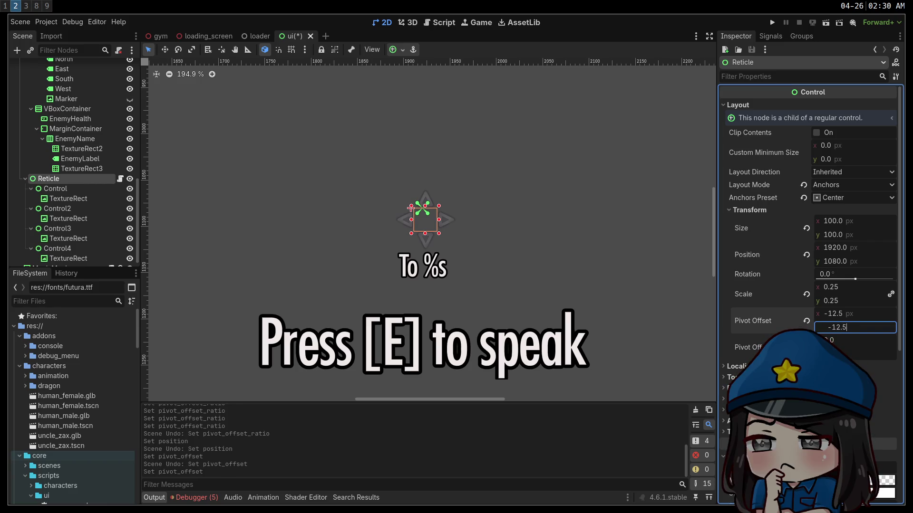
{"action": "key", "text": "Return"}
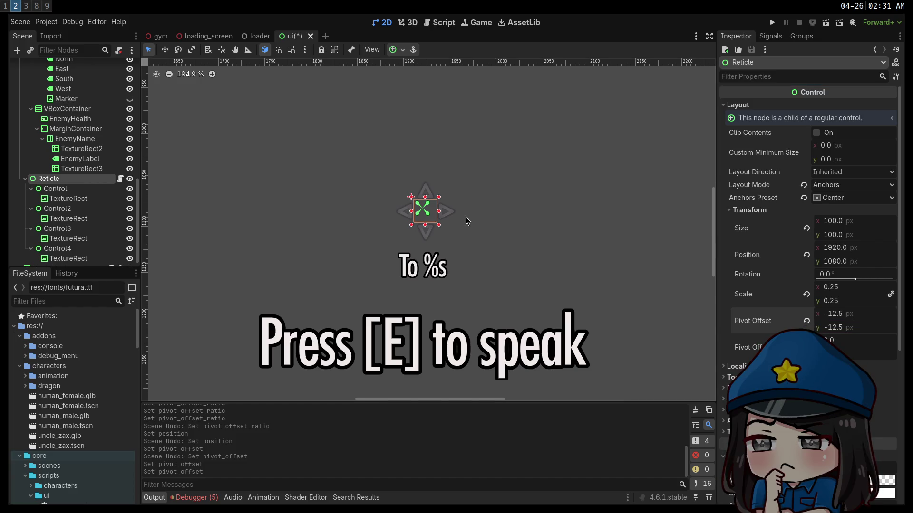
Zoom in on the reticle and try pivot offset x values of -15 and 16, undoing 16
{"action": "scroll", "coordinate": [422, 205], "scroll_direction": "up", "scroll_amount": 5}
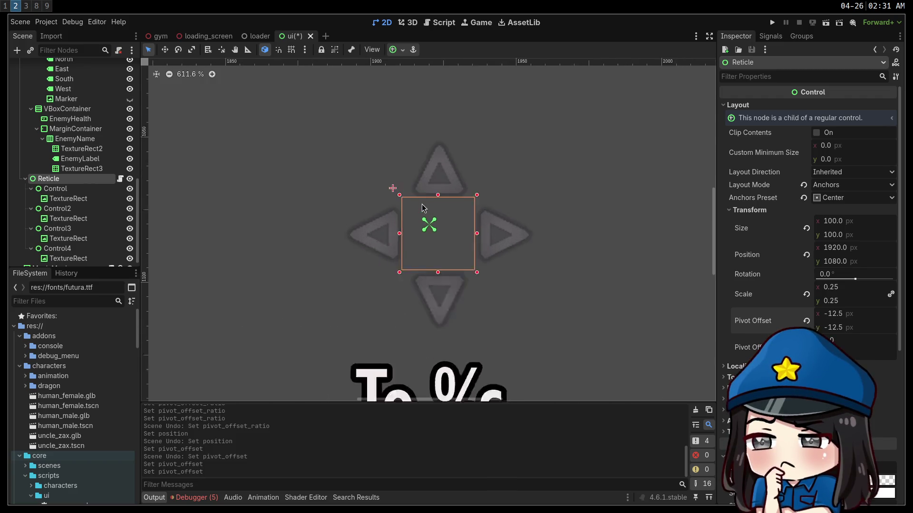
{"action": "scroll", "coordinate": [422, 206], "scroll_direction": "up", "scroll_amount": 1}
{"action": "left_click", "coordinate": [820, 314]}
{"action": "type", "text": "-12"}
{"action": "key", "text": "BackSpace"}
{"action": "type", "text": "5"}
{"action": "key", "text": "Return"}
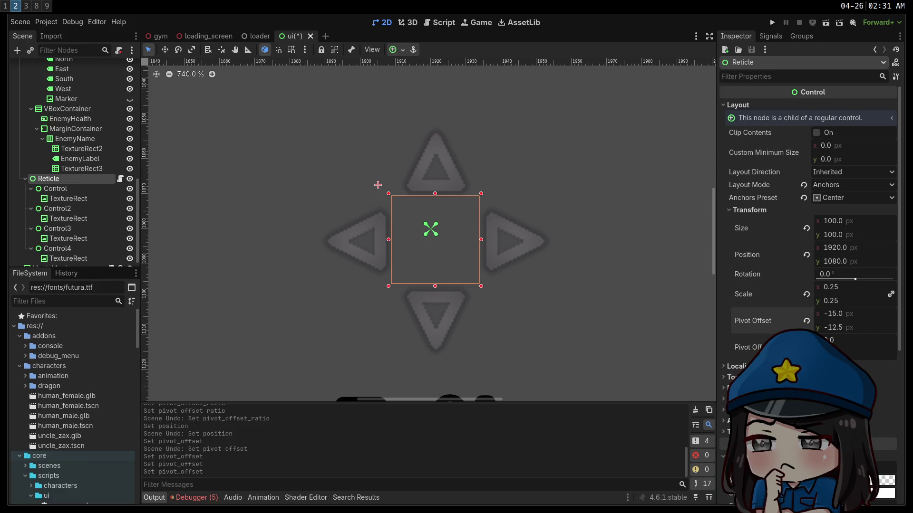
{"action": "type", "text": "16"}
{"action": "key", "text": "Return"}
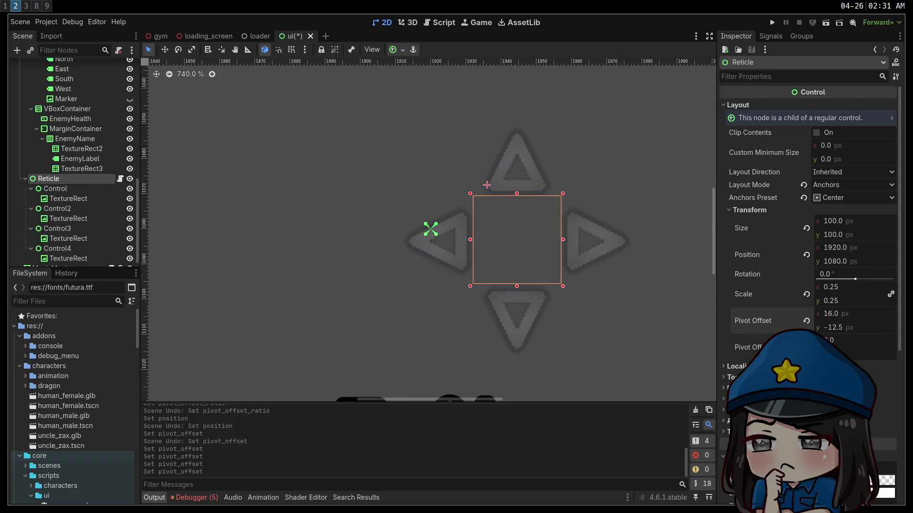
{"action": "key", "text": "ctrl+z"}
Set the Reticle's pivot offset to -16 px on both x and y
{"action": "left_click", "coordinate": [866, 318]}
{"action": "type", "text": "-16"}
{"action": "key", "text": "Return"}
{"action": "key", "text": "Tab"}
{"action": "type", "text": "-16"}
{"action": "key", "text": "Return"}
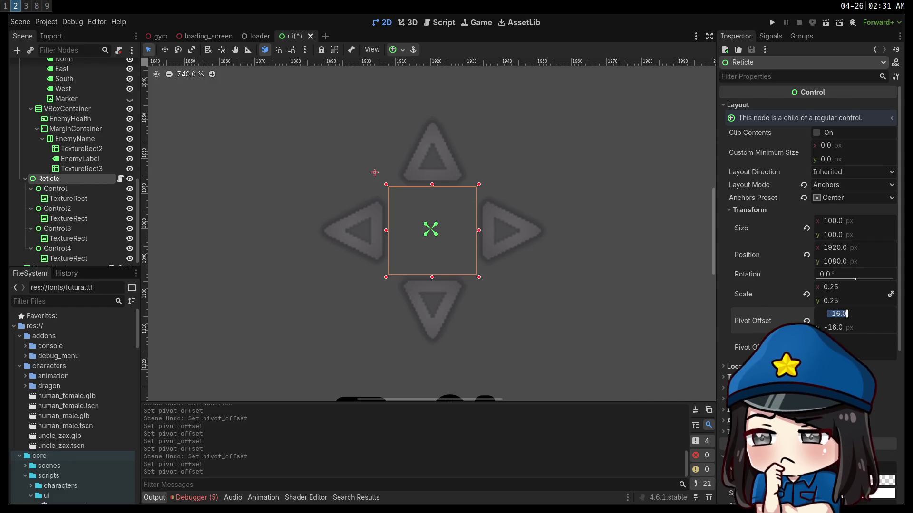
After the x value drifts to about -16.8, reset the pivot offset and re-enter -16 for x and y
{"action": "left_click_drag", "start_coordinate": [849, 318], "coordinate": [848, 318]}
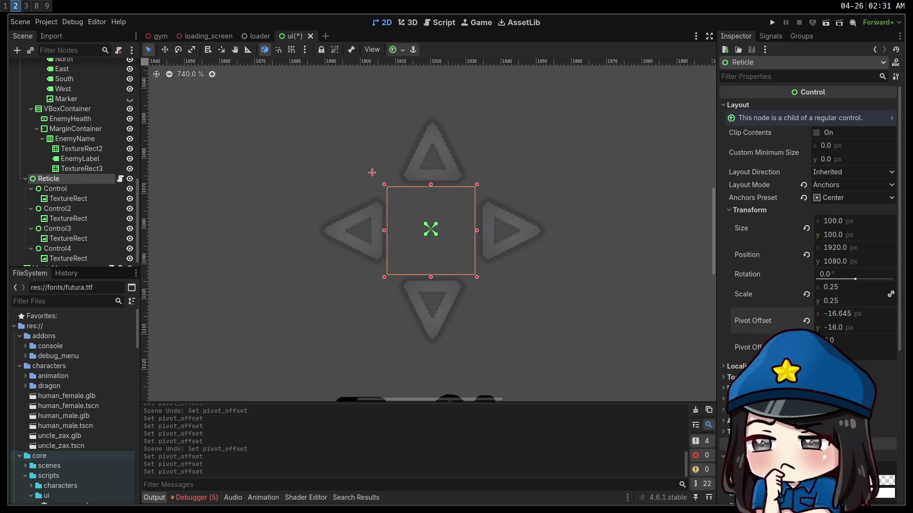
{"action": "left_click", "coordinate": [806, 321]}
{"action": "left_click", "coordinate": [835, 315]}
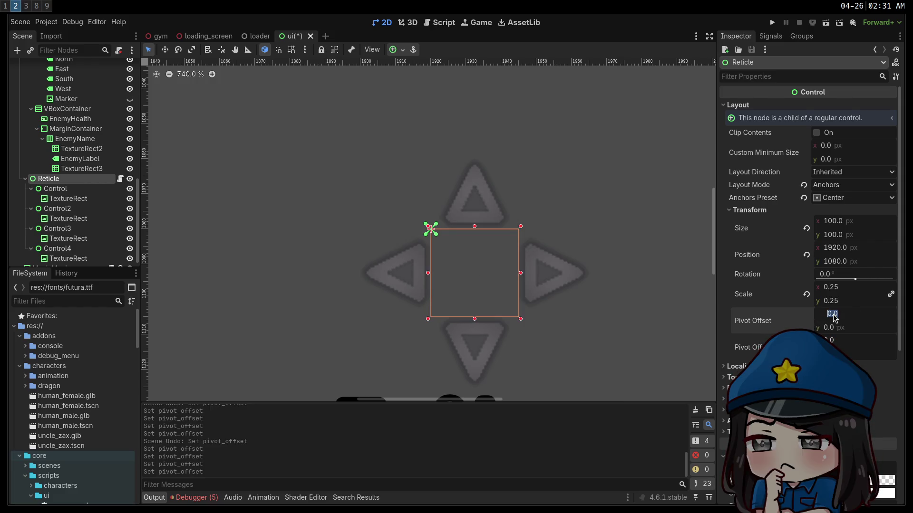
{"action": "type", "text": "-16"}
{"action": "key", "text": "Tab"}
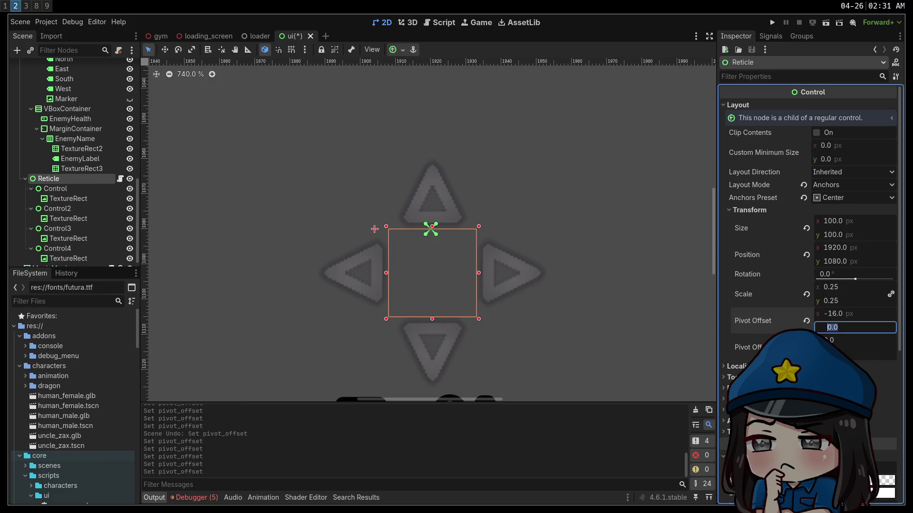
{"action": "type", "text": "6"}
{"action": "key", "text": "Return"}
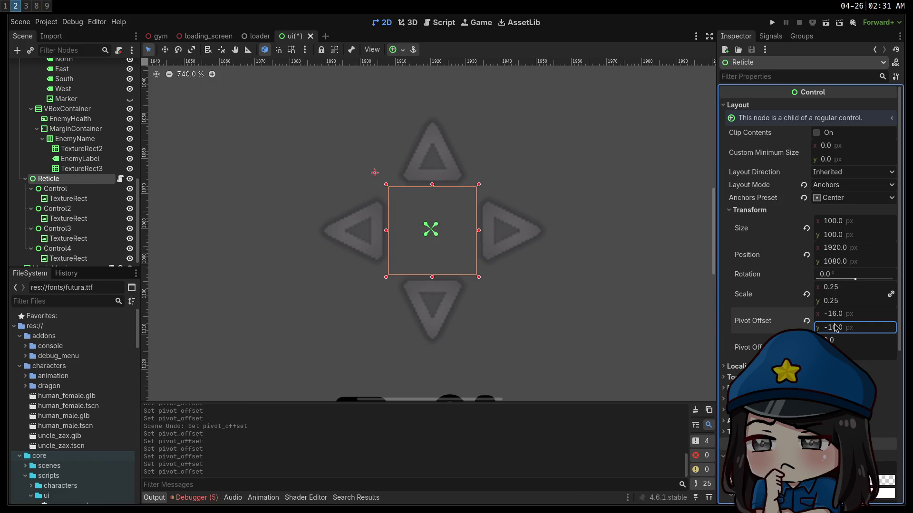
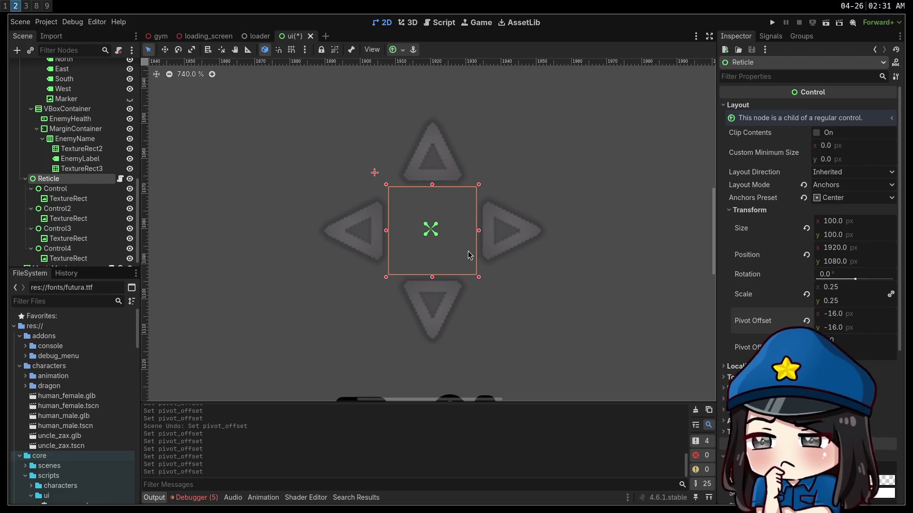
Test-run the game, walking toward the cube to check the reticle, then stop it
{"action": "scroll", "coordinate": [486, 258], "scroll_direction": "down", "scroll_amount": 7}
{"action": "scroll", "coordinate": [511, 269], "scroll_direction": "down", "scroll_amount": 1}
{"action": "left_click", "coordinate": [531, 269]}
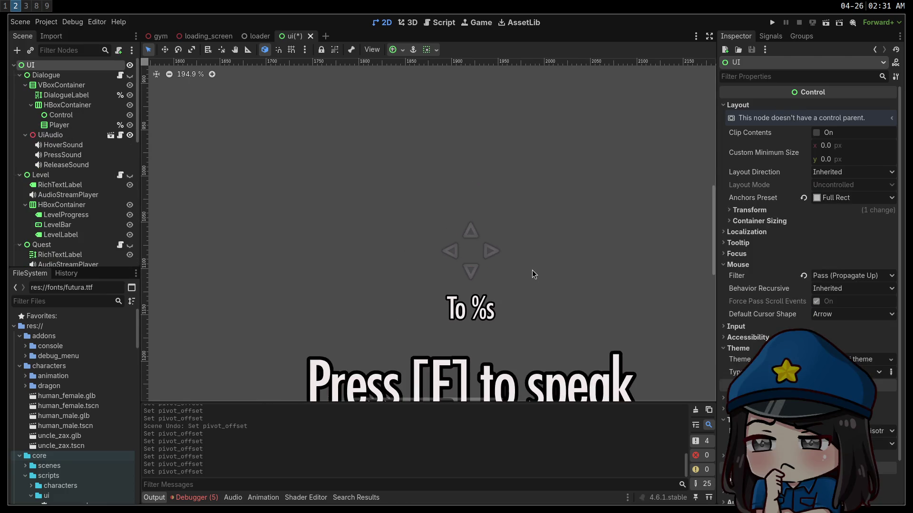
{"action": "scroll", "coordinate": [542, 214], "scroll_direction": "down", "scroll_amount": 7}
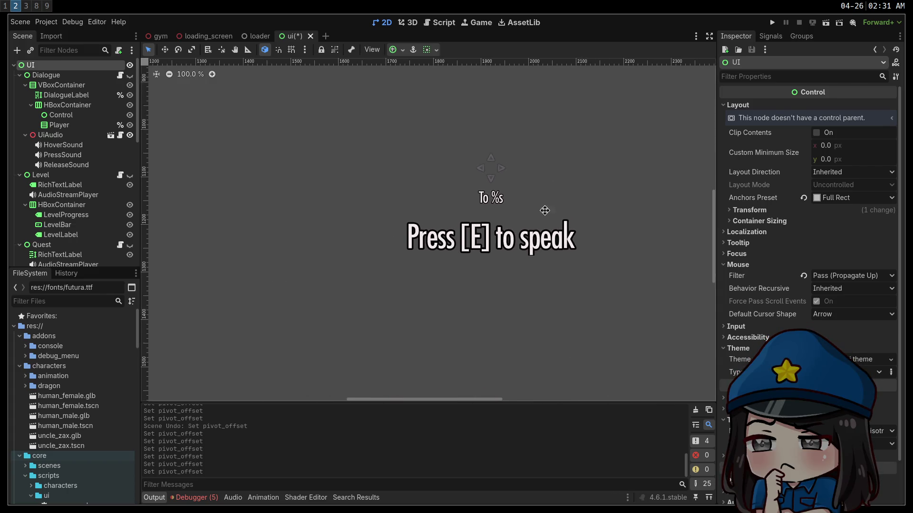
{"action": "left_click", "coordinate": [772, 22]}
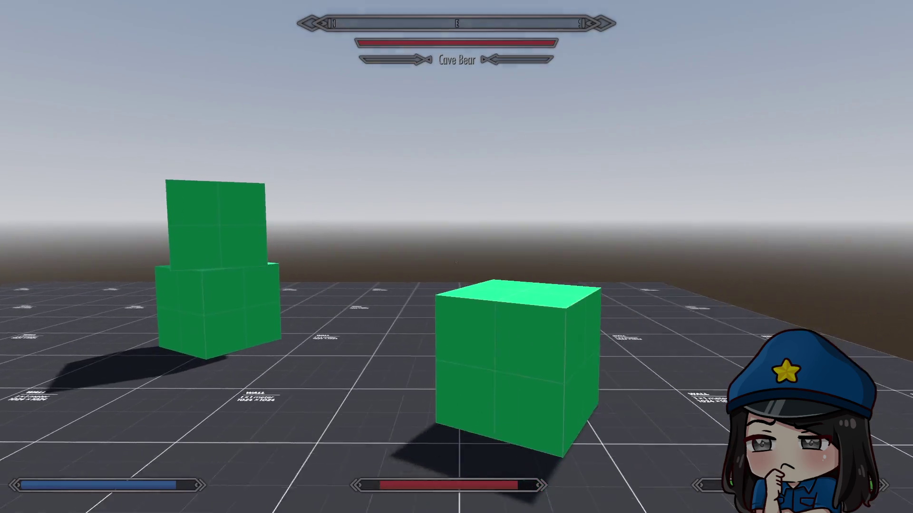
{"action": "key", "text": "w"}
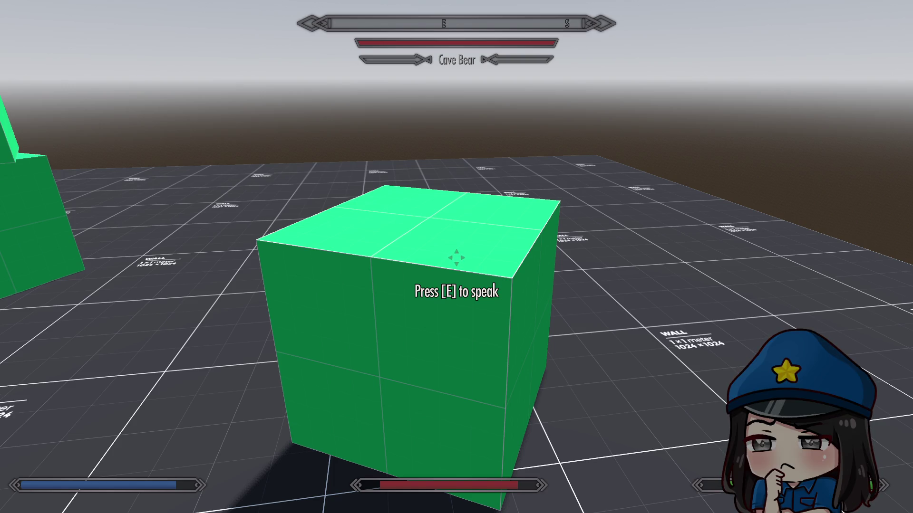
{"action": "mouse_move", "coordinate": [456, 257]}
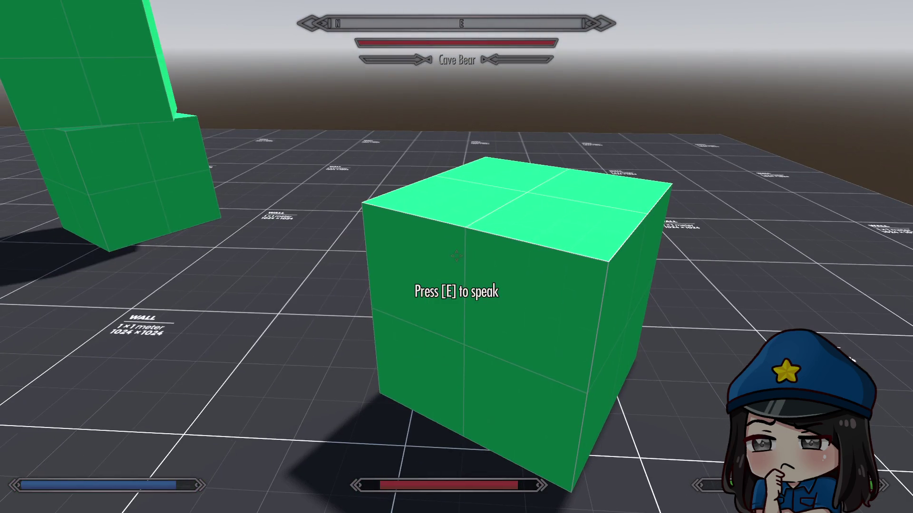
{"action": "key", "text": "F11"}
{"action": "key", "text": "Escape"}
{"action": "left_click", "coordinate": [799, 22]}
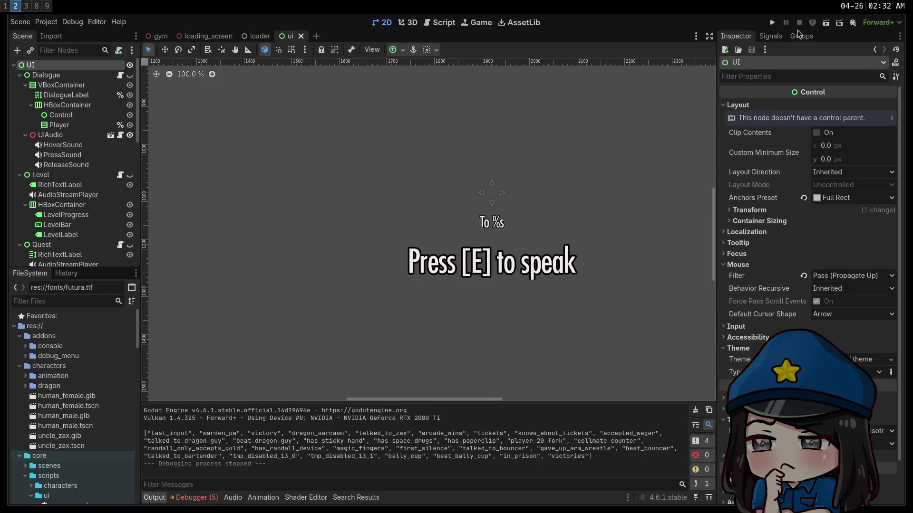
Give the Reticle a Pivot Offset of 0, 0 and a Pivot Offset Ratio of 0.5, 0.5
{"action": "scroll", "coordinate": [65, 200], "scroll_direction": "down", "scroll_amount": 10}
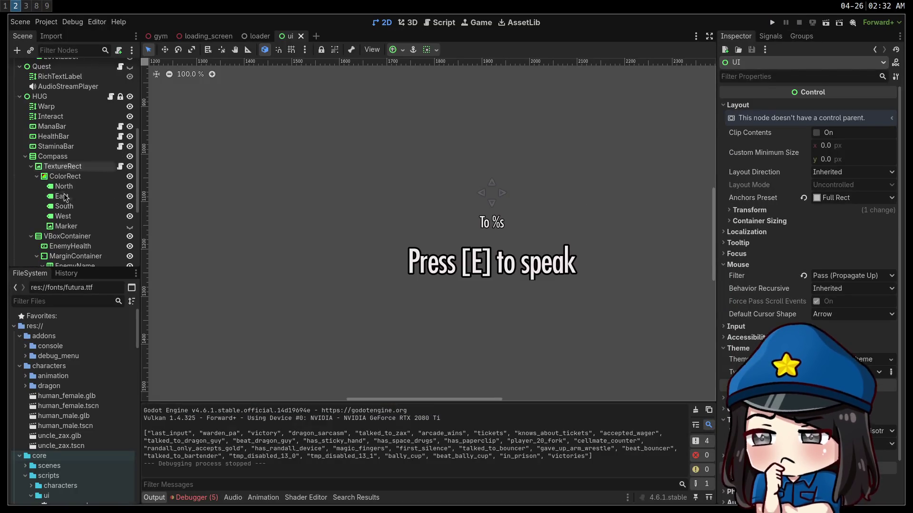
{"action": "scroll", "coordinate": [67, 200], "scroll_direction": "down", "scroll_amount": 3}
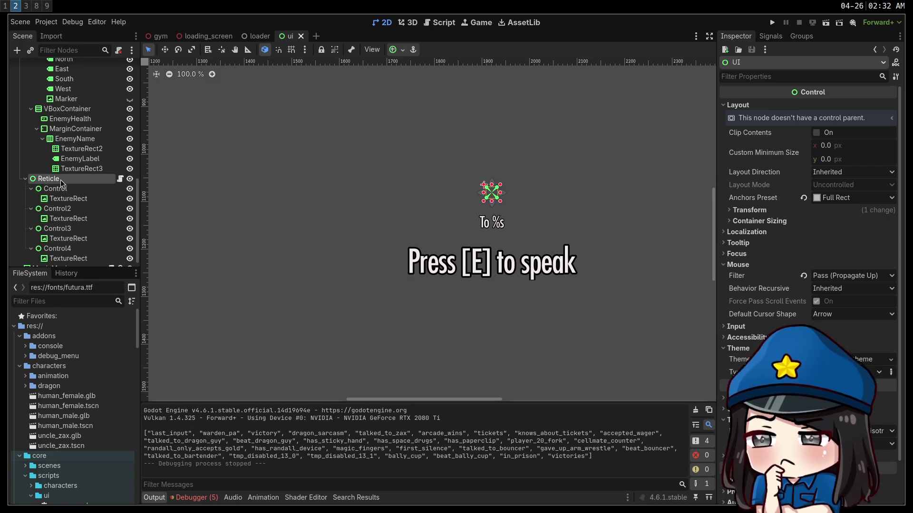
{"action": "left_click", "coordinate": [61, 180]}
{"action": "left_click_drag", "start_coordinate": [495, 200], "coordinate": [393, 209]}
{"action": "scroll", "coordinate": [393, 209], "scroll_direction": "up", "scroll_amount": 6}
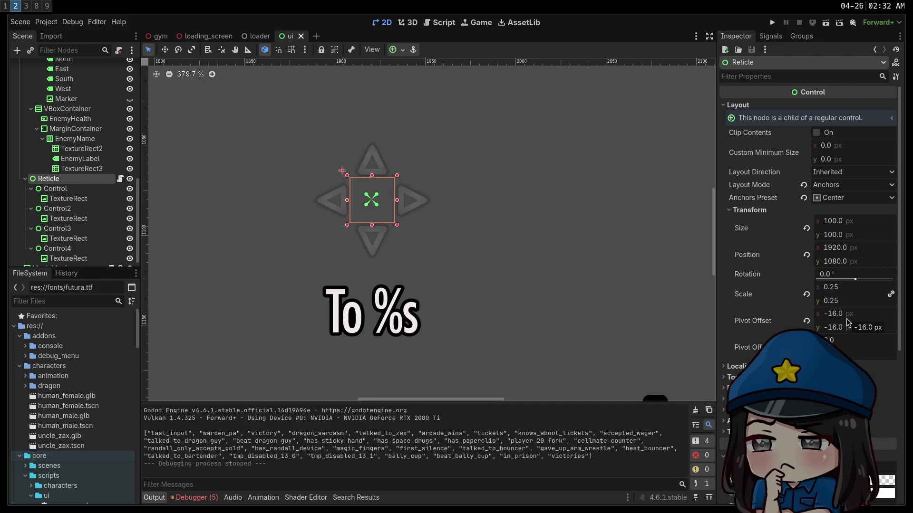
{"action": "left_click", "coordinate": [845, 316]}
{"action": "type", "text": "0"}
{"action": "key", "text": "Tab"}
{"action": "type", "text": "0"}
{"action": "key", "text": "Tab"}
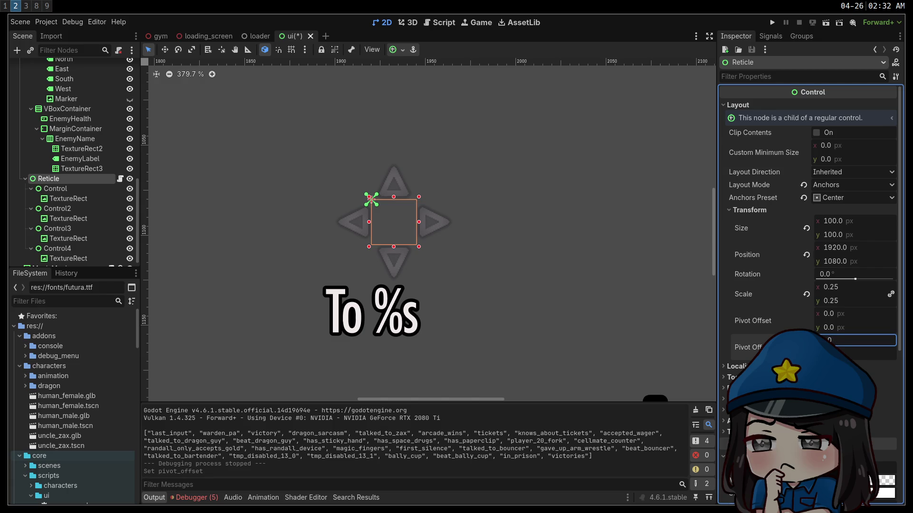
{"action": "key", "text": "Return"}
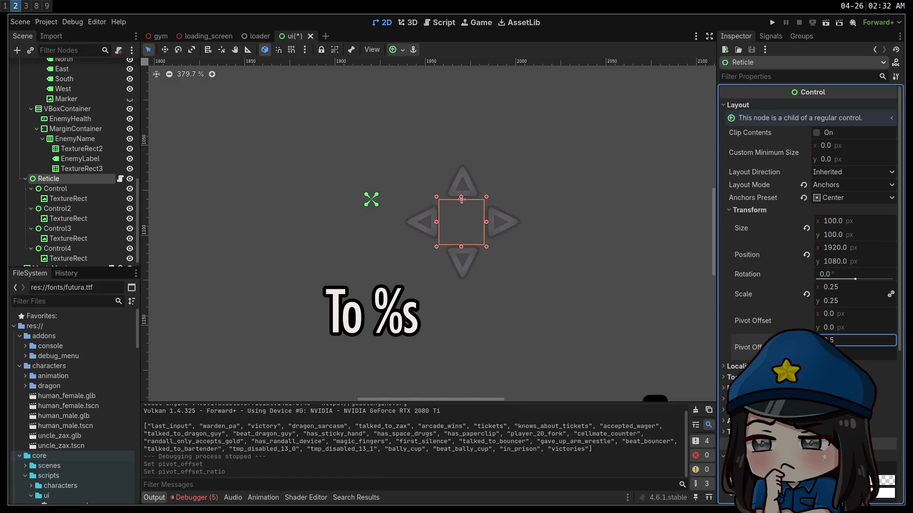
{"action": "key", "text": "Tab"}
{"action": "type", "text": "0.5"}
{"action": "key", "text": "Return"}
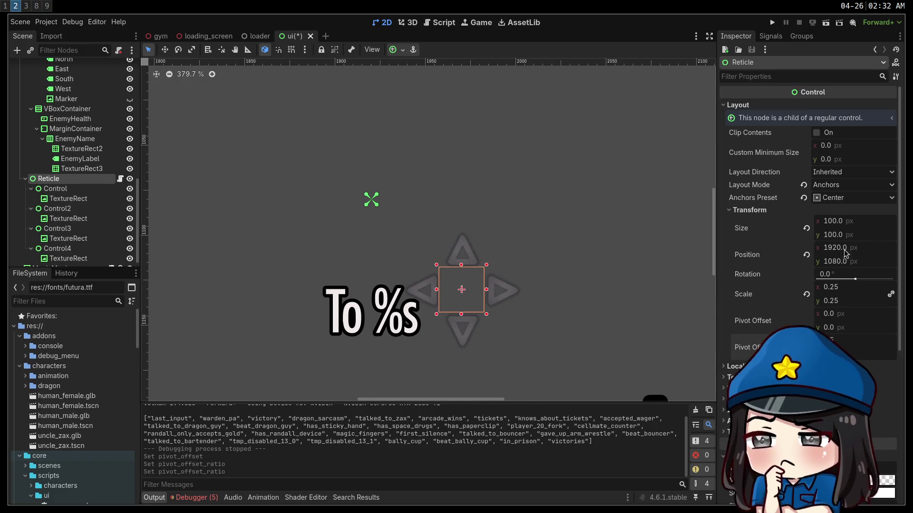
Try Reticle positions, ending at x 1870 and y 1030
{"action": "left_click_drag", "start_coordinate": [851, 251], "coordinate": [874, 250]}
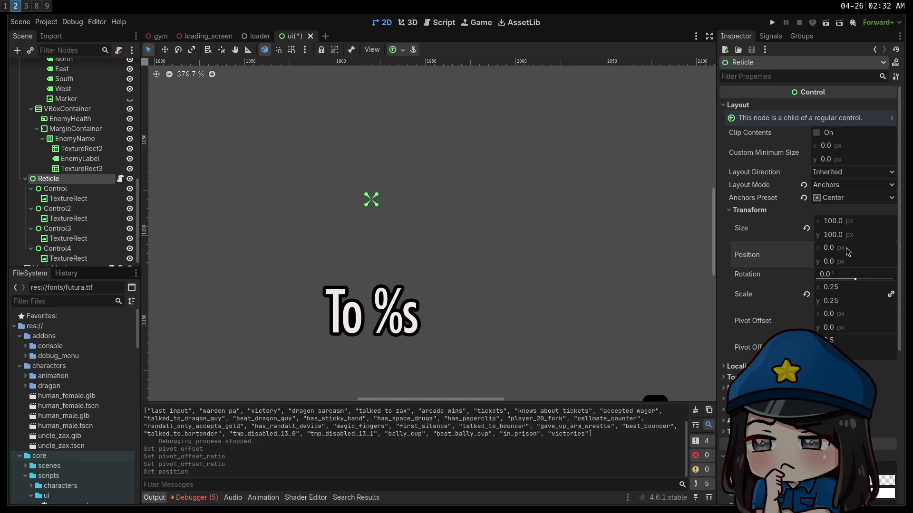
{"action": "key", "text": "ctrl+z"}
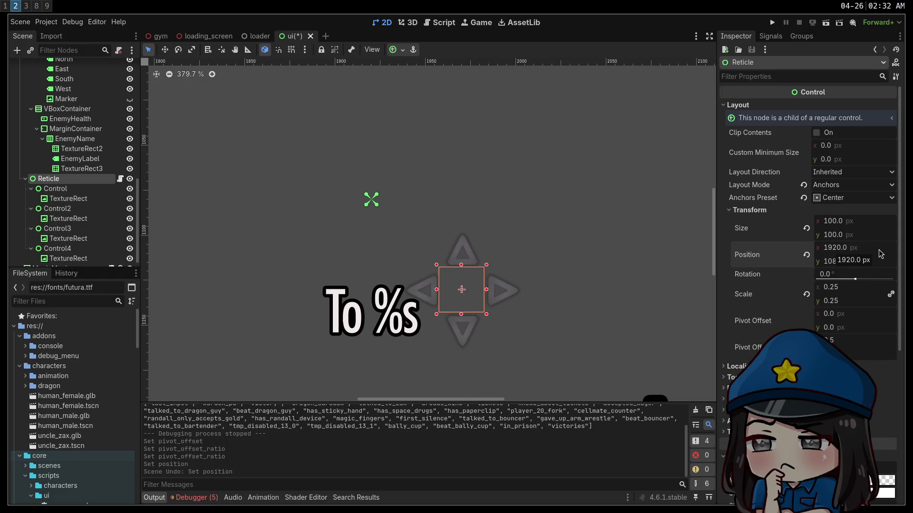
{"action": "left_click", "coordinate": [882, 251]}
{"action": "type", "text": "-"}
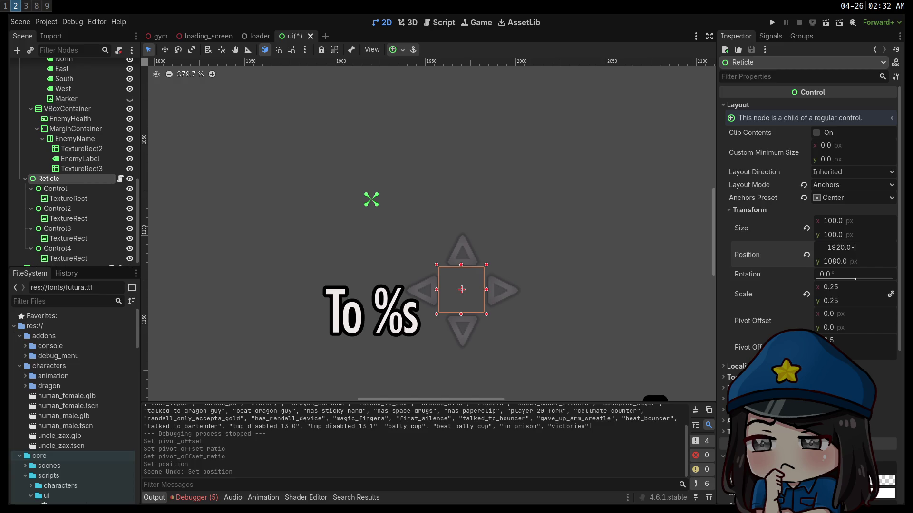
{"action": "type", "text": "0"}
{"action": "key", "text": "Return"}
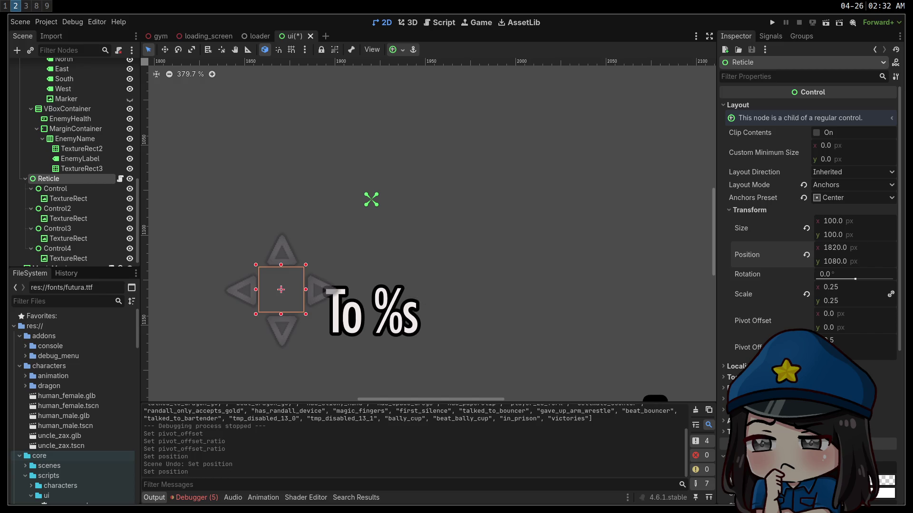
{"action": "key", "text": "ctrl+z"}
{"action": "left_click", "coordinate": [890, 250]}
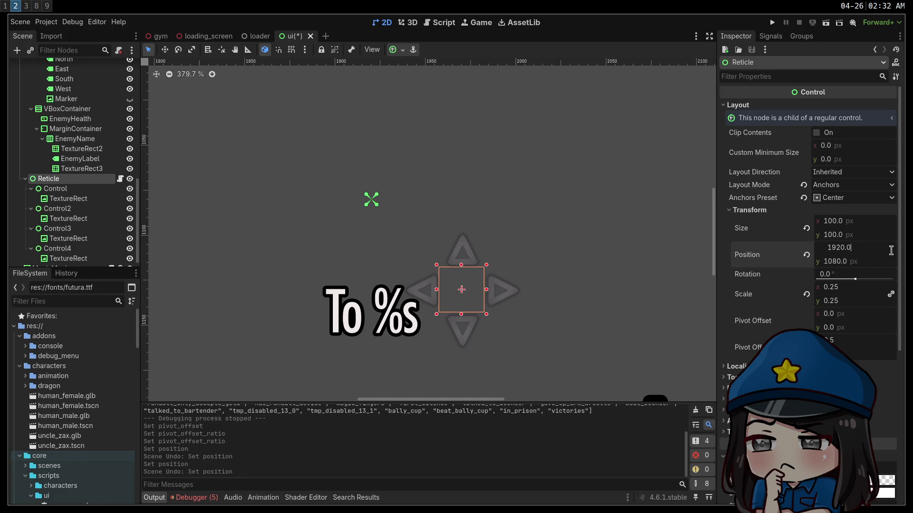
{"action": "type", "text": "1870"}
{"action": "key", "text": "Return"}
{"action": "left_click", "coordinate": [887, 262]}
{"action": "type", "text": "50"}
{"action": "key", "text": "Return"}
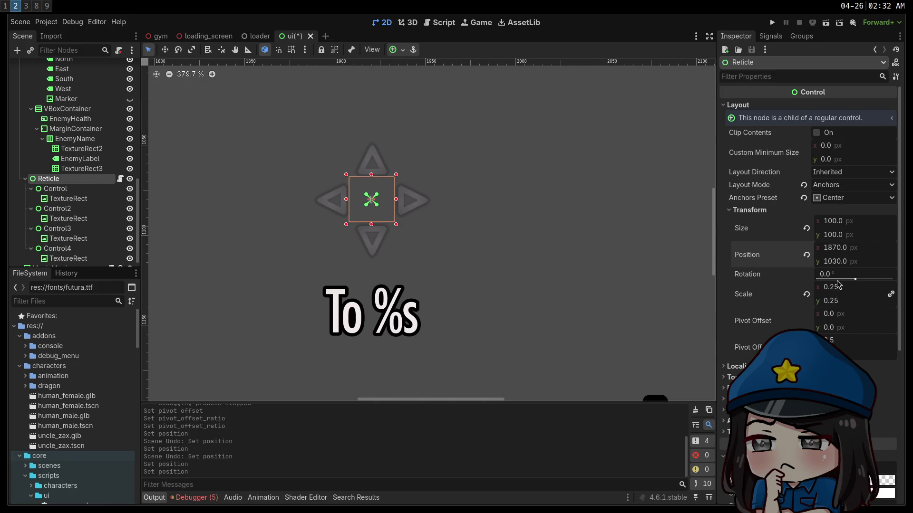
Try a taller Reticle, then undo back to scale 0.5 at position 1920, 1080
{"action": "left_click_drag", "start_coordinate": [834, 236], "coordinate": [871, 236]}
{"action": "key", "text": "ctrl+z"}
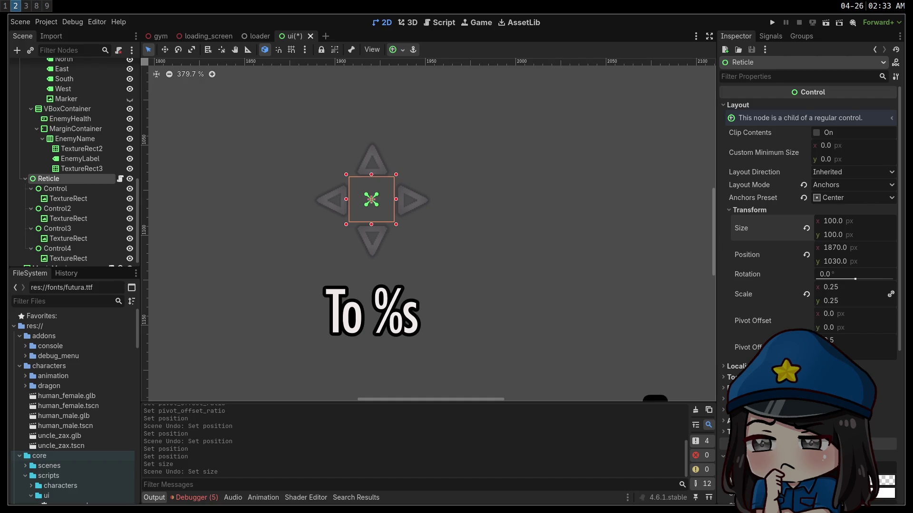
{"action": "key", "text": "ctrl+z"}
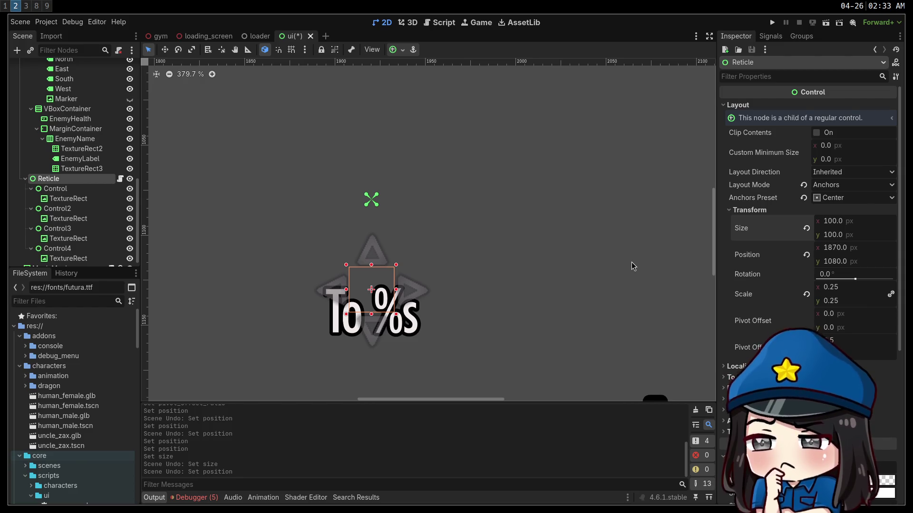
{"action": "key", "text": "ctrl+z"}
{"action": "key", "text": "ctrl+z"}
{"action": "key", "text": "ctrl+z"}
{"action": "key", "text": "ctrl+z"}
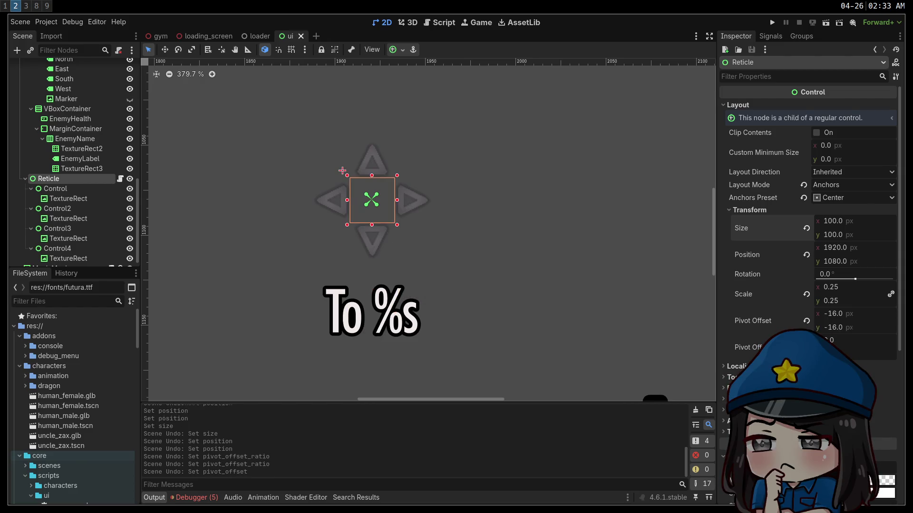
{"action": "key", "text": "ctrl+z"}
{"action": "key", "text": "ctrl+z"}
{"action": "key", "text": "ctrl+z"}
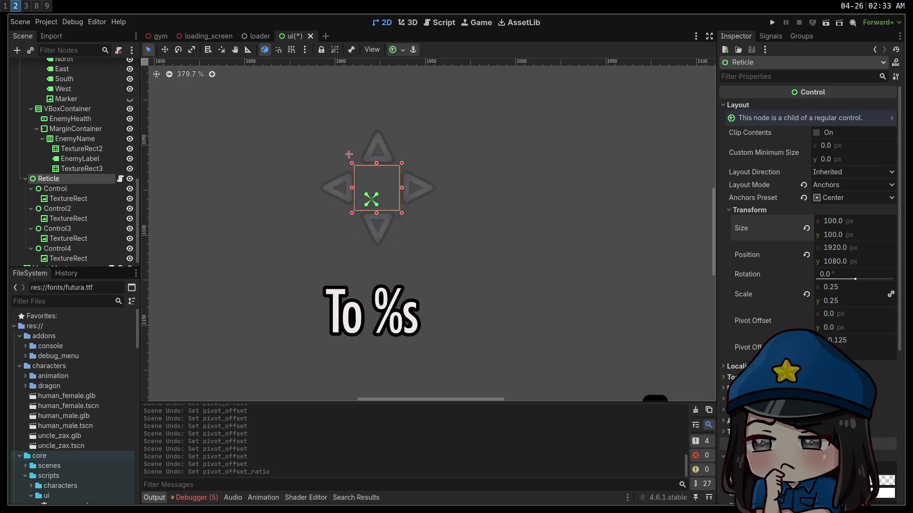
{"action": "key", "text": "ctrl+z"}
{"action": "key", "text": "ctrl+z"}
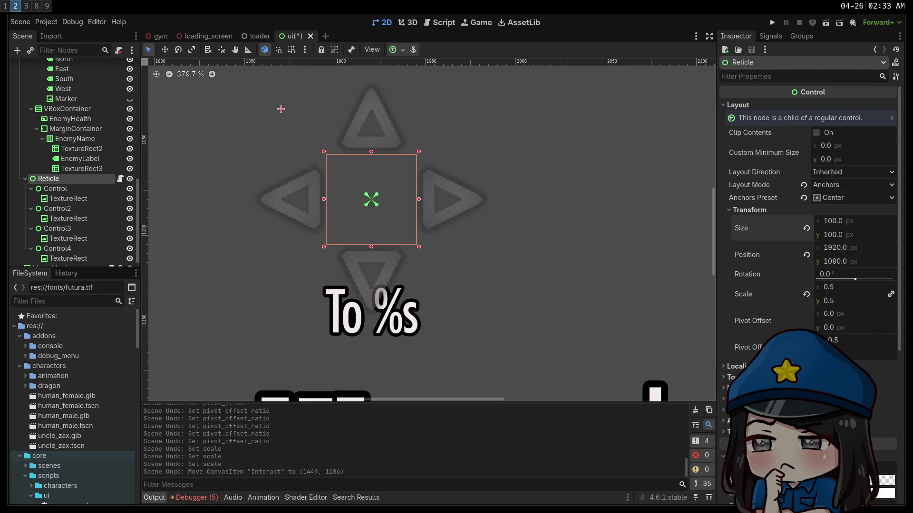
{"action": "key", "text": "ctrl+shift+z"}
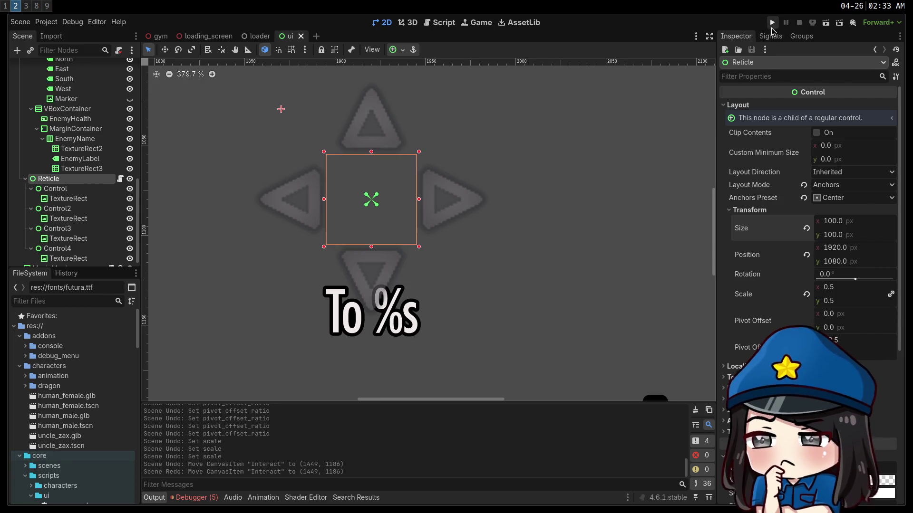
Rerun the game fullscreen, walk around the green cube checking the reticle, then stop it
{"action": "left_click", "coordinate": [772, 23]}
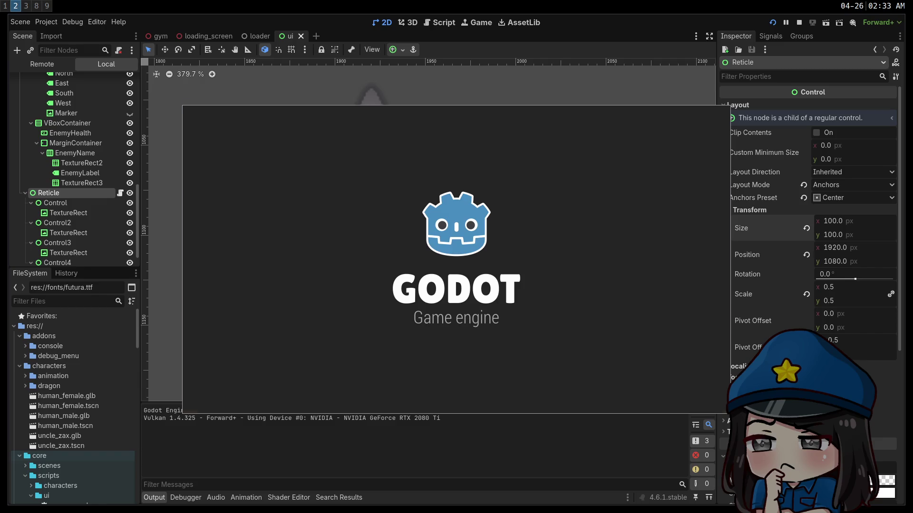
{"action": "key", "text": "w"}
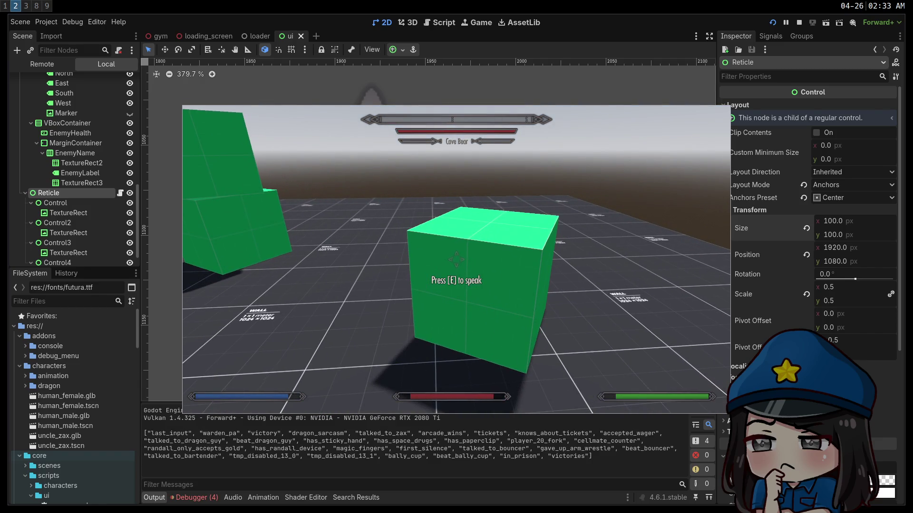
{"action": "key", "text": "F11"}
{"action": "mouse_move", "coordinate": [456, 257]}
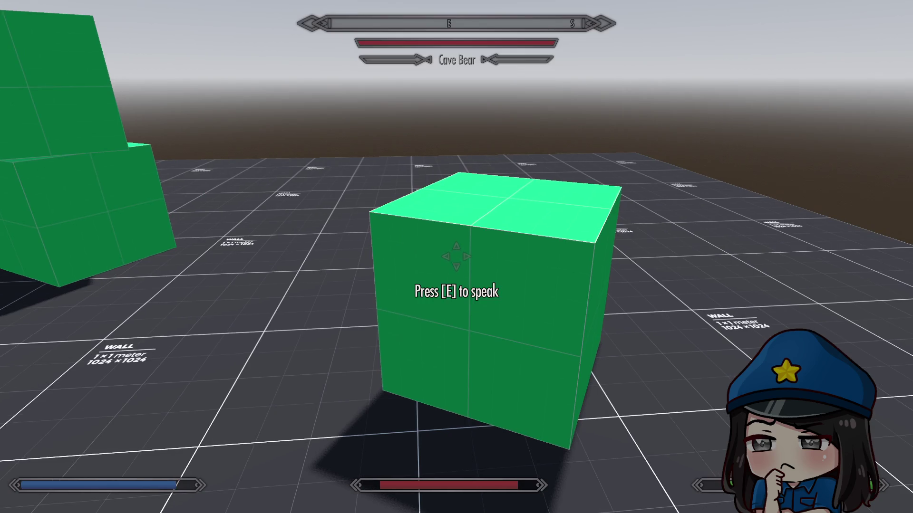
{"action": "key", "text": "w"}
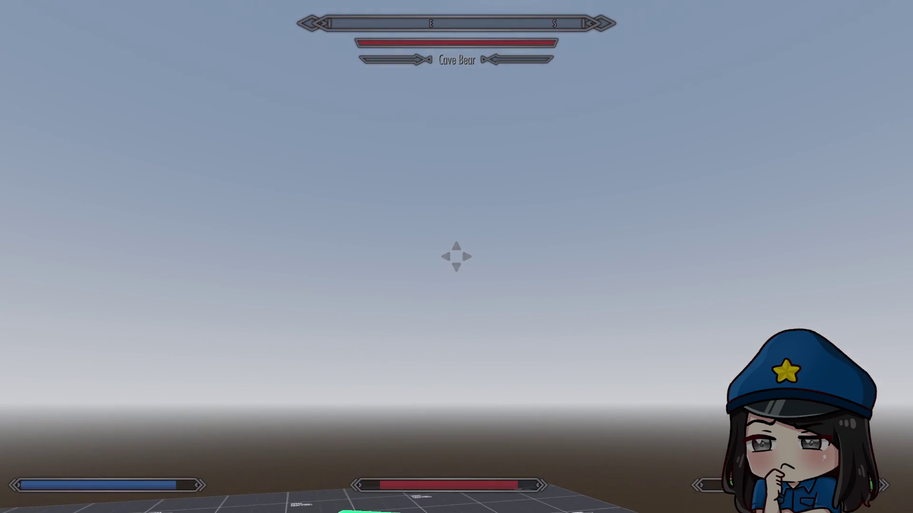
{"action": "key", "text": "s"}
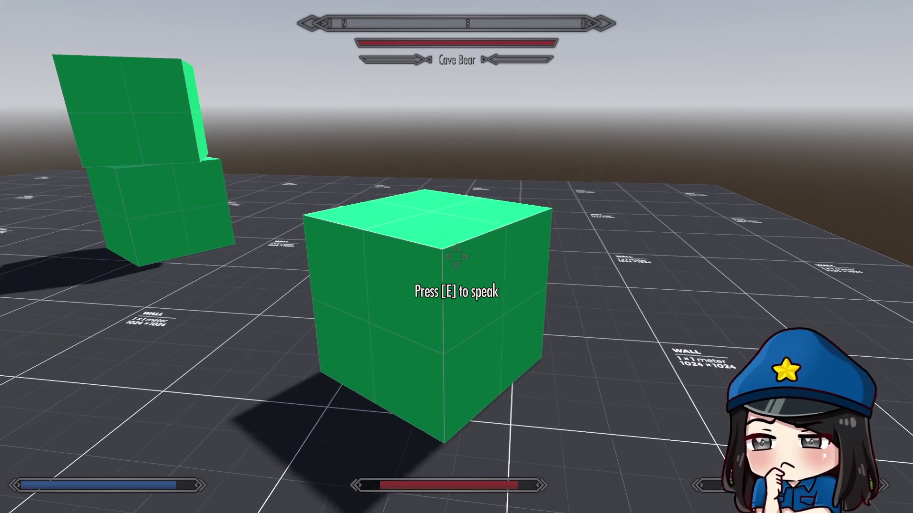
{"action": "key", "text": "w"}
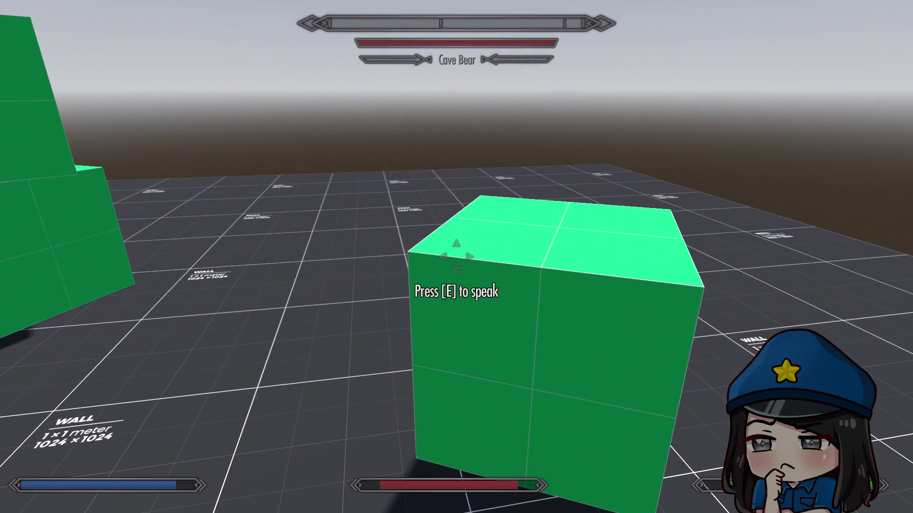
{"action": "key", "text": "s"}
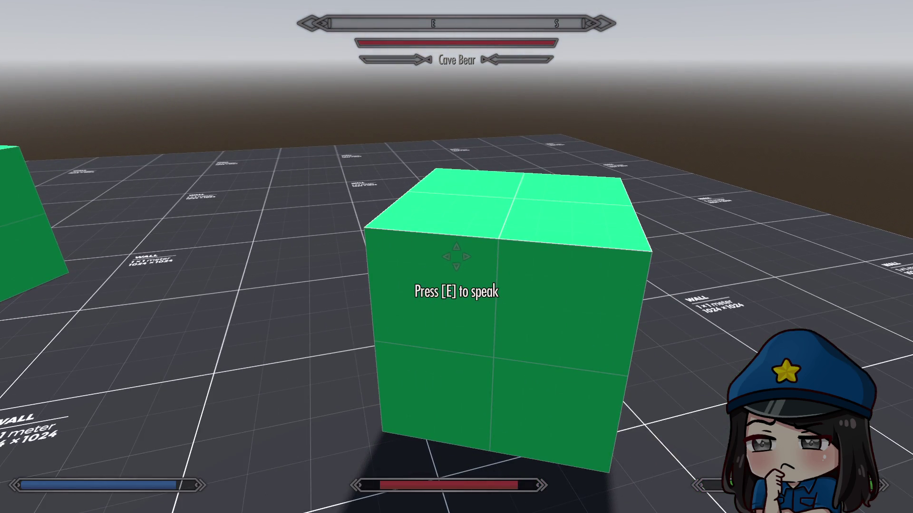
{"action": "key", "text": "e"}
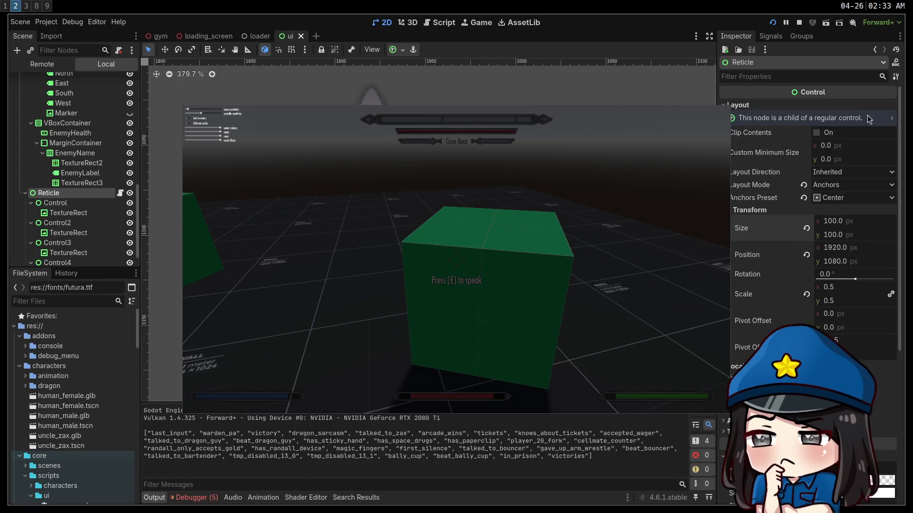
{"action": "left_click", "coordinate": [799, 22]}
Set the top arrow to scale 0.5 with pivot ratio 0.5, 1 and save
{"action": "left_click", "coordinate": [87, 199]}
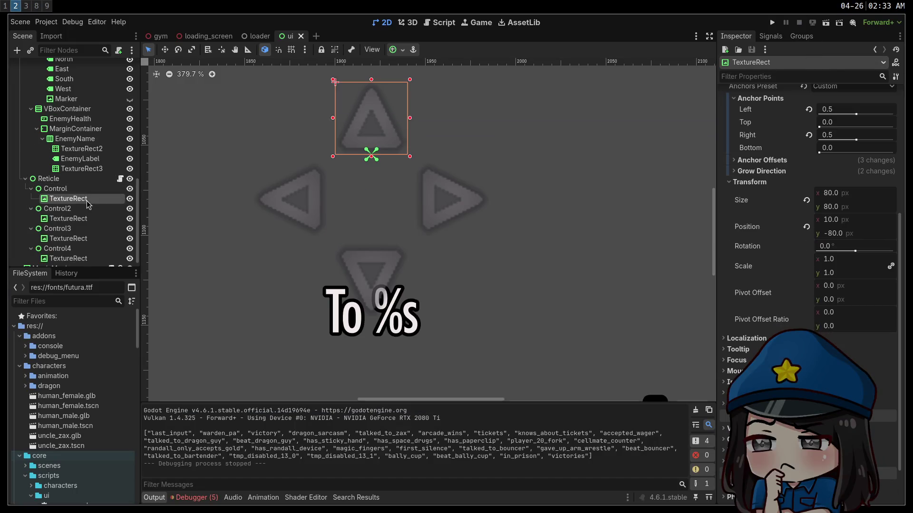
{"action": "left_click", "coordinate": [840, 266]}
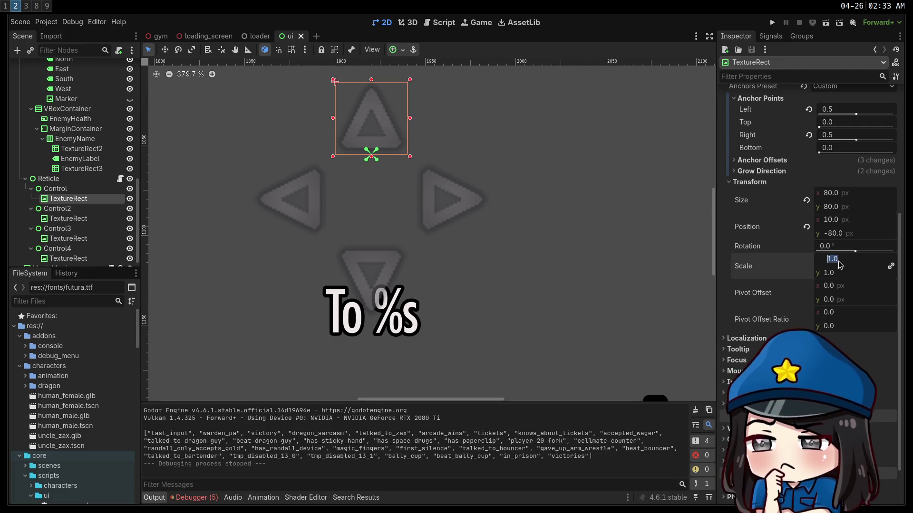
{"action": "type", "text": "0.5"}
{"action": "key", "text": "Return"}
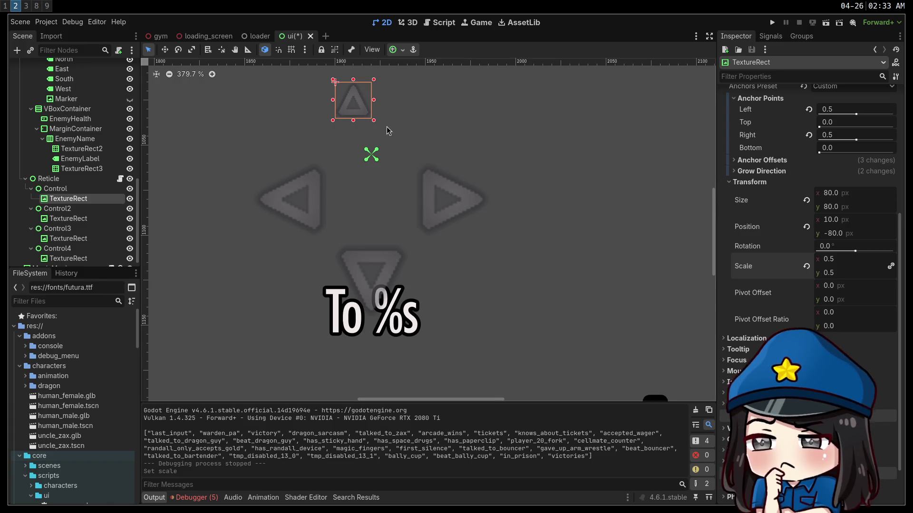
{"action": "left_click", "coordinate": [846, 320]}
{"action": "type", "text": "0.5"}
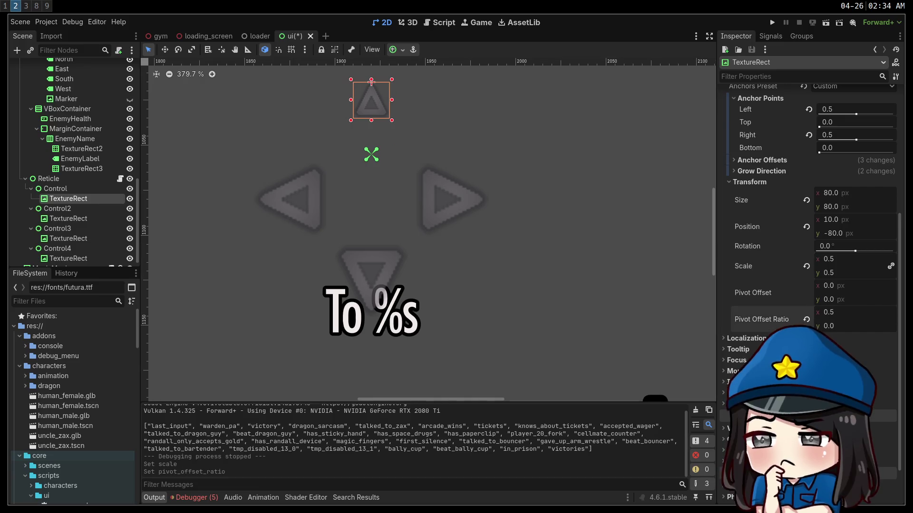
{"action": "key", "text": "Tab"}
{"action": "type", "text": "1"}
{"action": "key", "text": "Return"}
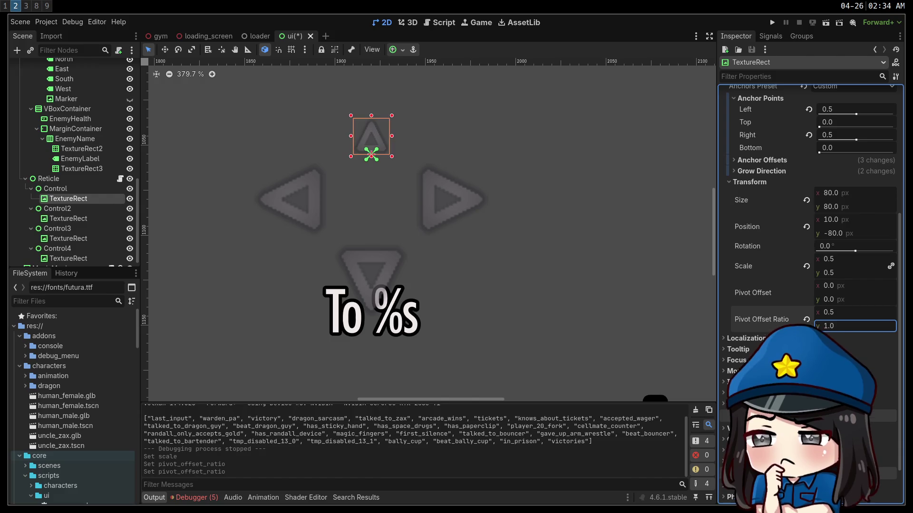
{"action": "key", "text": "ctrl+s"}
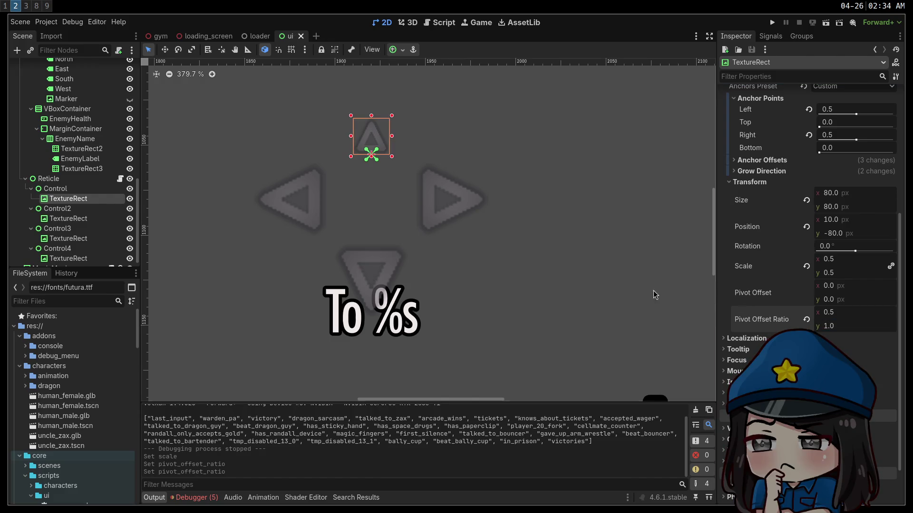
Shrink the right arrow to half size with its pivot toward the centre
{"action": "left_click", "coordinate": [68, 218]}
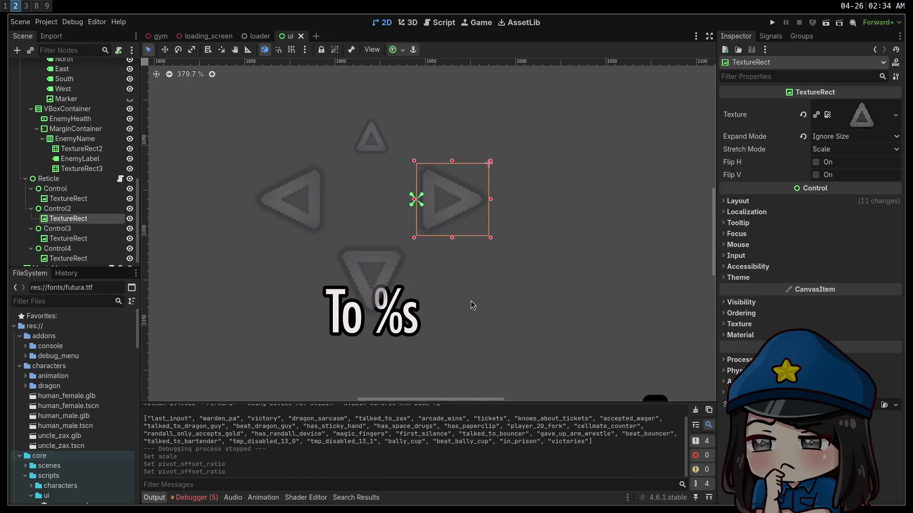
{"action": "left_click", "coordinate": [747, 202]}
{"action": "left_click", "coordinate": [749, 338]}
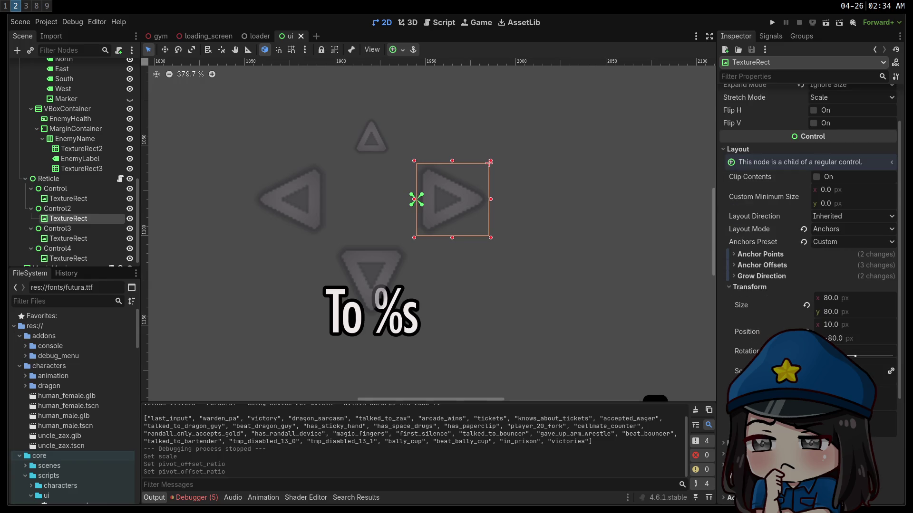
{"action": "left_click", "coordinate": [883, 430]}
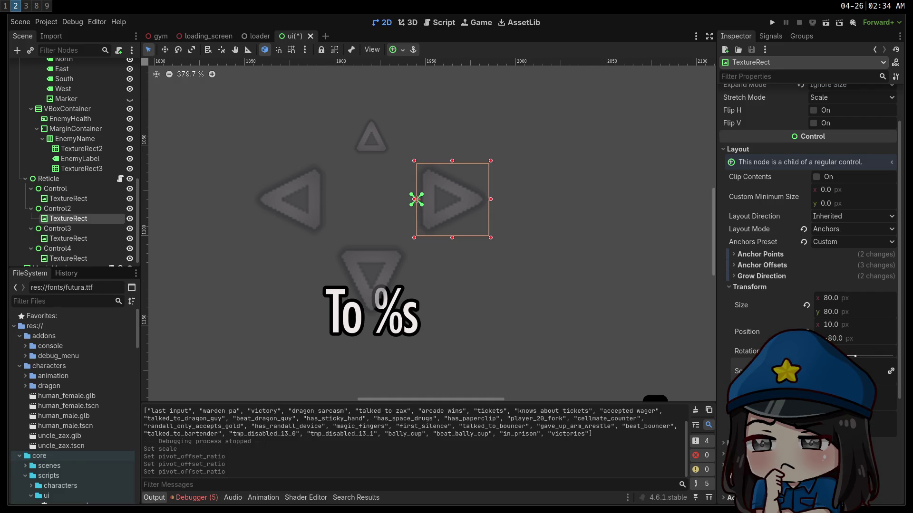
{"action": "key", "text": "ctrl+s"}
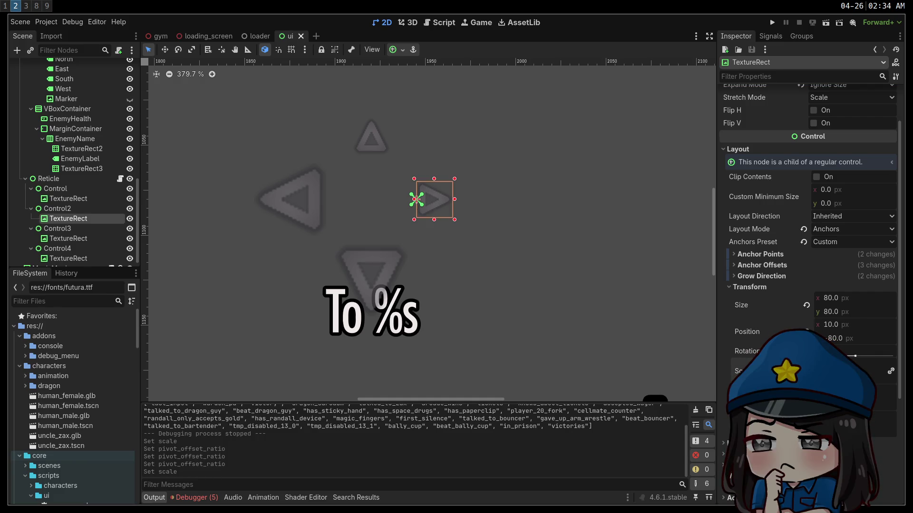
Shrink the bottom arrow to half size with its pivot toward the centre and save
{"action": "left_click", "coordinate": [70, 238]}
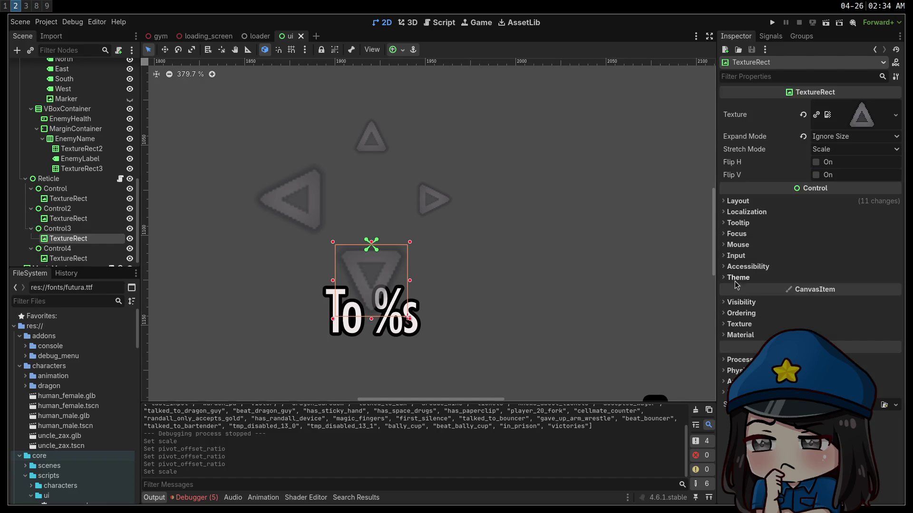
{"action": "left_click", "coordinate": [737, 202]}
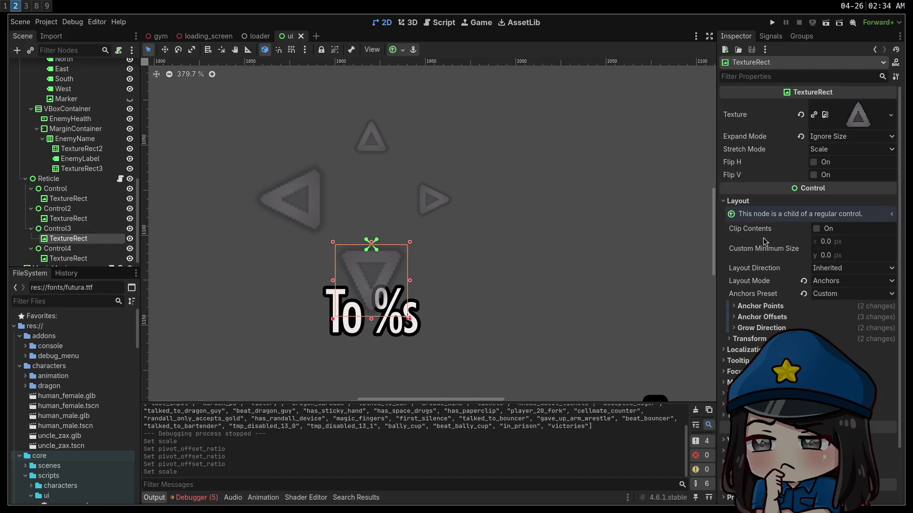
{"action": "left_click", "coordinate": [762, 340]}
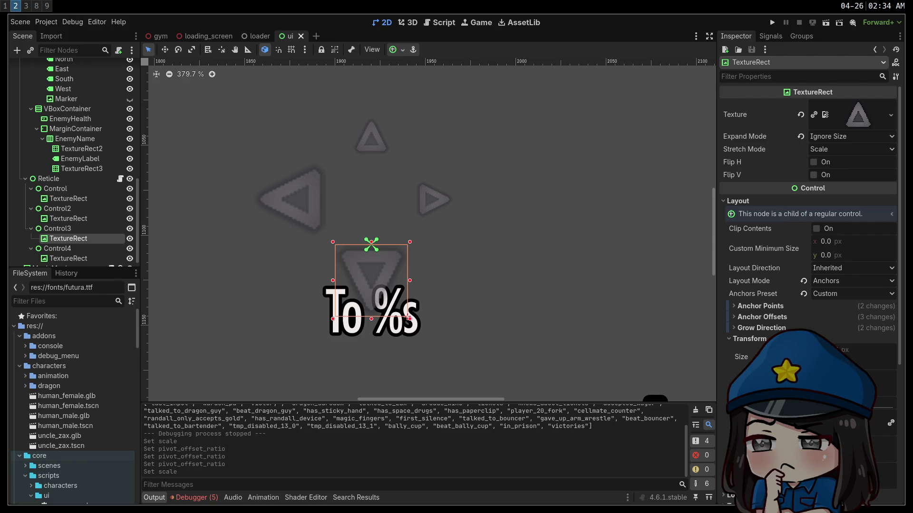
{"action": "left_click", "coordinate": [870, 483]}
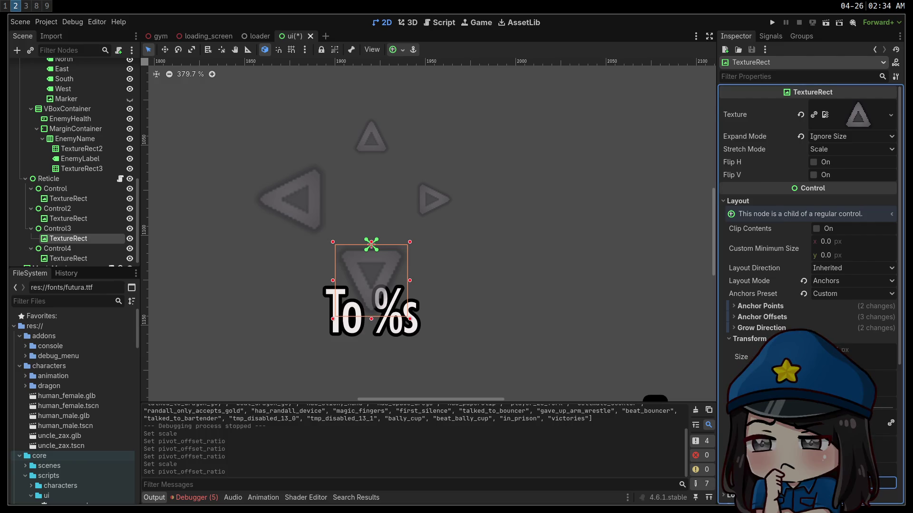
{"action": "key", "text": "Return"}
{"action": "key", "text": "ctrl+s"}
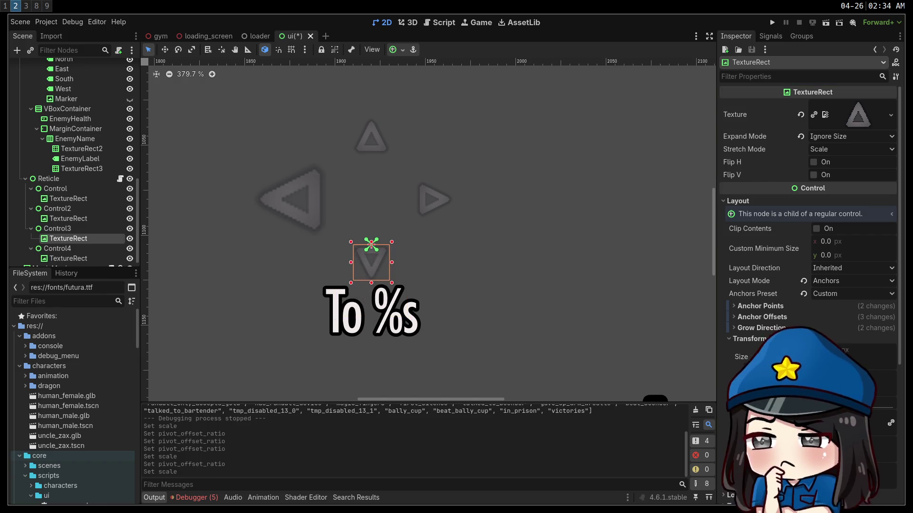
Shrink the left arrow to half size, pivot at its right-edge middle, and save
{"action": "left_click", "coordinate": [68, 258]}
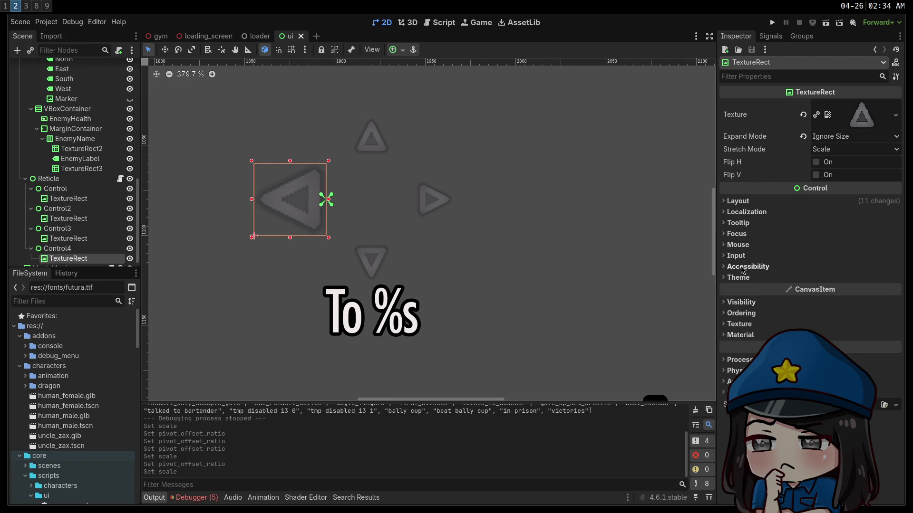
{"action": "left_click", "coordinate": [737, 201]}
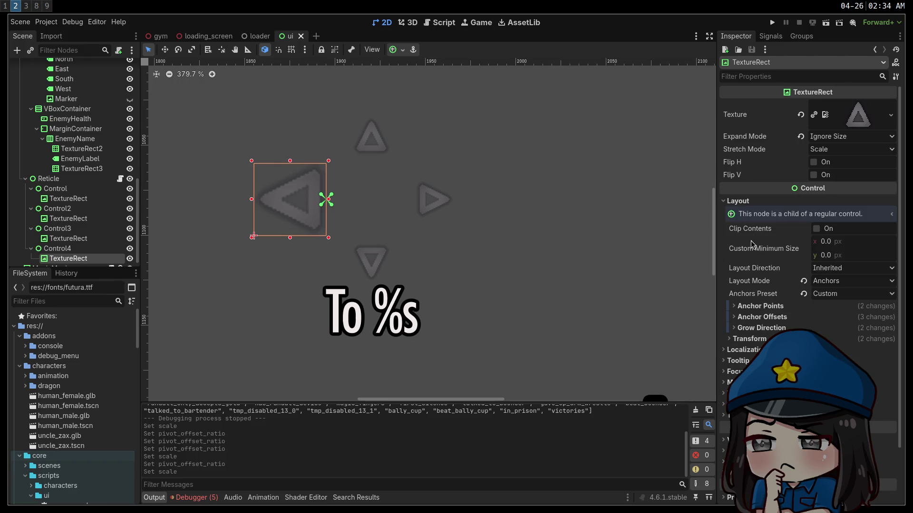
{"action": "left_click", "coordinate": [752, 338]}
{"action": "scroll", "coordinate": [809, 237], "scroll_direction": "down", "scroll_amount": 1}
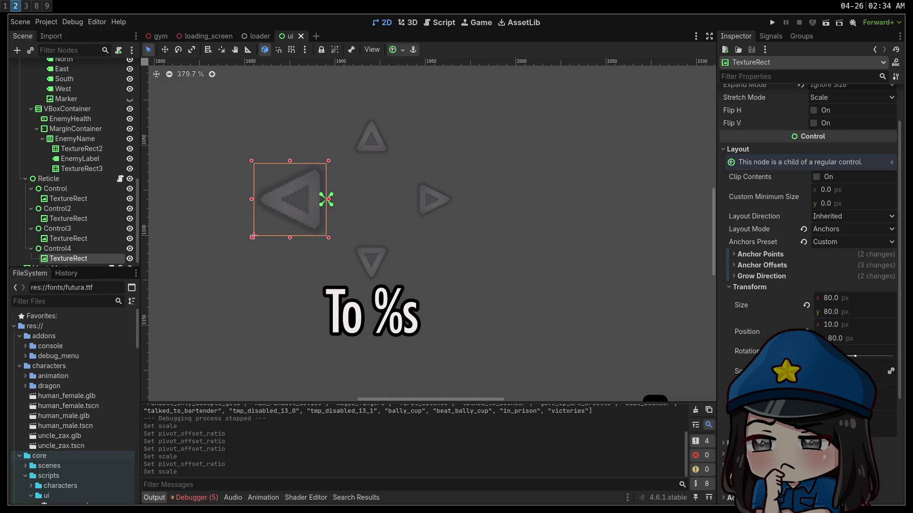
{"action": "key", "text": "Tab"}
{"action": "key", "text": "Tab"}
{"action": "key", "text": "Tab"}
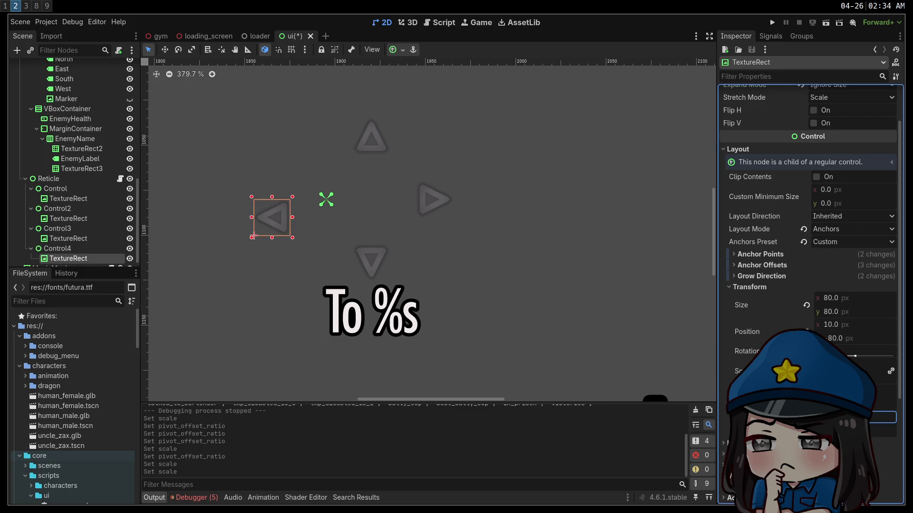
{"action": "key", "text": "v"}
{"action": "key", "text": "ctrl+s"}
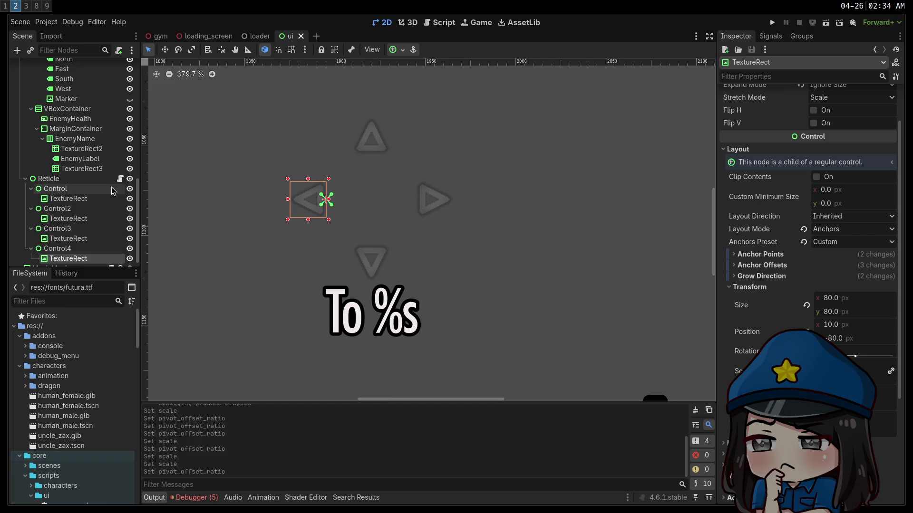
Set the Reticle control's height to 60 px
{"action": "left_click", "coordinate": [109, 178]}
{"action": "left_click_drag", "start_coordinate": [839, 241], "coordinate": [811, 235]}
{"action": "left_click", "coordinate": [865, 235]}
{"action": "type", "text": "60"}
{"action": "key", "text": "Return"}
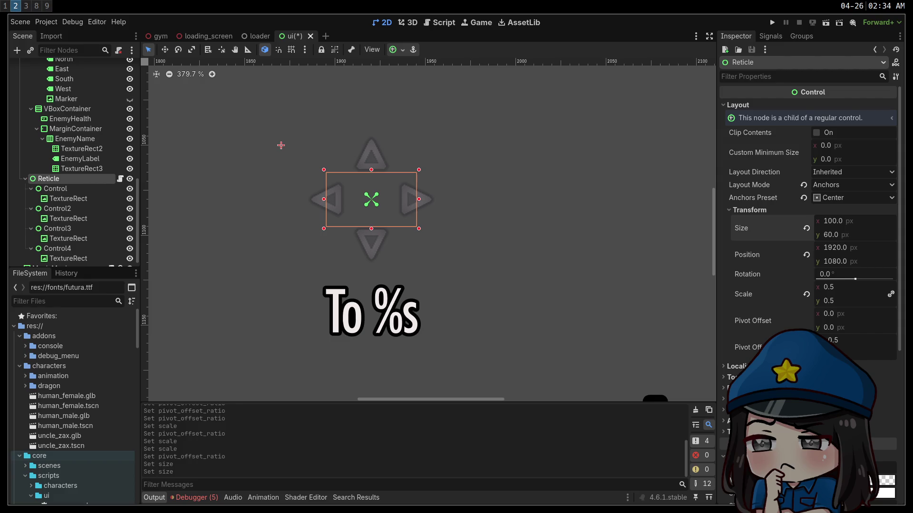
{"action": "key", "text": "super+1"}
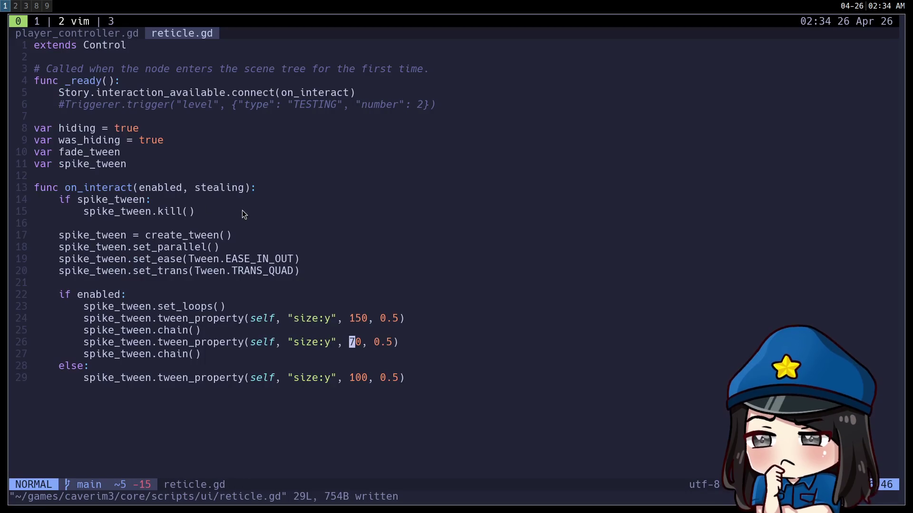
In reticle.gd, change the idle height 100 to 60 and the loop low 70 to 40
{"action": "key", "text": "j"}
{"action": "key", "text": "j"}
{"action": "key", "text": "j"}
{"action": "key", "text": "x"}
{"action": "key", "text": "x"}
{"action": "type", "text": "i6"}
{"action": "key", "text": "Escape"}
{"action": "key", "text": "k"}
{"action": "key", "text": "k"}
{"action": "key", "text": "k"}
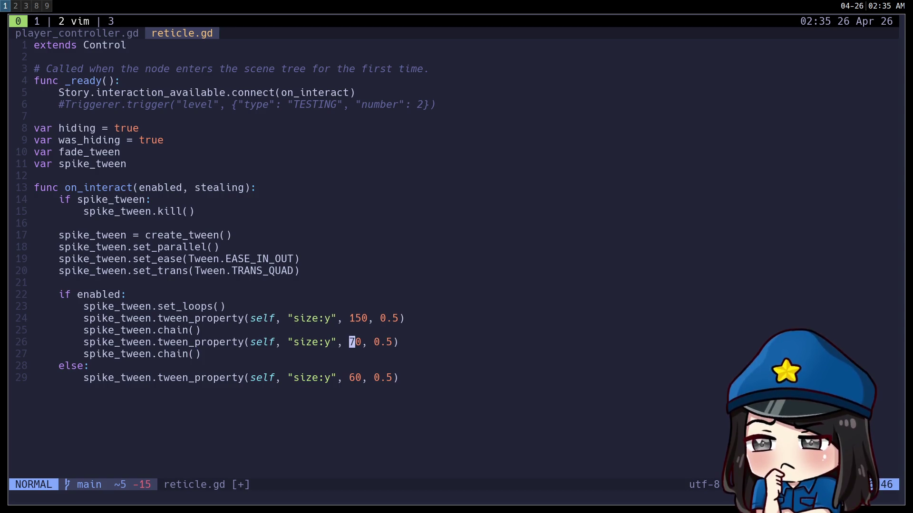
{"action": "type", "text": "cw40"}
{"action": "key", "text": "Escape"}
Change the peak height 150 to 80 on line 24 and save the script
{"action": "key", "text": "k"}
{"action": "key", "text": "k"}
{"action": "key", "text": "h"}
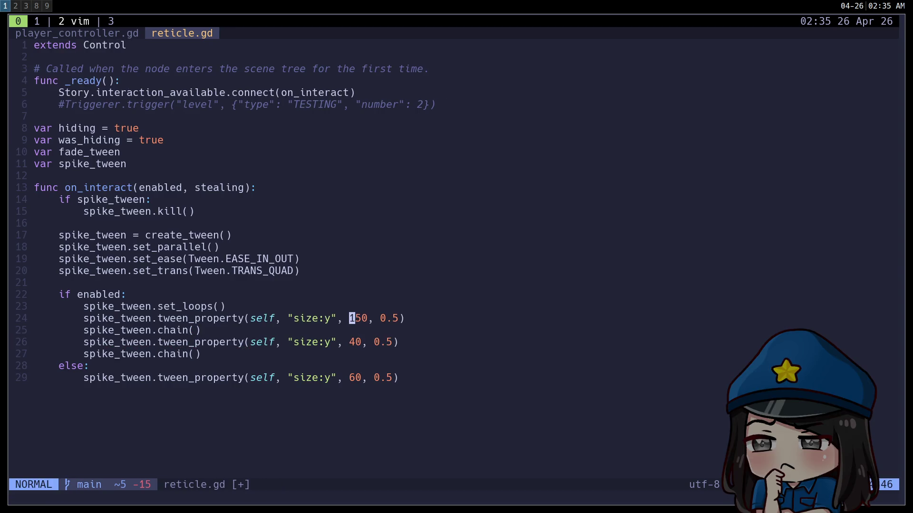
{"action": "key", "text": "c"}
{"action": "key", "text": "w"}
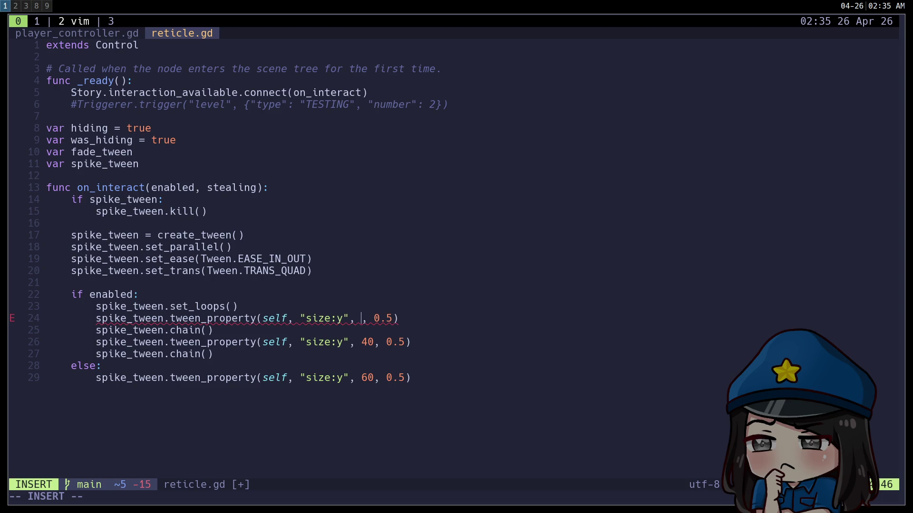
{"action": "type", "text": "80"}
{"action": "key", "text": "Escape"}
{"action": "type", "text": ":w"}
{"action": "key", "text": "Return"}
{"action": "key", "text": "super+2"}
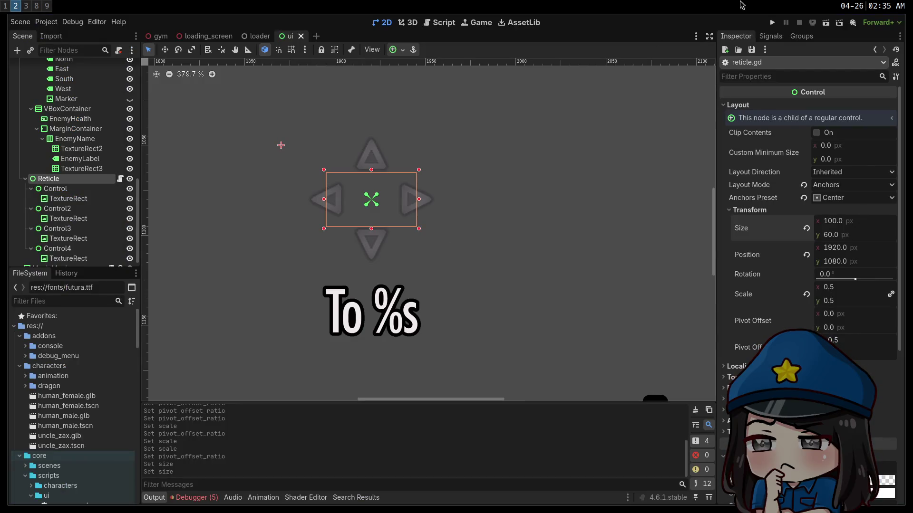
{"action": "left_click", "coordinate": [770, 22]}
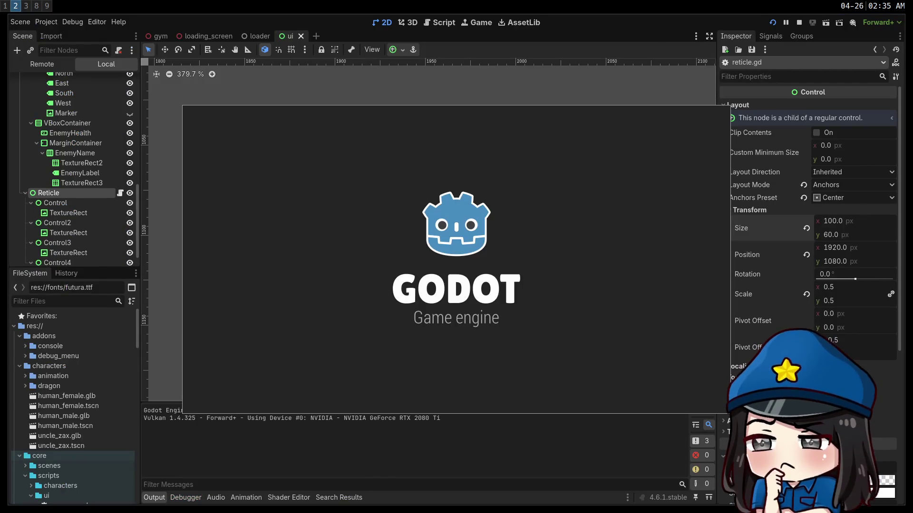
Walk the player up to the green cube until the speak prompt appears
{"action": "key", "text": "w"}
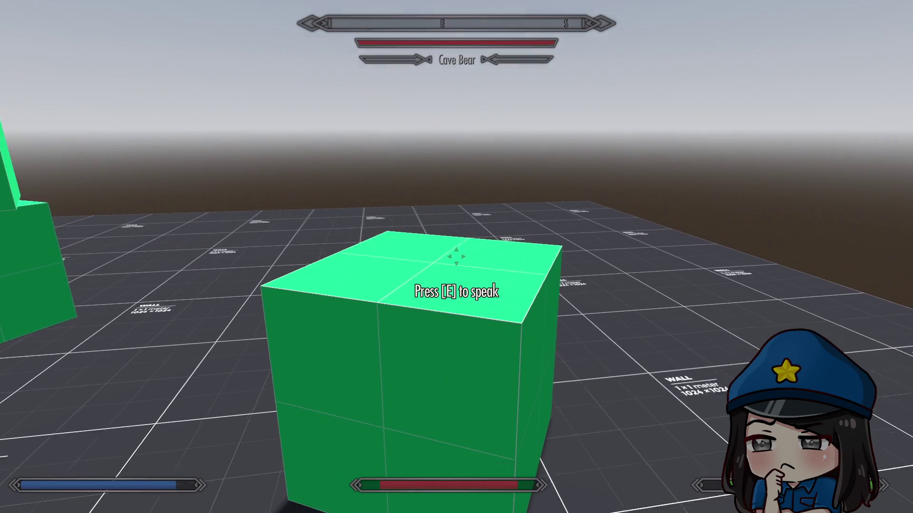
{"action": "key", "text": "w"}
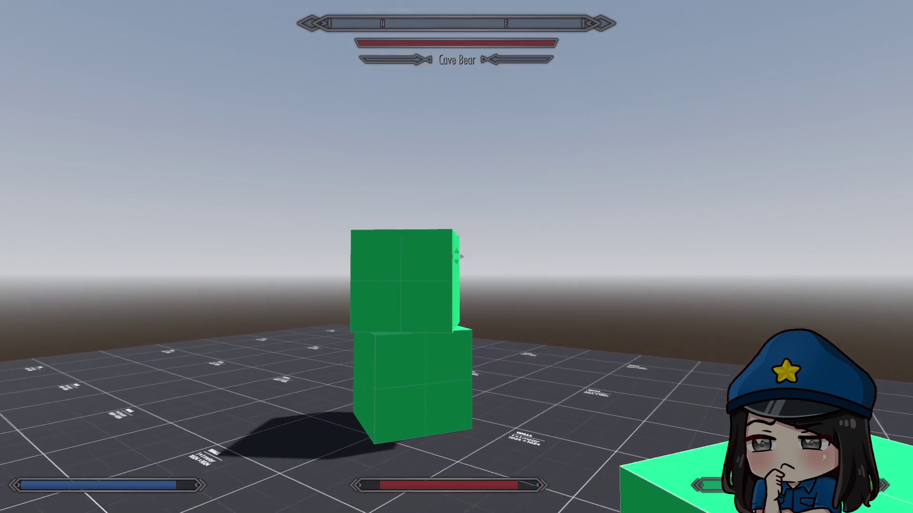
{"action": "key", "text": "w"}
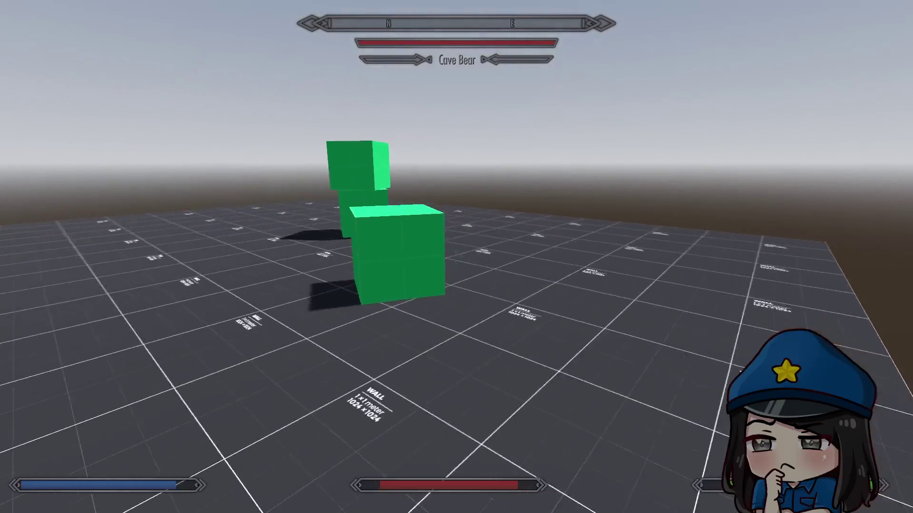
Jump onto the green cube, lift and drop a cube, then pause and return to the editor
{"action": "key", "text": "space"}
{"action": "key", "text": "w"}
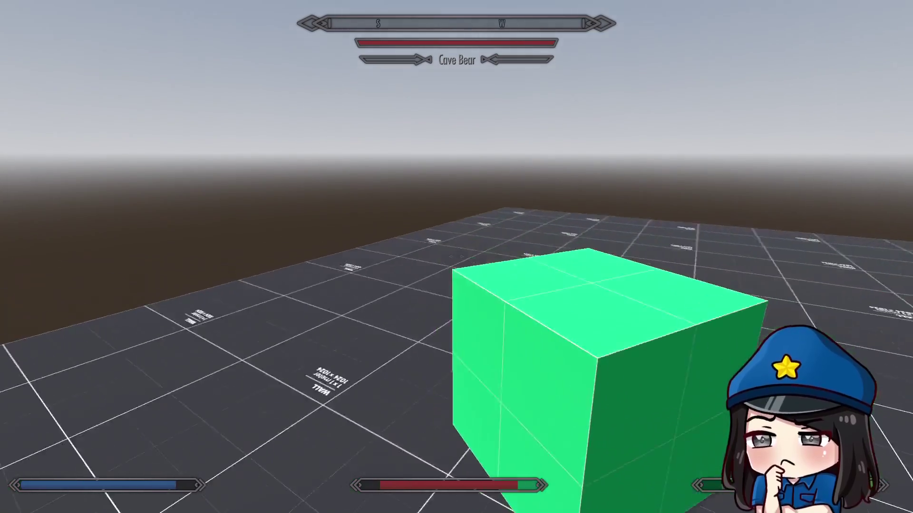
{"action": "key", "text": "w"}
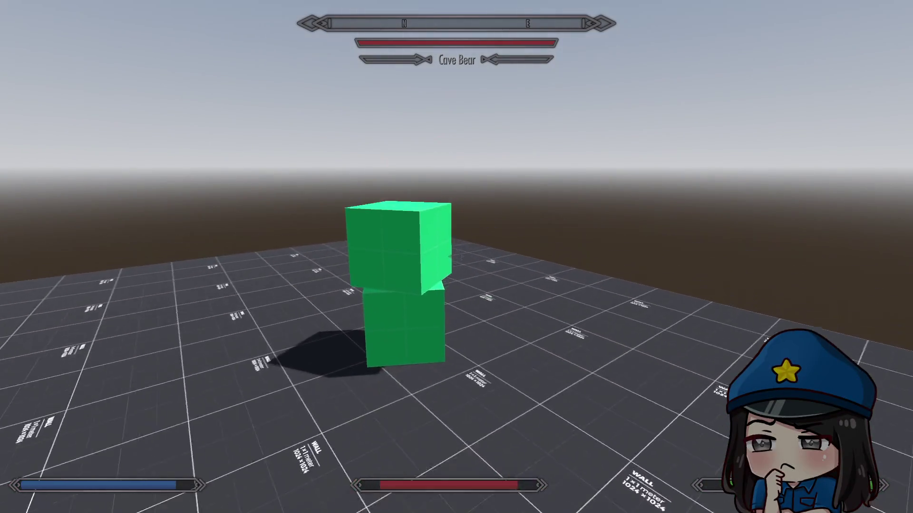
{"action": "mouse_move", "coordinate": [456, 256]}
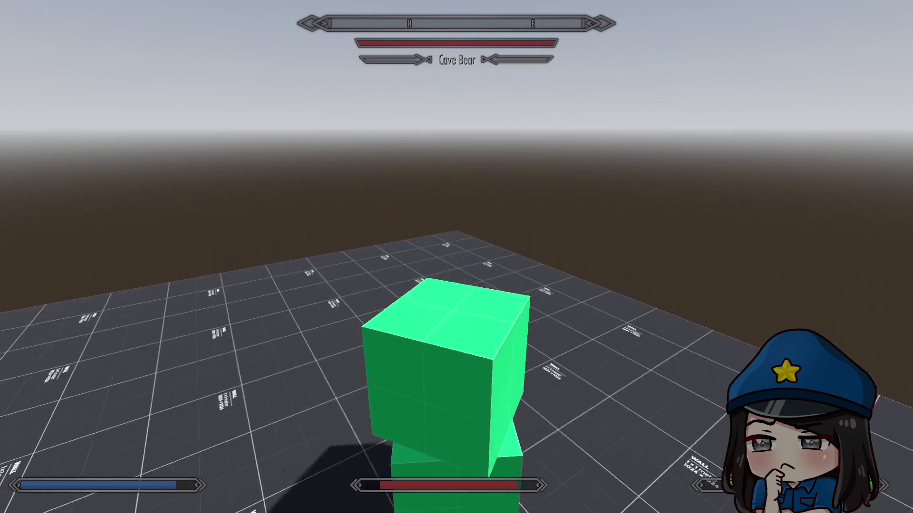
{"action": "key", "text": "e"}
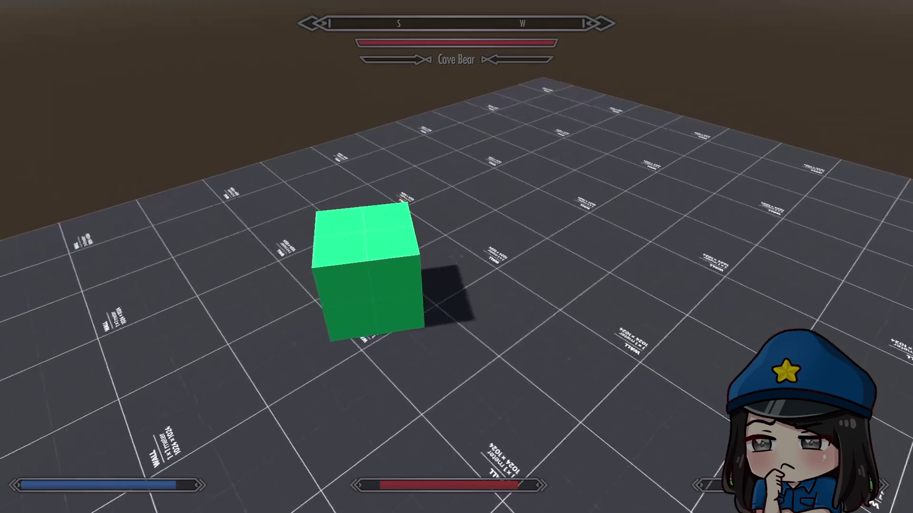
{"action": "key", "text": "Escape"}
{"action": "key", "text": "super+2"}
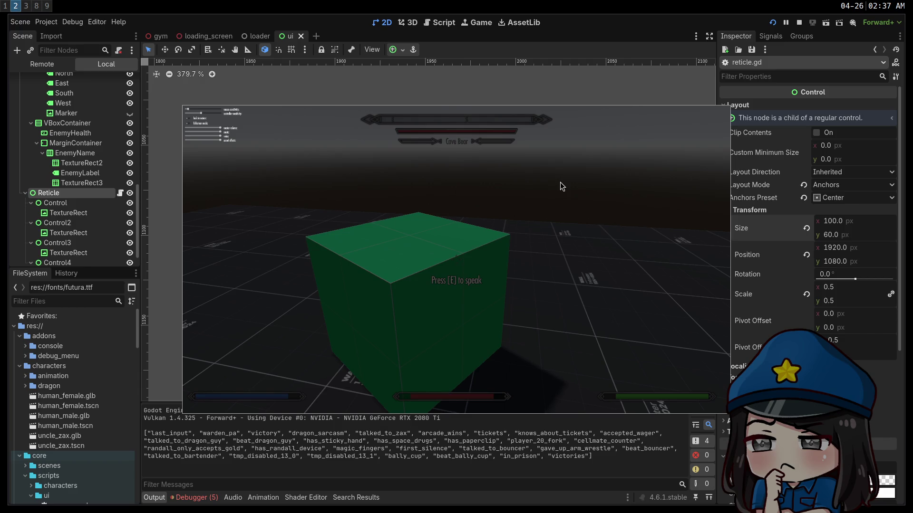
Stop the game and zoom out the canvas to view the whole HUD layout
{"action": "left_click", "coordinate": [798, 24]}
{"action": "scroll", "coordinate": [571, 250], "scroll_direction": "down", "scroll_amount": 12}
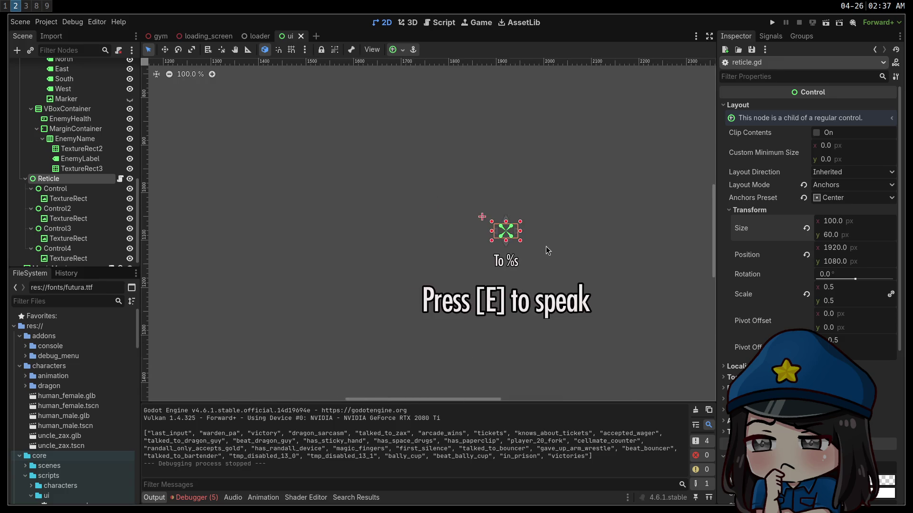
{"action": "mouse_move", "coordinate": [580, 245]}
{"action": "left_mouse_down"}
{"action": "mouse_move", "coordinate": [437, 218]}
{"action": "mouse_move", "coordinate": [444, 226]}
{"action": "left_mouse_up"}
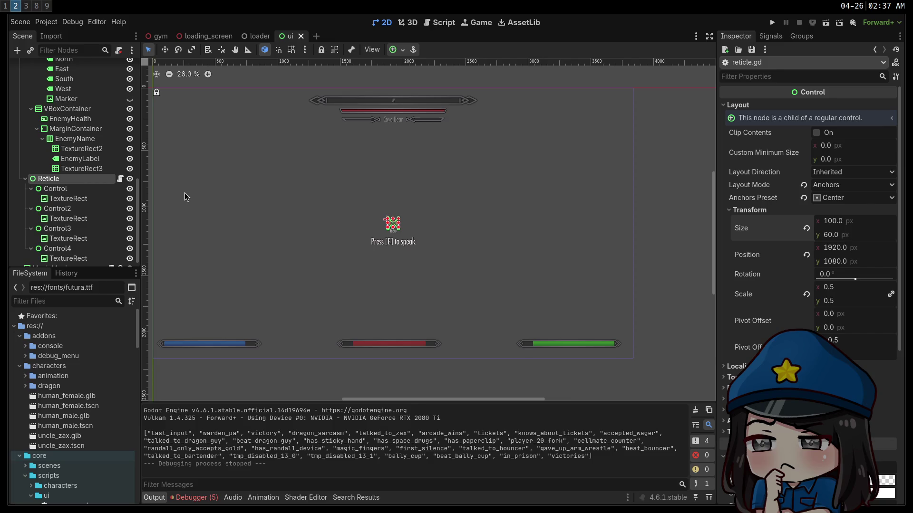
{"action": "key", "text": "super+1"}
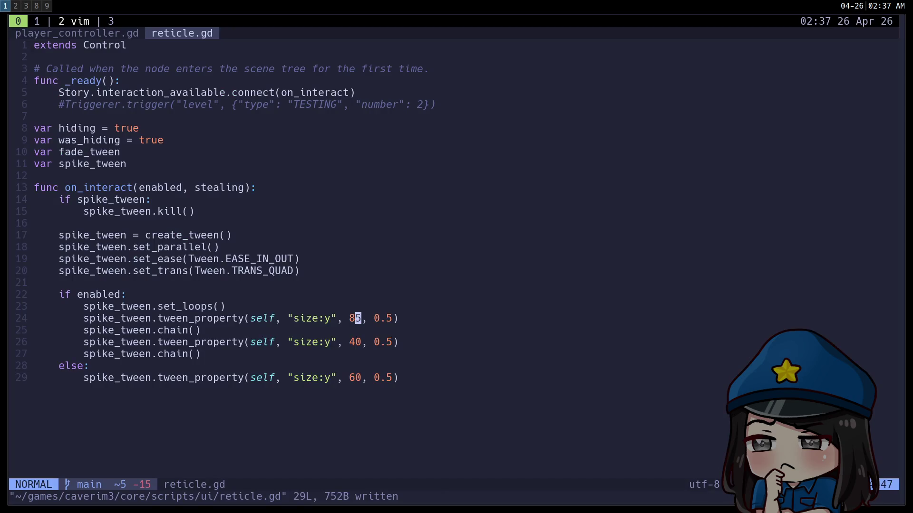
Check git status, stage everything, commit with message 'do a commit', and push
{"action": "key", "text": "ctrl+b"}
{"action": "type", "text": "1gst"}
{"action": "key", "text": "Return"}
{"action": "type", "text": "gs"}
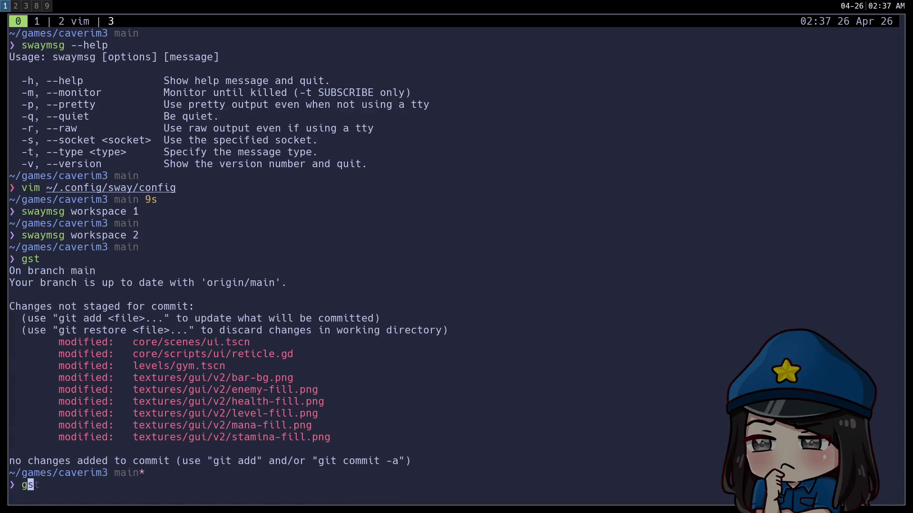
{"action": "type", "text": "A"}
{"action": "key", "text": "Return"}
{"action": "type", "text": "git commit -am \"do a commit\""}
{"action": "key", "text": "Return"}
{"action": "type", "text": "git push"}
{"action": "key", "text": "Return"}
Cycle the tmux windows back to reticle.gd and return to the Godot editor
{"action": "key", "text": "ctrl+b"}
{"action": "key", "text": "p"}
{"action": "key", "text": "ctrl+b"}
{"action": "key", "text": "p"}
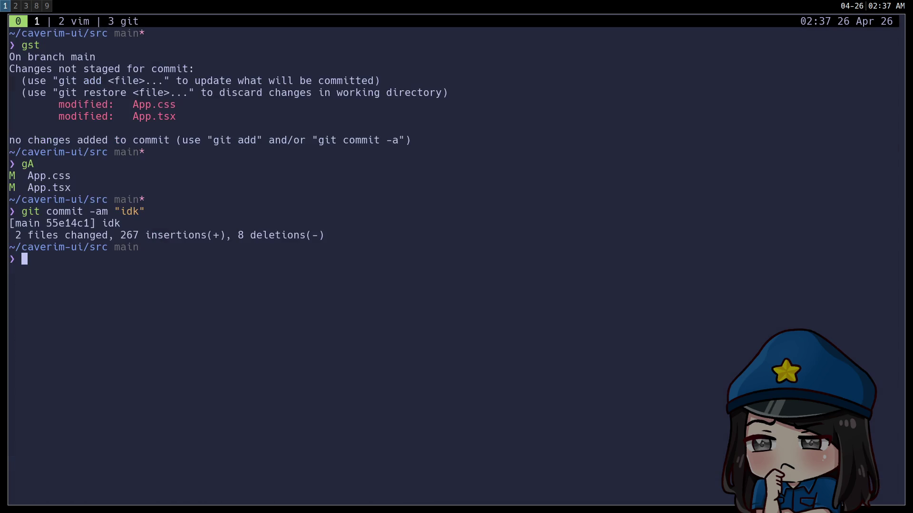
{"action": "key", "text": "n"}
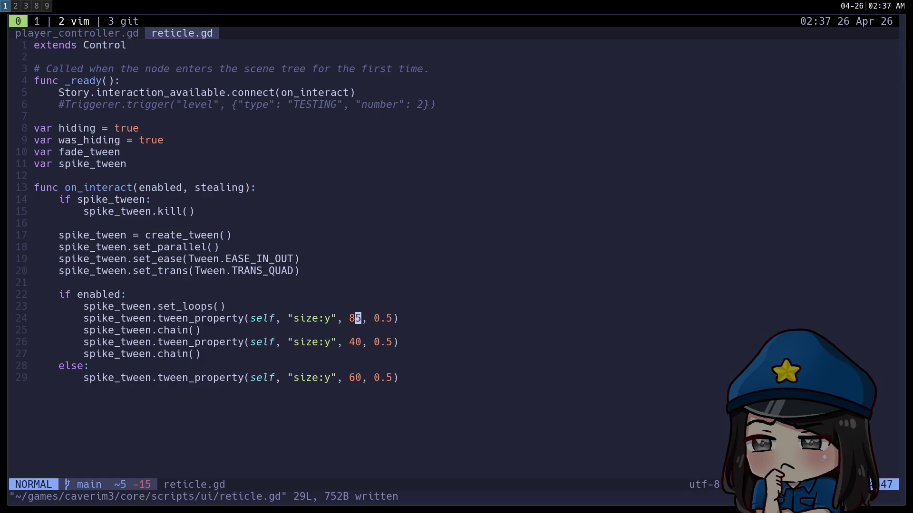
{"action": "key", "text": "super+3"}
{"action": "key", "text": "super+2"}
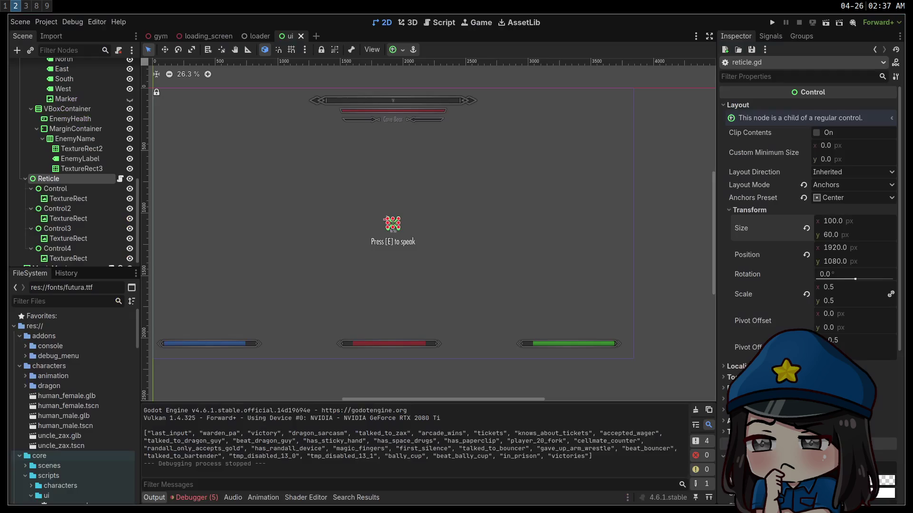
Review the UI scene and reticle.gd, briefly showing the Dialogue node, then hide it again
{"action": "left_click", "coordinate": [572, 208]}
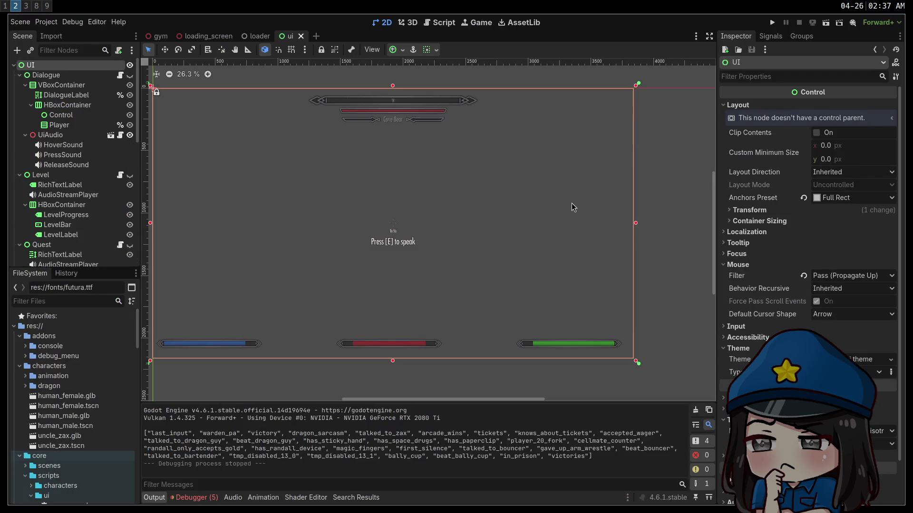
{"action": "left_click", "coordinate": [665, 213]}
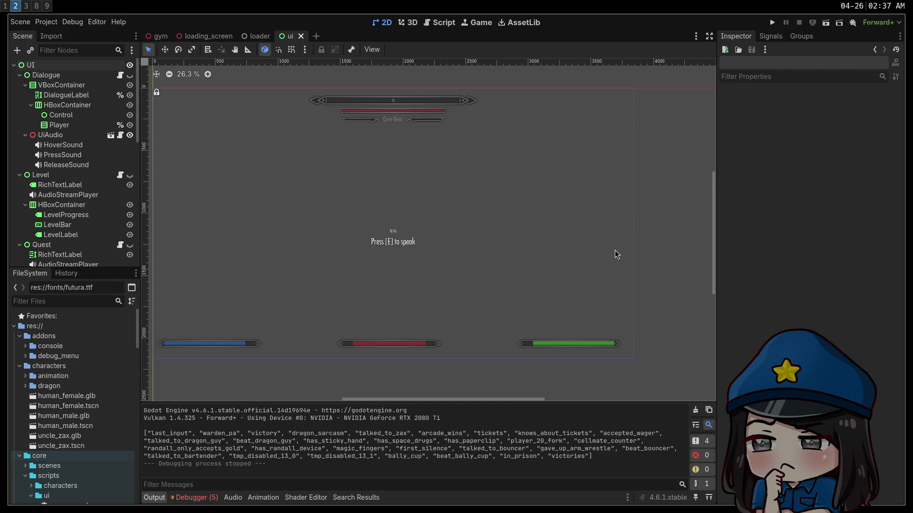
{"action": "key", "text": "super+1"}
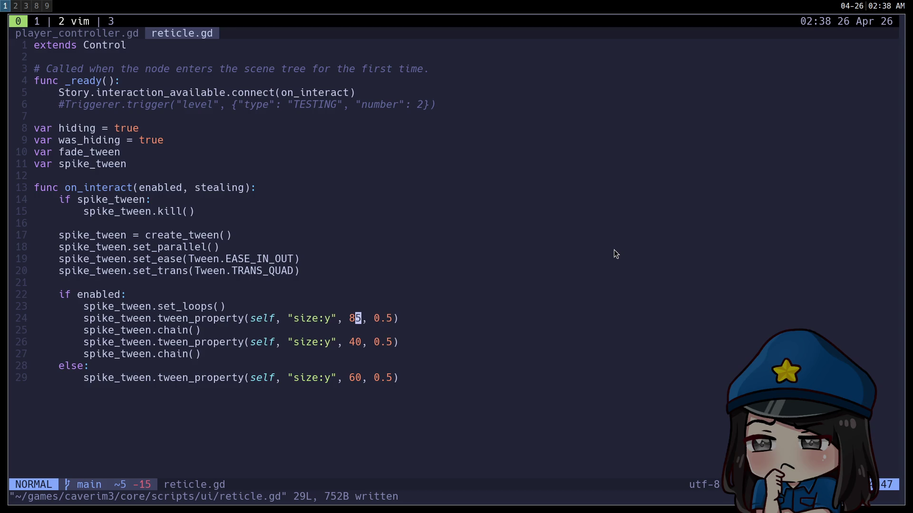
{"action": "key", "text": "super+2"}
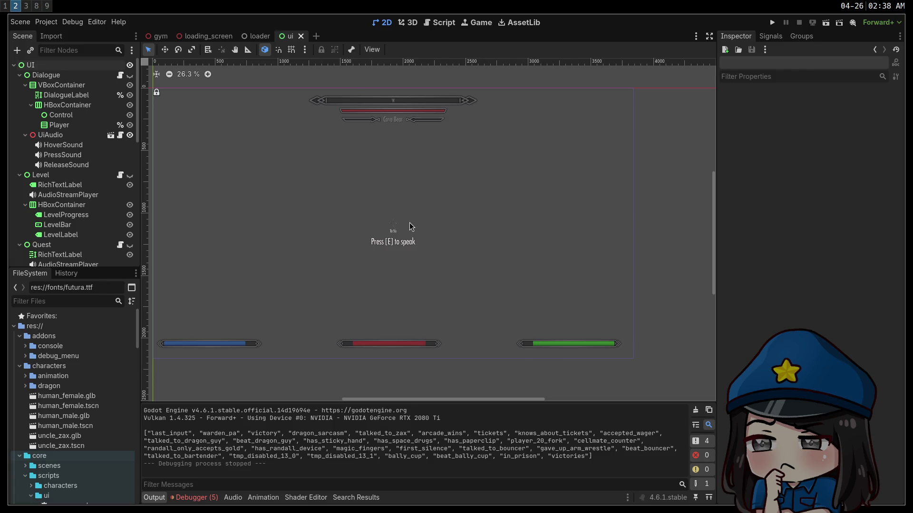
{"action": "scroll", "coordinate": [425, 230], "scroll_direction": "up", "scroll_amount": 3}
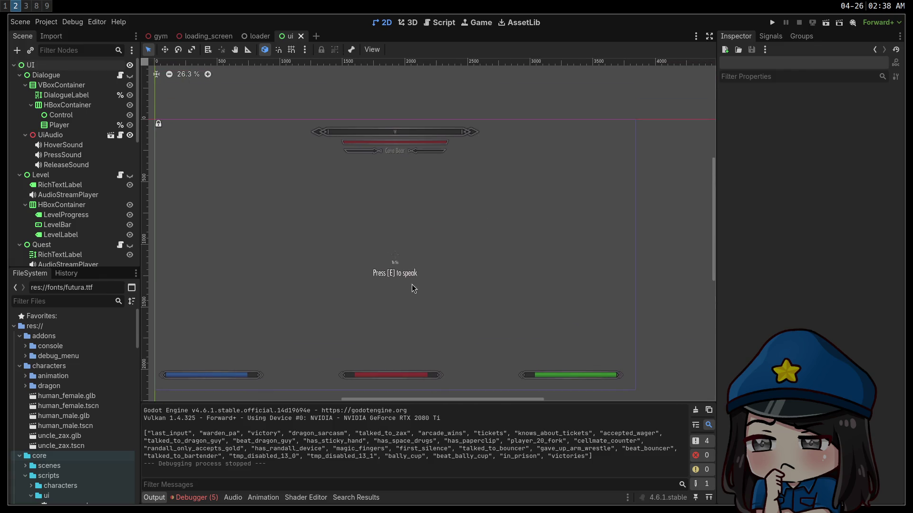
{"action": "scroll", "coordinate": [408, 274], "scroll_direction": "down", "scroll_amount": 3}
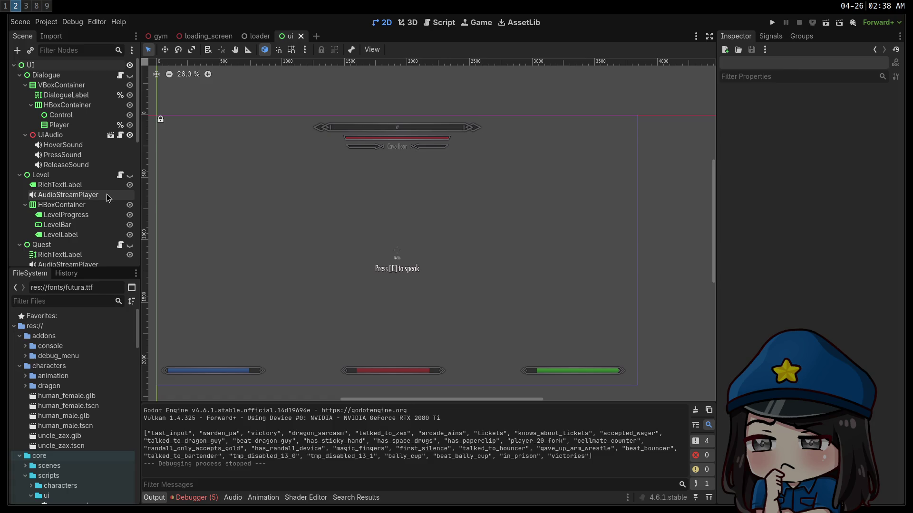
{"action": "left_click", "coordinate": [130, 76]}
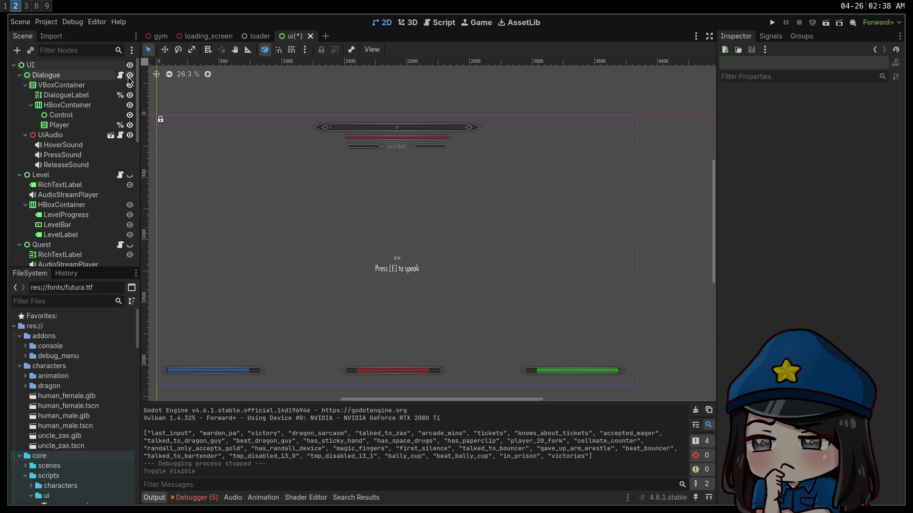
{"action": "left_click", "coordinate": [129, 78]}
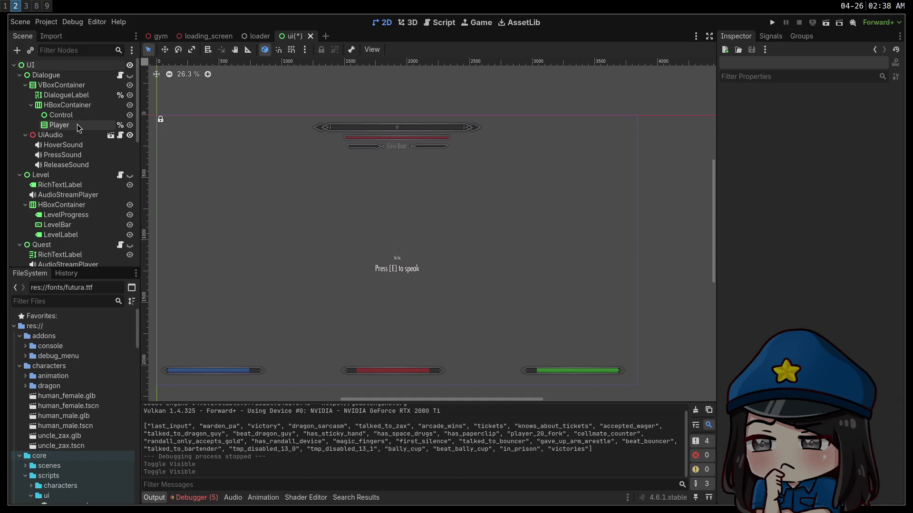
Filter the file list to 'dialo', save the UI scene, and open the gym scene
{"action": "left_click", "coordinate": [66, 302]}
{"action": "type", "text": "dialo"}
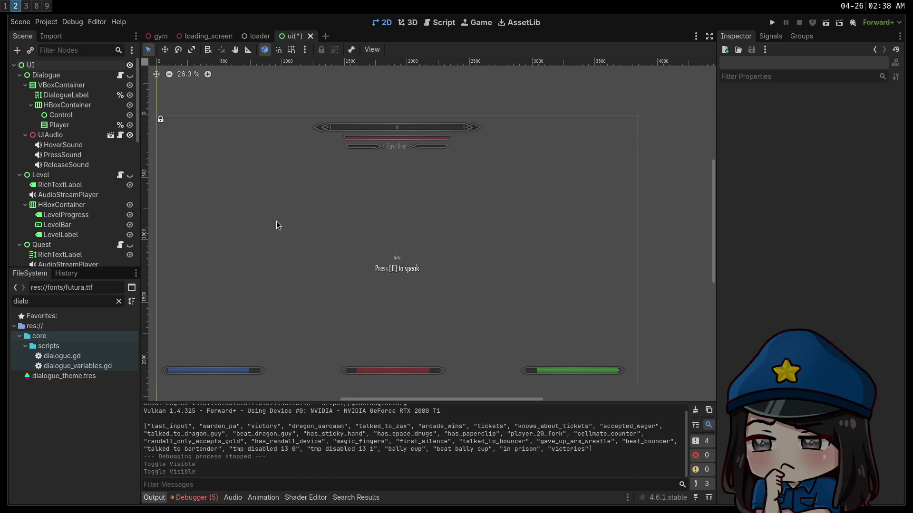
{"action": "key", "text": "ctrl+s"}
{"action": "left_click", "coordinate": [160, 36]}
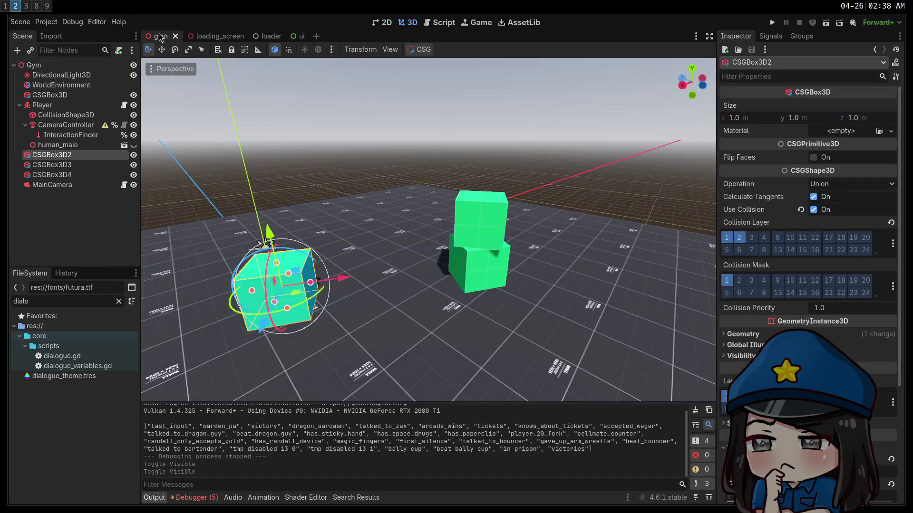
Focus the 3D viewport on CSGBox3D2 and move the camera around it
{"action": "key", "text": "f"}
{"action": "scroll", "coordinate": [428, 229], "scroll_direction": "down", "scroll_amount": 2}
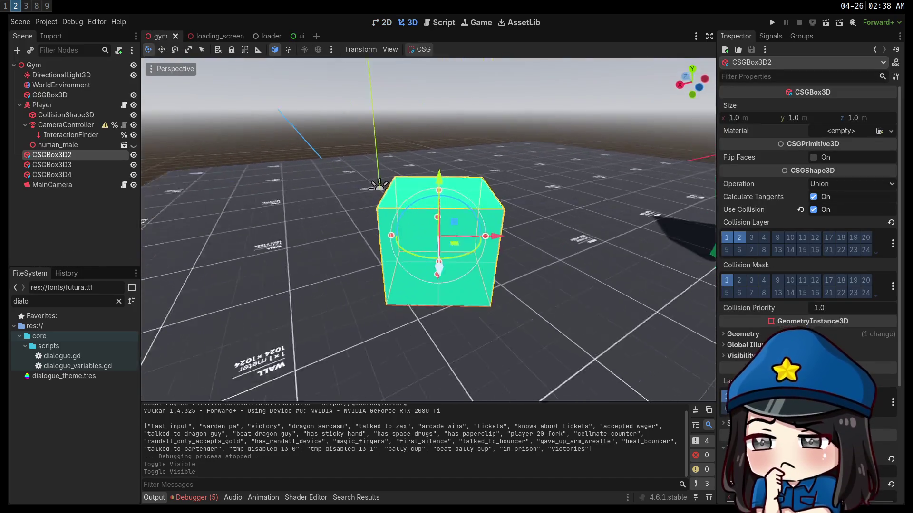
{"action": "key", "text": "a"}
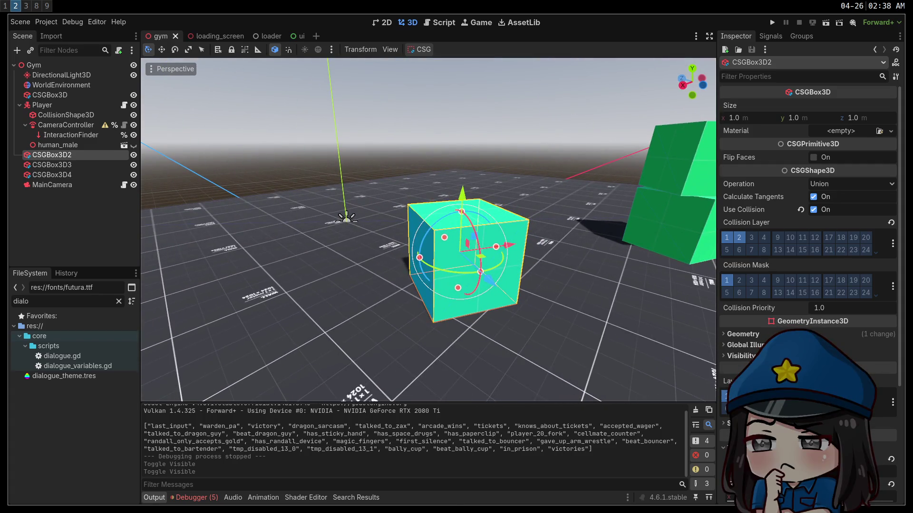
Rerun the 'sway disab' command from terminal history, then open CSGBox3D2's actions menu
{"action": "key", "text": "super+Return"}
{"action": "key", "text": "ctrl+r"}
{"action": "type", "text": "sway disab"}
{"action": "key", "text": "Return"}
{"action": "key", "text": "Return"}
{"action": "key", "text": "ctrl+d"}
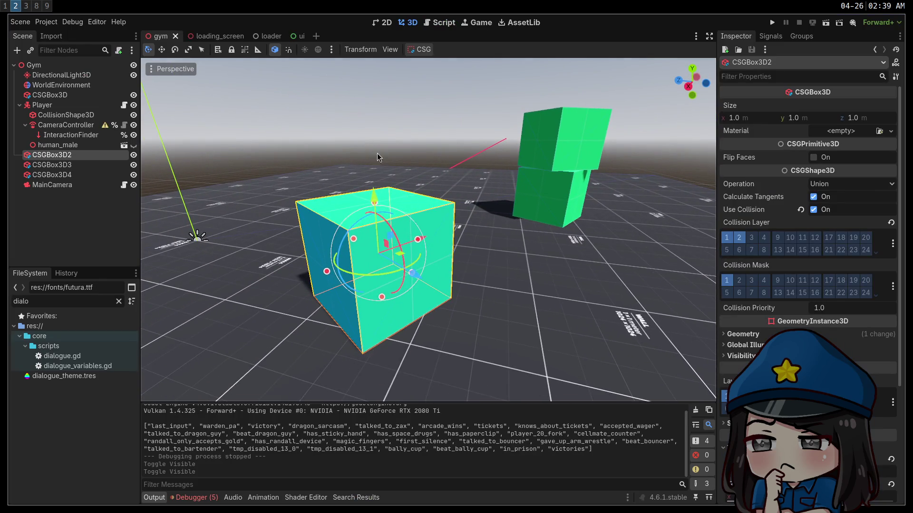
{"action": "right_click", "coordinate": [116, 155]}
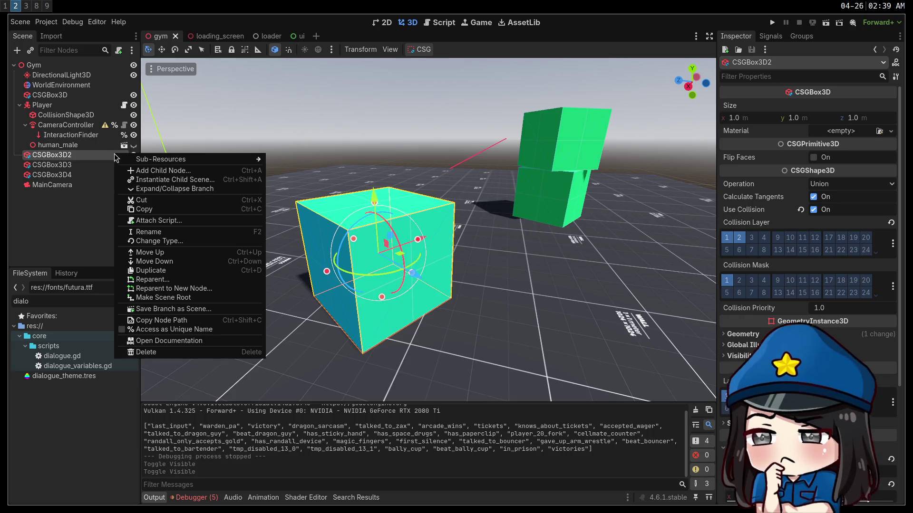
Start attaching a script to CSGBox3D2 and browse the project folders to reach characters
{"action": "left_click", "coordinate": [193, 220]}
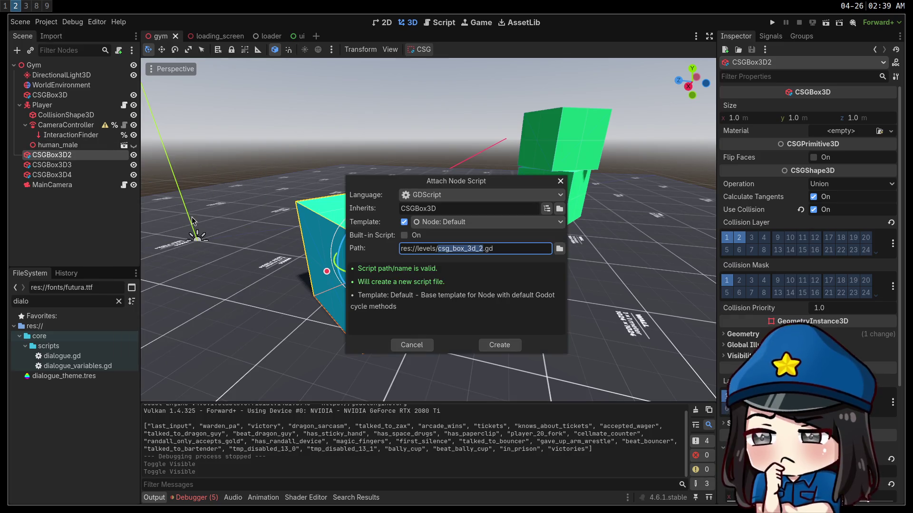
{"action": "double_click", "coordinate": [425, 249]}
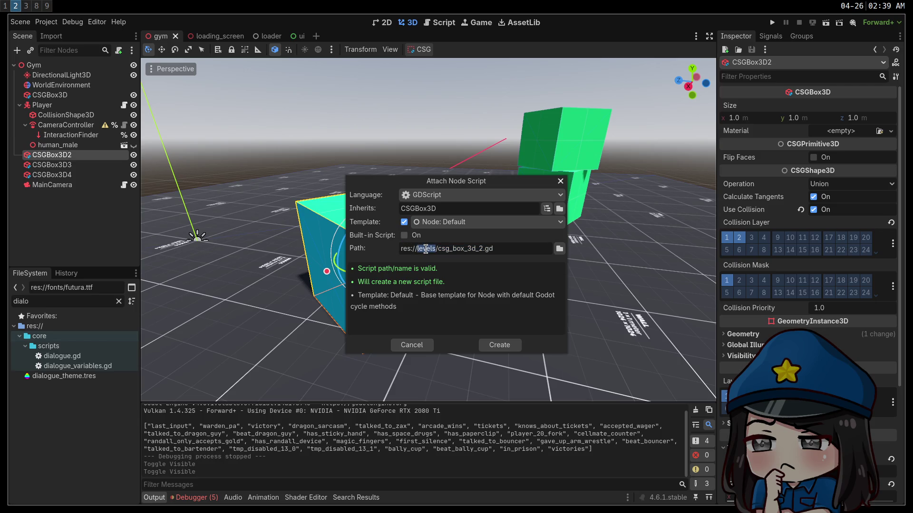
{"action": "left_click", "coordinate": [559, 248]}
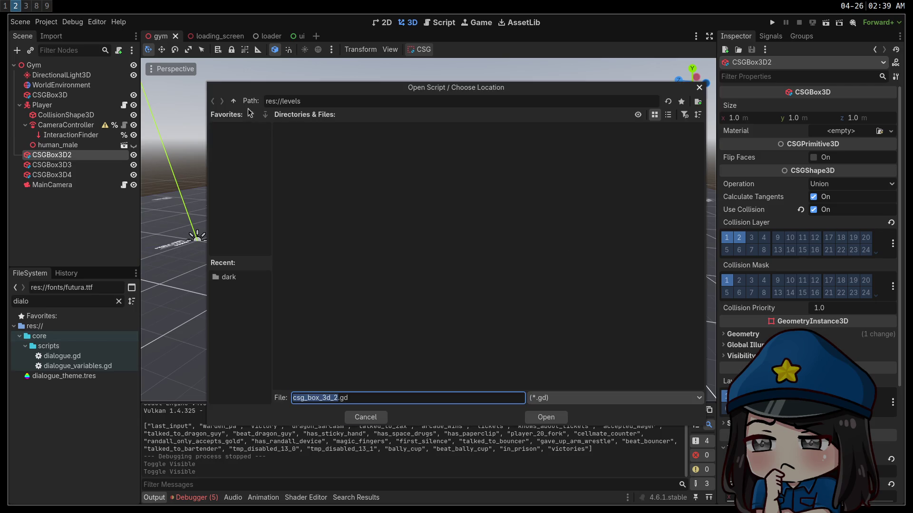
{"action": "left_click", "coordinate": [233, 101]}
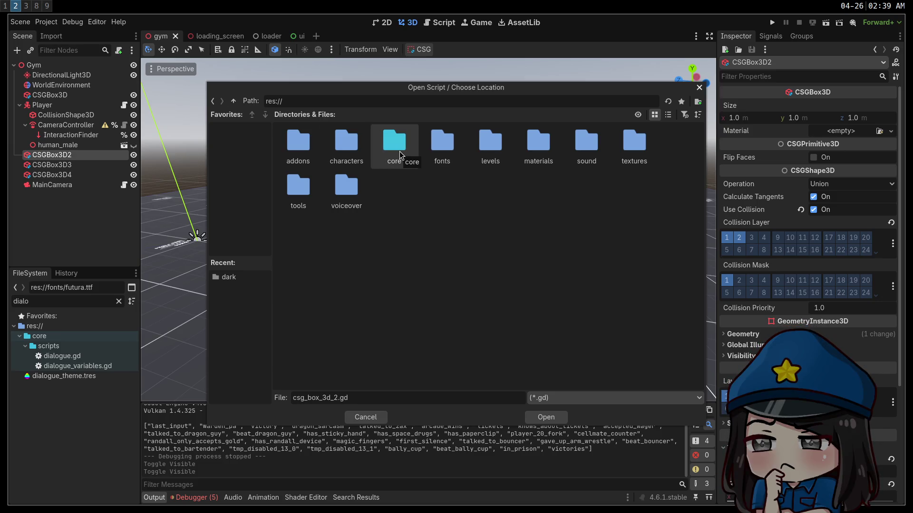
{"action": "double_click", "coordinate": [399, 155]}
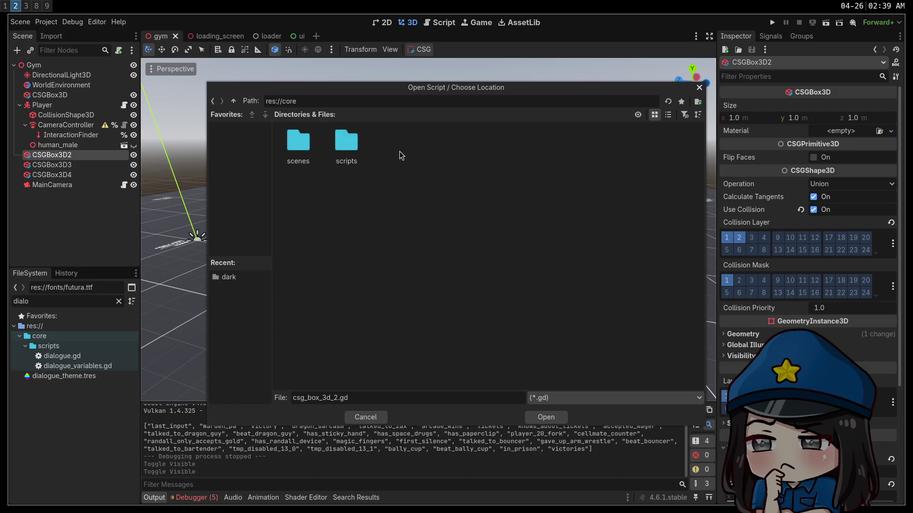
{"action": "double_click", "coordinate": [346, 156]}
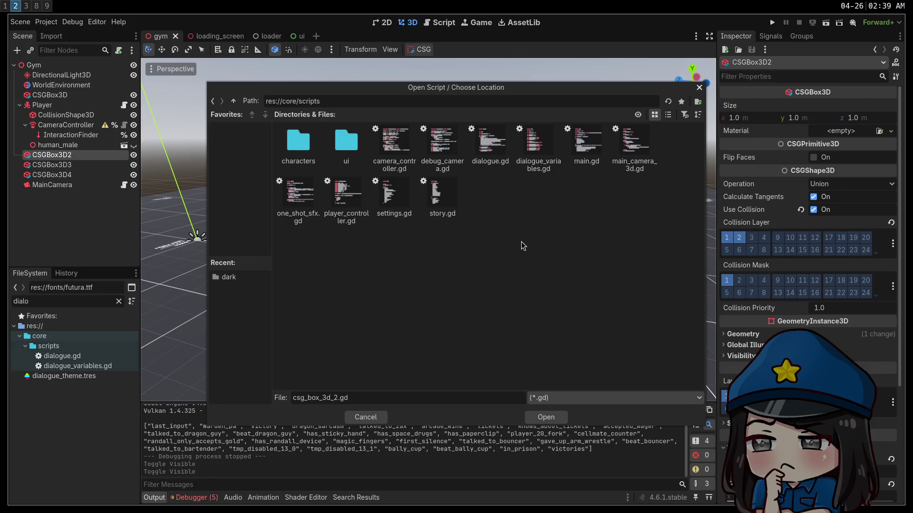
{"action": "left_click", "coordinate": [234, 101]}
{"action": "left_click", "coordinate": [234, 100]}
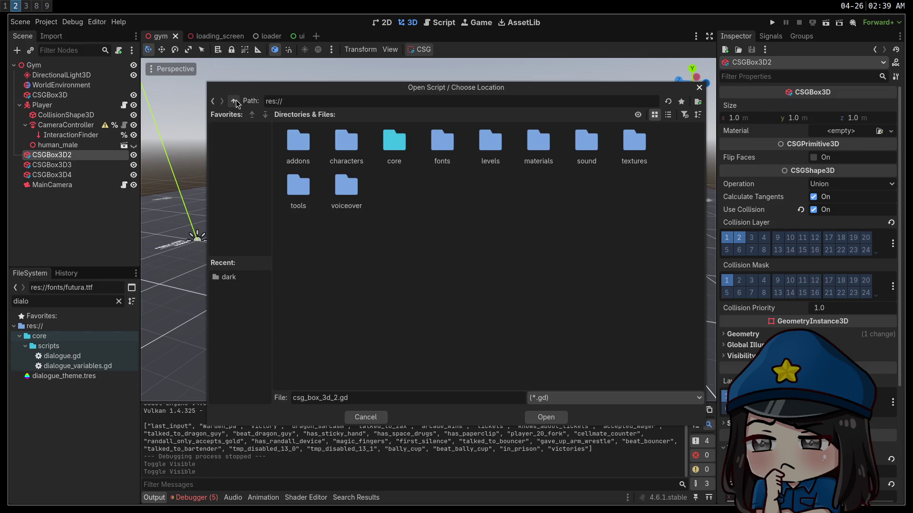
{"action": "double_click", "coordinate": [346, 150]}
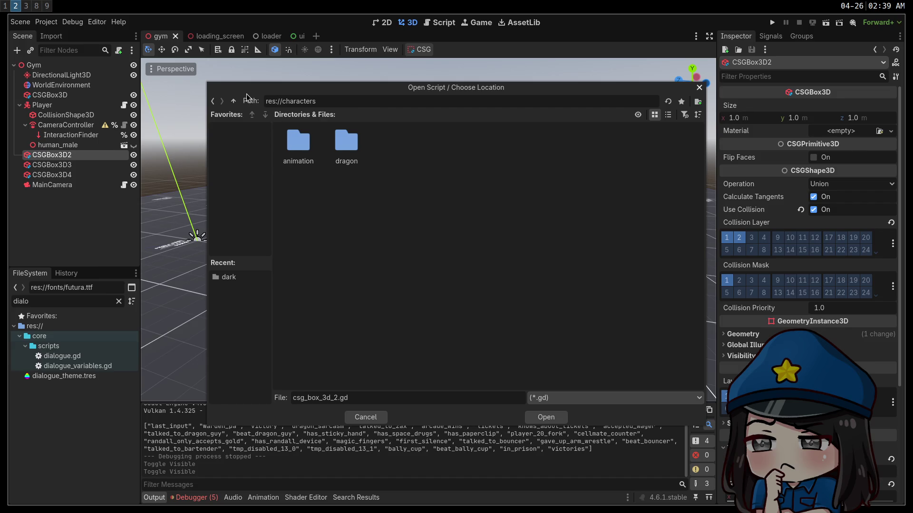
{"action": "double_click", "coordinate": [346, 143]}
{"action": "left_click", "coordinate": [234, 101]}
{"action": "left_click", "coordinate": [234, 101]}
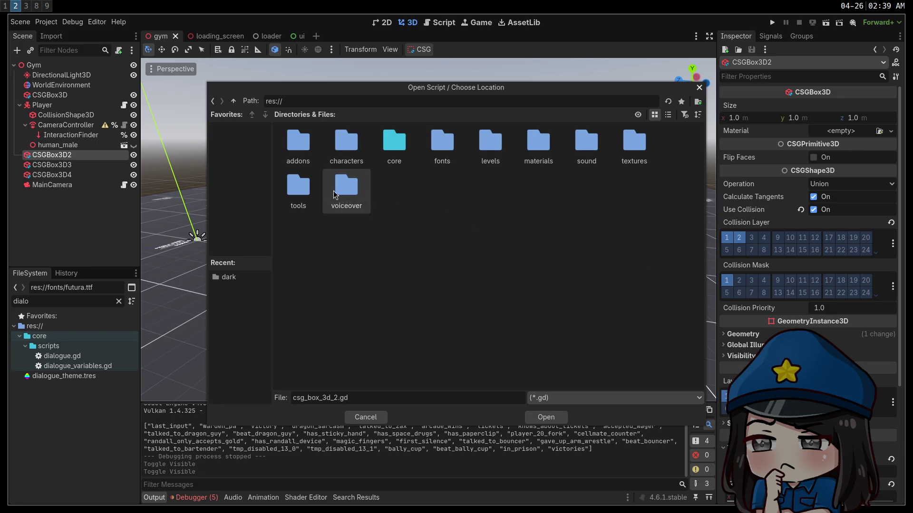
{"action": "double_click", "coordinate": [360, 160]}
Create a scripts folder in characters and create the script there as box.gd
{"action": "right_click", "coordinate": [492, 236]}
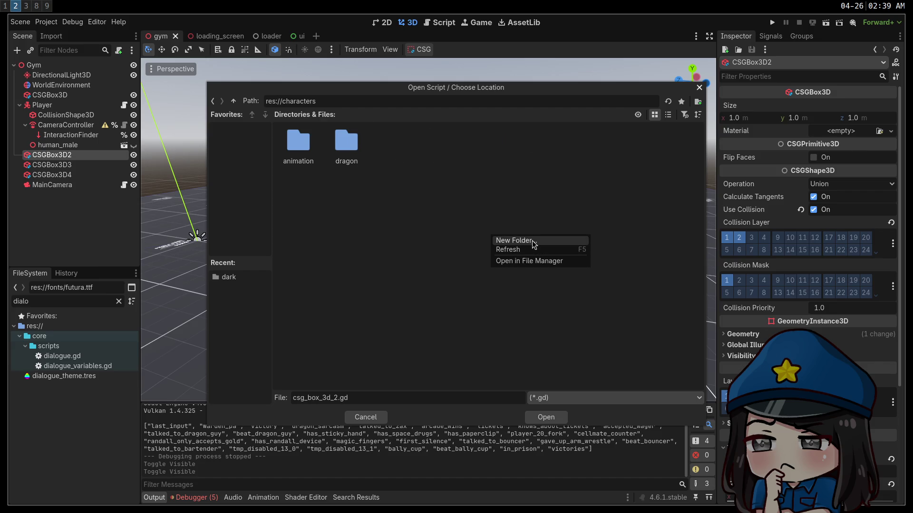
{"action": "left_click", "coordinate": [513, 240]}
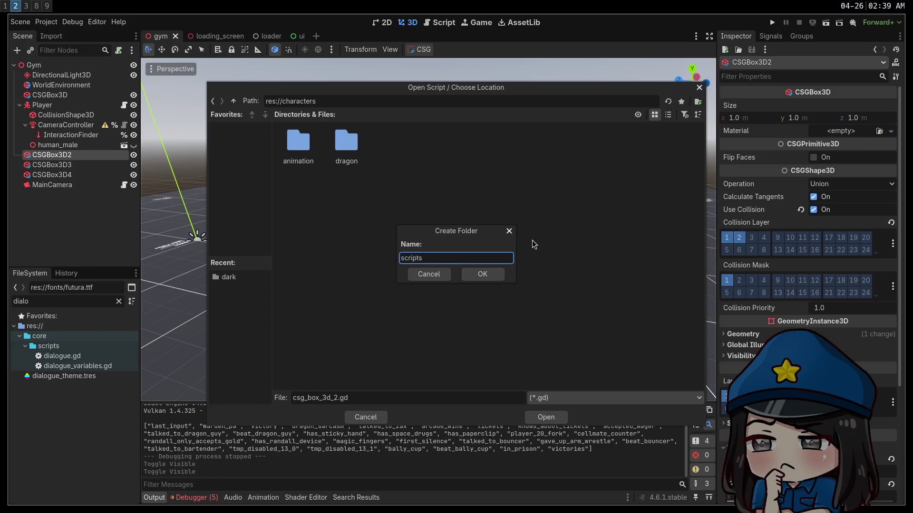
{"action": "key", "text": "Return"}
{"action": "key", "text": "ctrl+a"}
{"action": "type", "text": "b"}
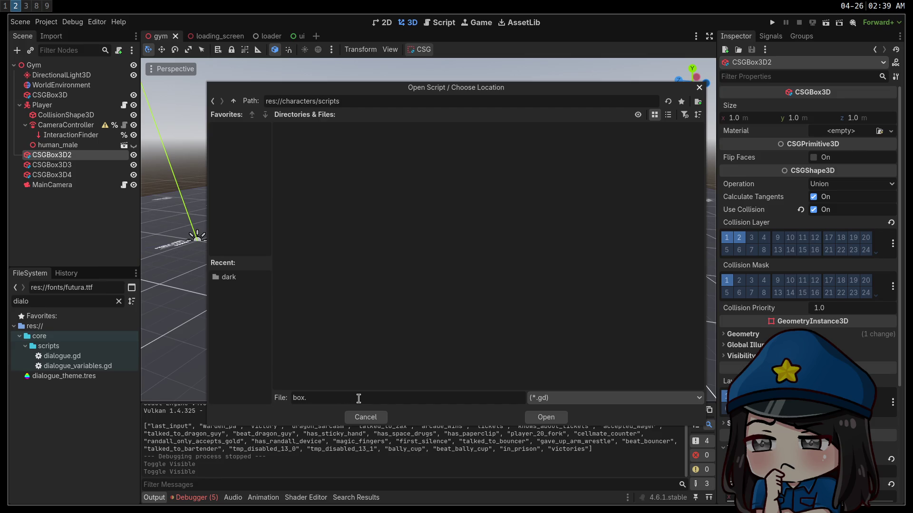
{"action": "key", "text": "Return"}
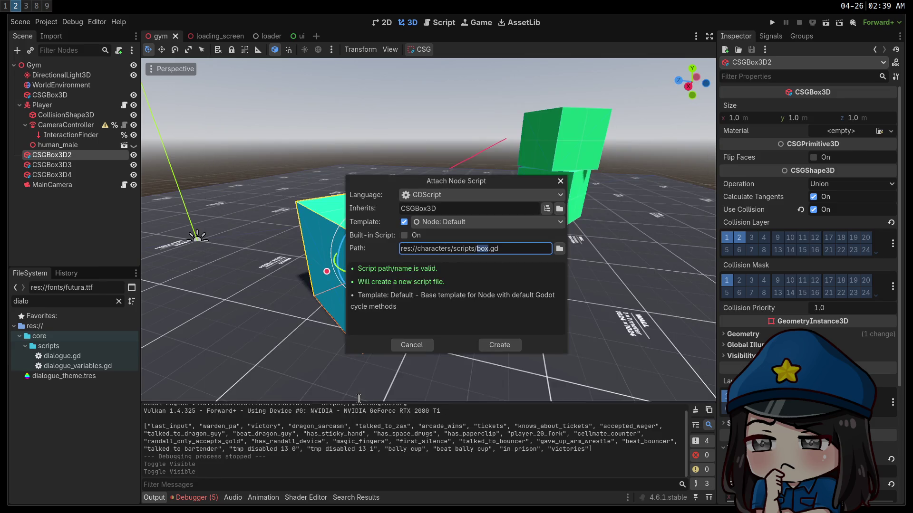
{"action": "left_click", "coordinate": [505, 349]}
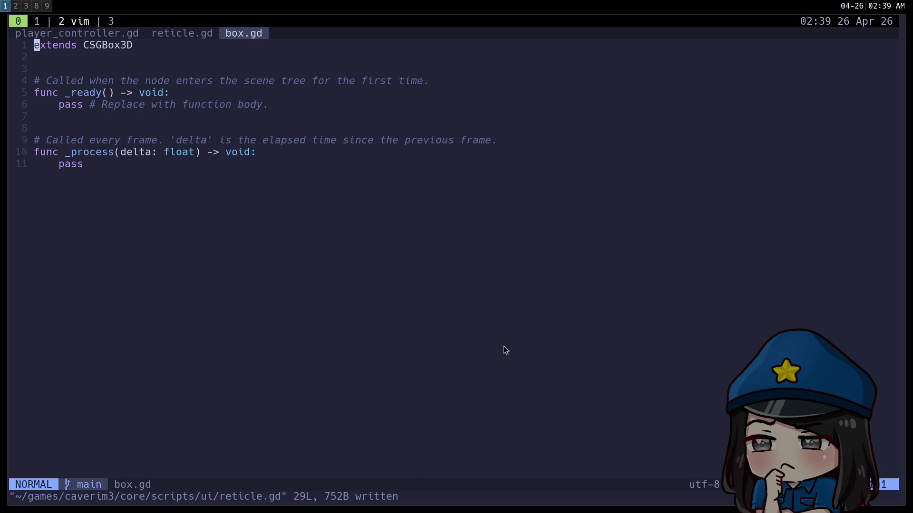
Delete the template _ready/_process code and write func interact(): with a Story. call
{"action": "key", "text": "d"}
{"action": "key", "text": "shift+g"}
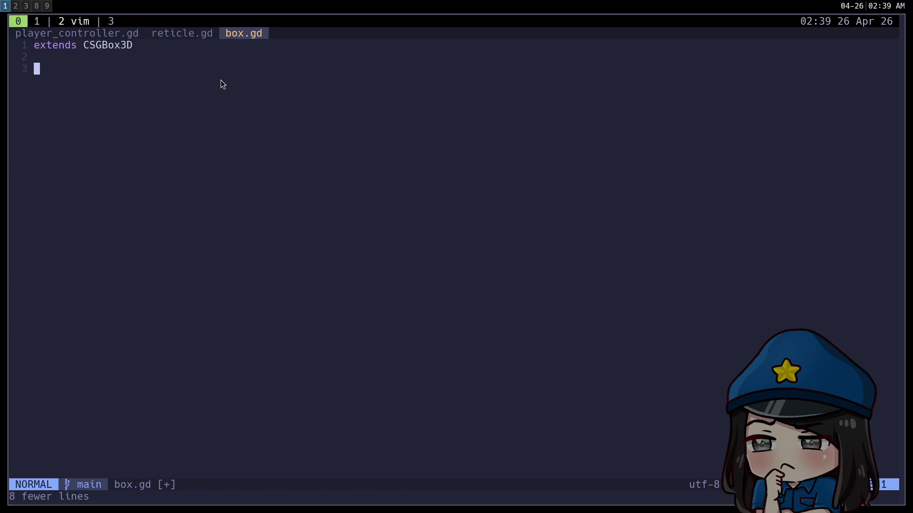
{"action": "type", "text": "func i"}
{"action": "type", "text": "func interact():"}
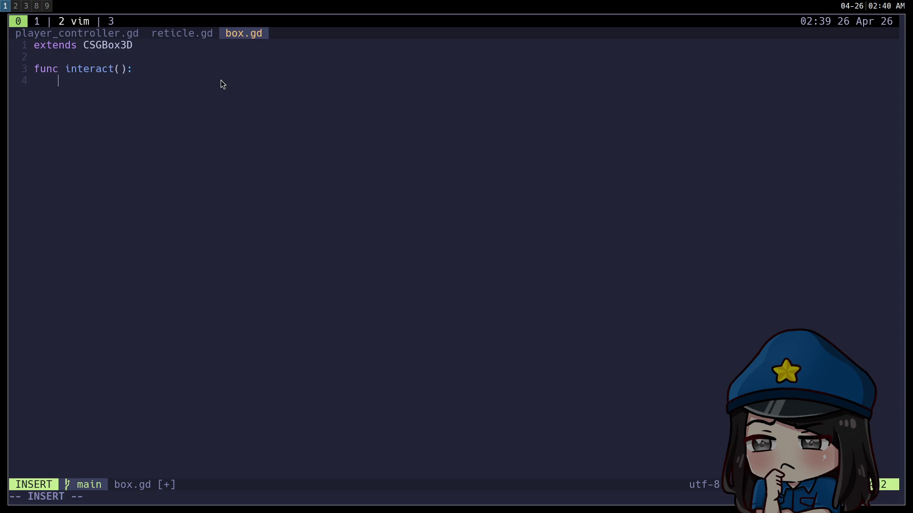
{"action": "type", "text": "tory."}
{"action": "type", "text": "star"}
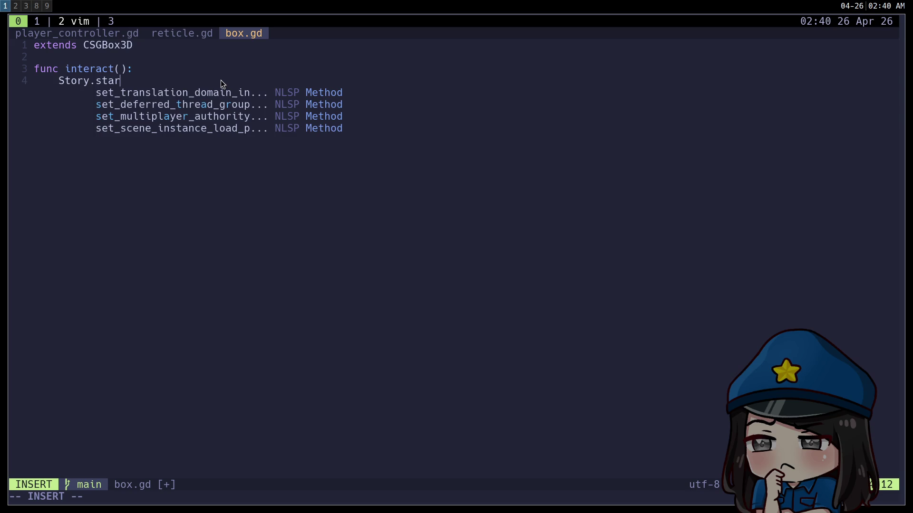
{"action": "key", "text": "Escape"}
{"action": "key", "text": "h"}
{"action": "key", "text": "b"}
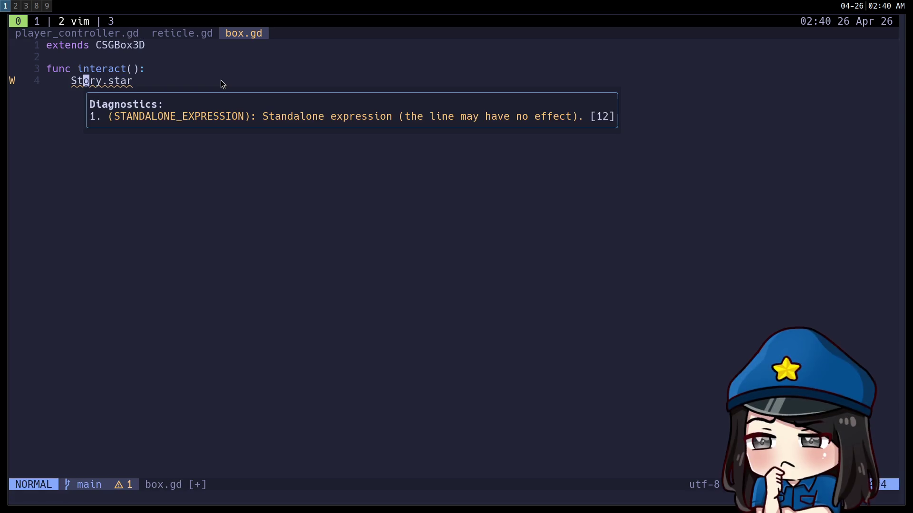
{"action": "type", "text": "koStory"}
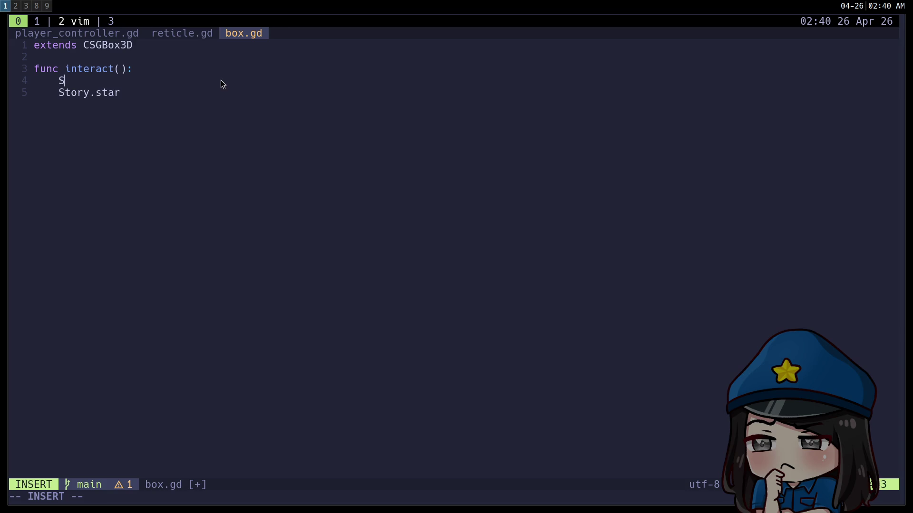
{"action": "type", "text": "."}
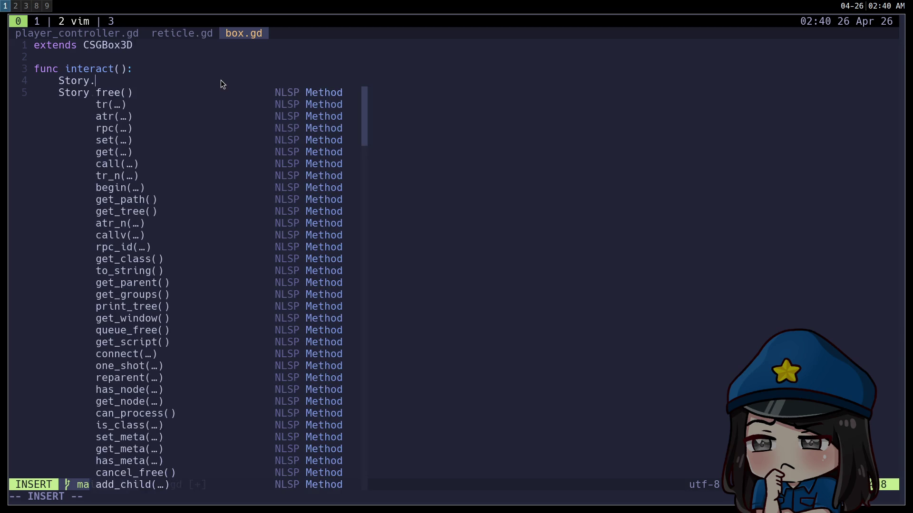
Remove the leftover Story.star line and check Story's diagnostics and class info
{"action": "key", "text": "Escape"}
{"action": "key", "text": "j"}
{"action": "key", "text": "d"}
{"action": "key", "text": "d"}
{"action": "key", "text": "k"}
{"action": "key", "text": "j"}
{"action": "key", "text": "h"}
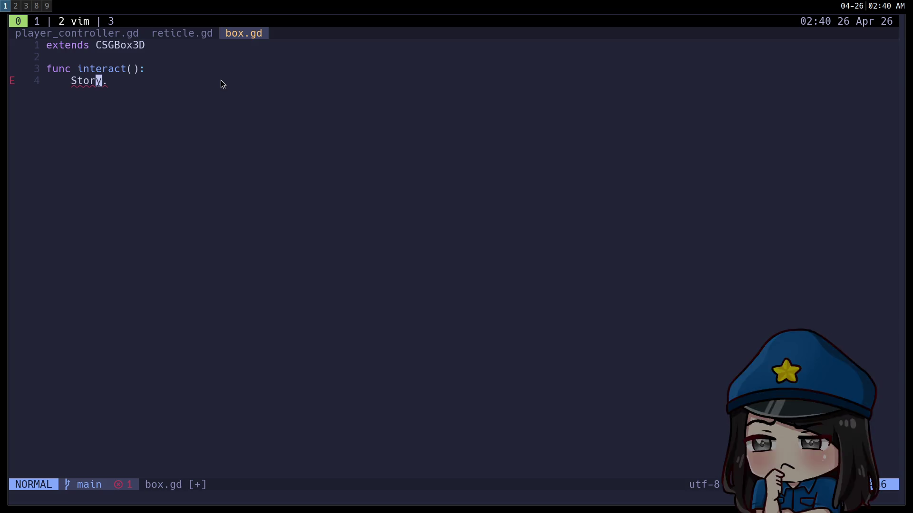
{"action": "key", "text": "K"}
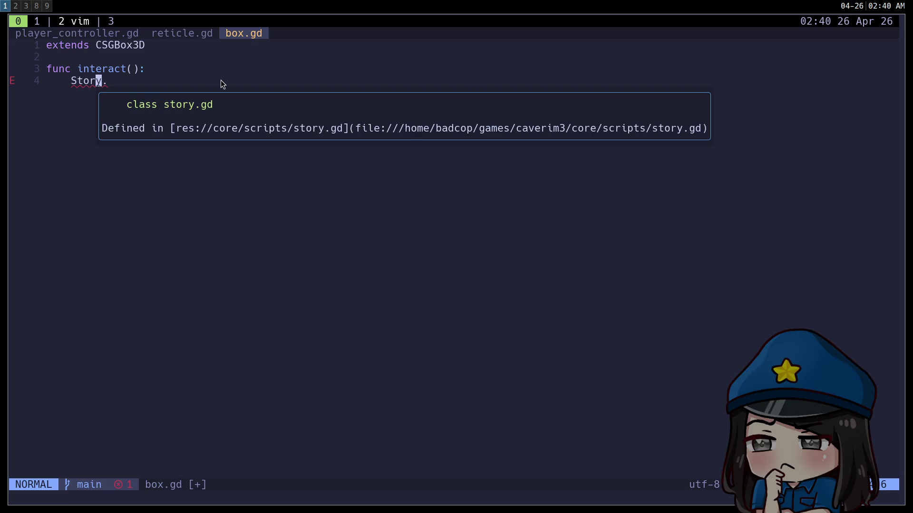
{"action": "key", "text": "A"}
{"action": "key", "text": "BackSpace"}
{"action": "type", "text": "."}
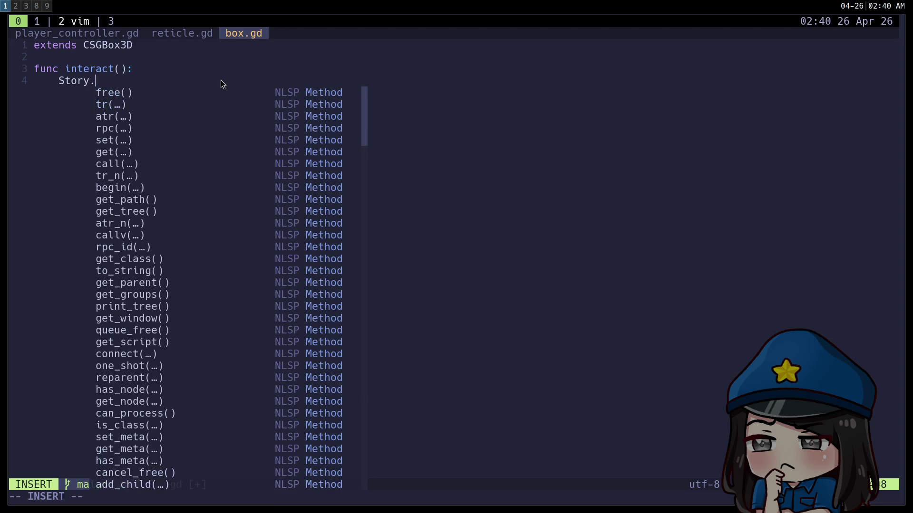
Browse Story's completion suggestions (methods, properties, enums, constants), then undo back to bare 'Story.'
{"action": "key", "text": "Tab"}
{"action": "key", "text": "Tab"}
{"action": "key", "text": "Tab"}
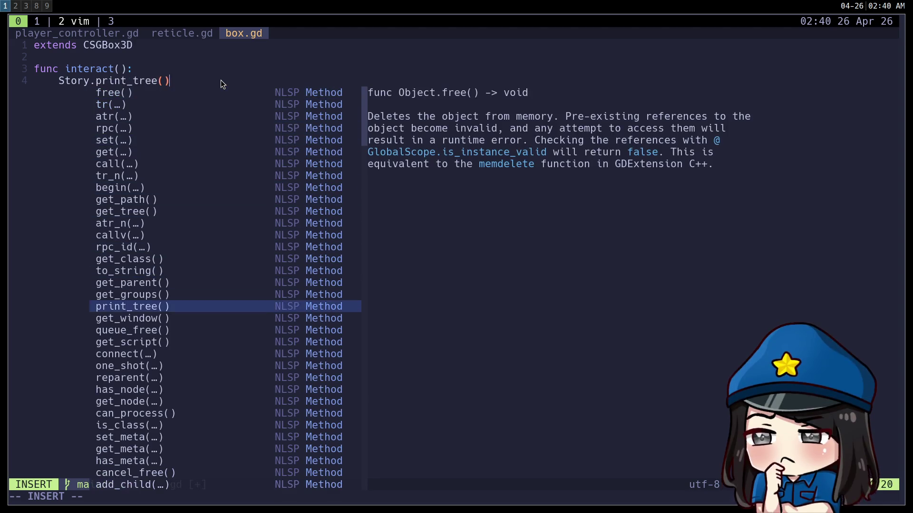
{"action": "key", "text": "Tab"}
{"action": "key", "text": "Tab"}
{"action": "key", "text": "Tab"}
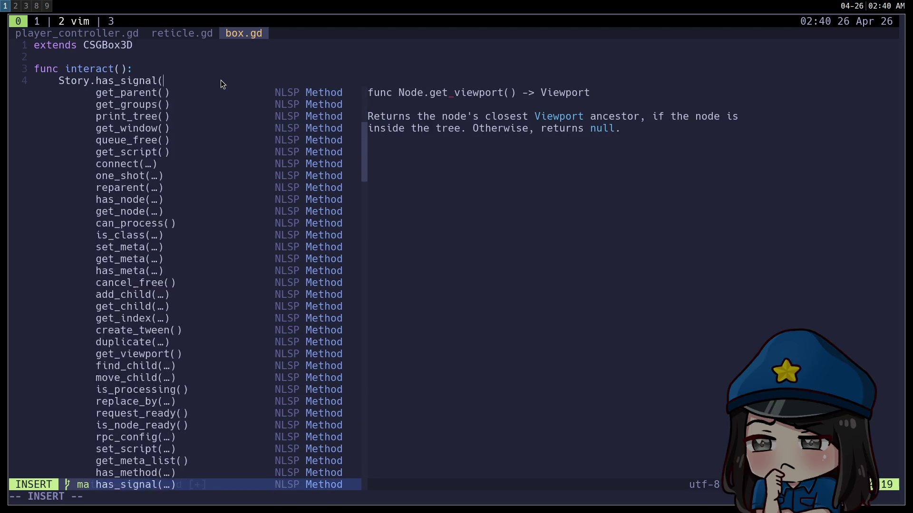
{"action": "key", "text": "Tab"}
{"action": "key", "text": "Tab"}
{"action": "key", "text": "Tab"}
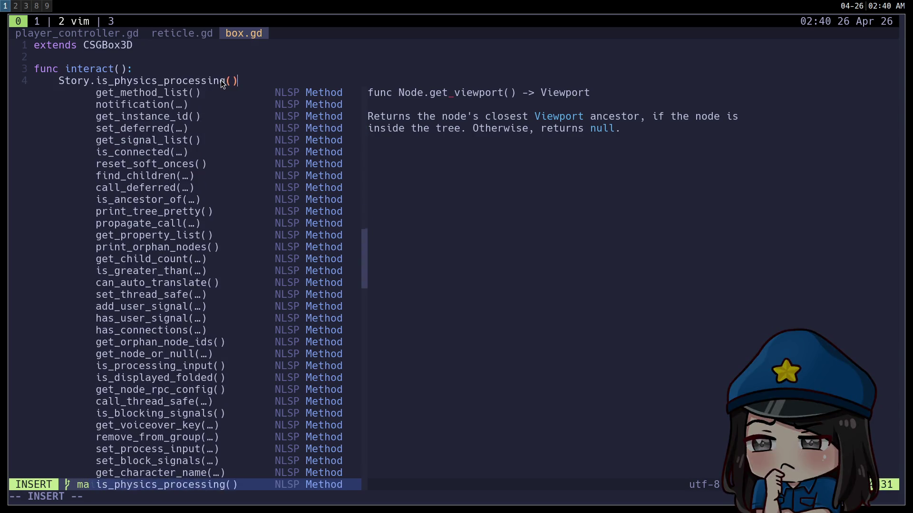
{"action": "key", "text": "Tab"}
{"action": "key", "text": "Tab"}
{"action": "key", "text": "Tab"}
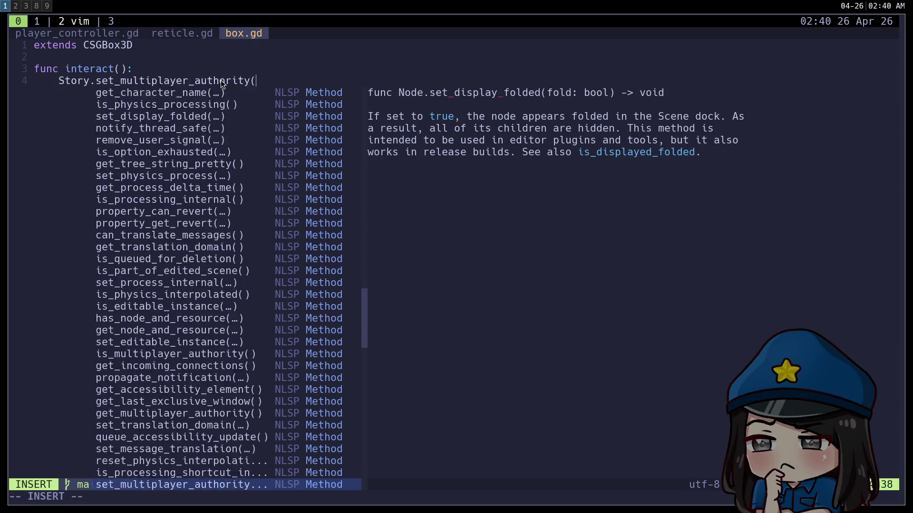
{"action": "key", "text": "Tab"}
{"action": "key", "text": "Tab"}
{"action": "key", "text": "Tab"}
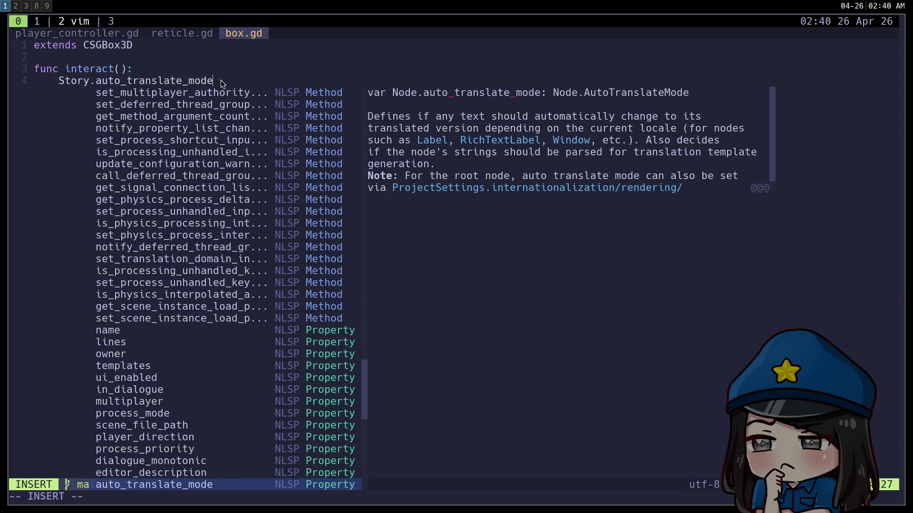
{"action": "key", "text": "Tab"}
{"action": "key", "text": "Tab"}
{"action": "key", "text": "Tab"}
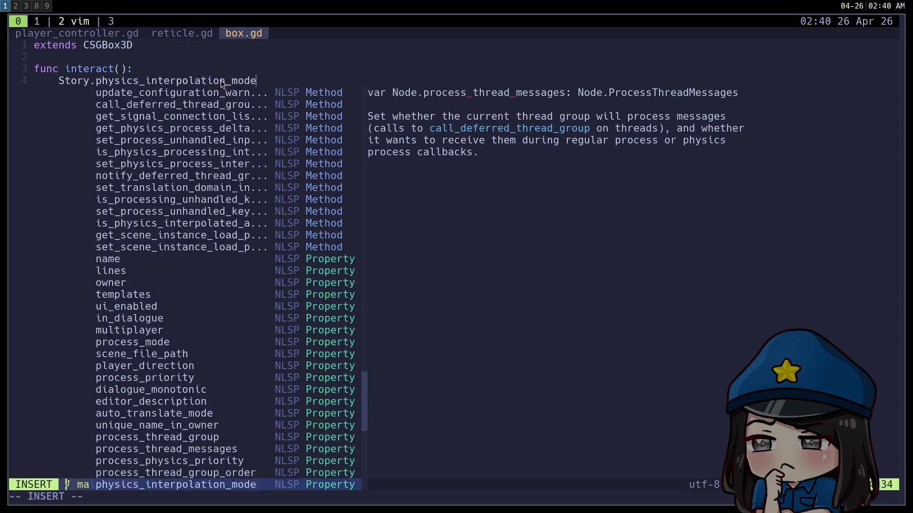
{"action": "key", "text": "Tab"}
{"action": "key", "text": "Tab"}
{"action": "key", "text": "Tab"}
{"action": "key", "text": "shift+Tab"}
{"action": "key", "text": "shift+Tab"}
{"action": "key", "text": "shift+Tab"}
{"action": "key", "text": "shift+Tab"}
{"action": "key", "text": "shift+Tab"}
{"action": "key", "text": "shift+Tab"}
{"action": "key", "text": "shift+Tab"}
{"action": "key", "text": "Tab"}
{"action": "key", "text": "Tab"}
{"action": "key", "text": "Tab"}
{"action": "key", "text": "Tab"}
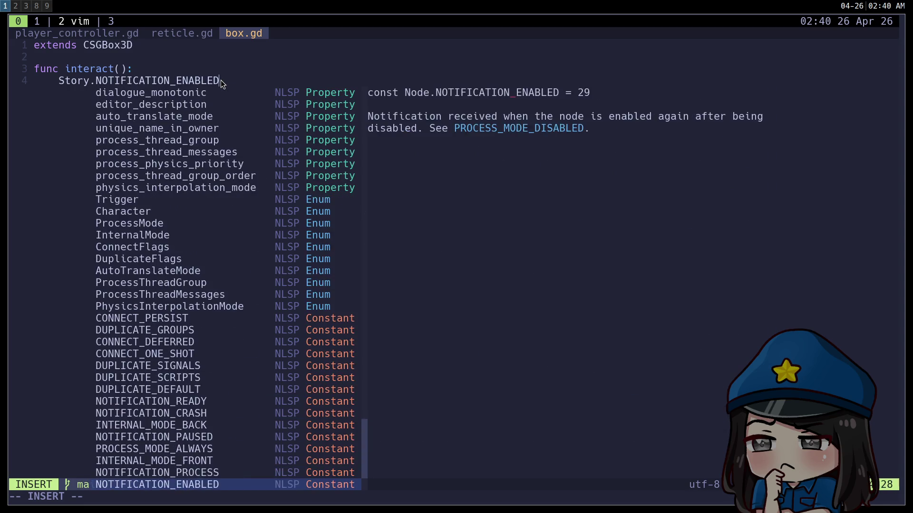
{"action": "key", "text": "Tab"}
{"action": "key", "text": "Tab"}
{"action": "key", "text": "Tab"}
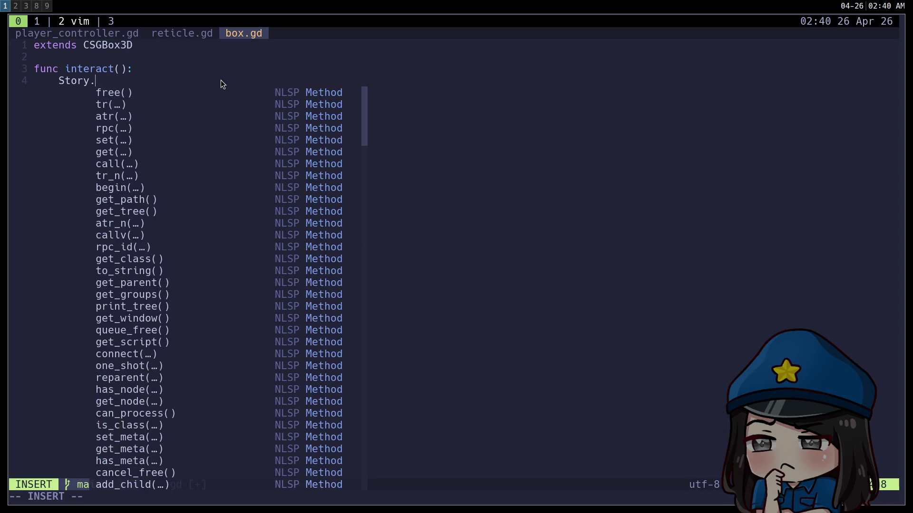
{"action": "key", "text": "Tab"}
{"action": "key", "text": "Tab"}
{"action": "key", "text": "shift+Tab"}
{"action": "key", "text": "shift+Tab"}
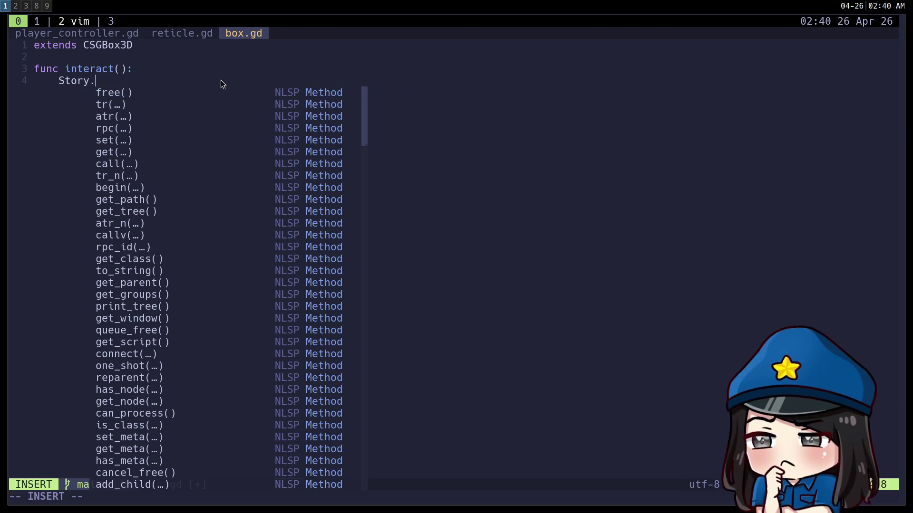
{"action": "key", "text": "shift+Tab"}
{"action": "key", "text": "shift+Tab"}
{"action": "key", "text": "shift+Tab"}
{"action": "key", "text": "shift+Tab"}
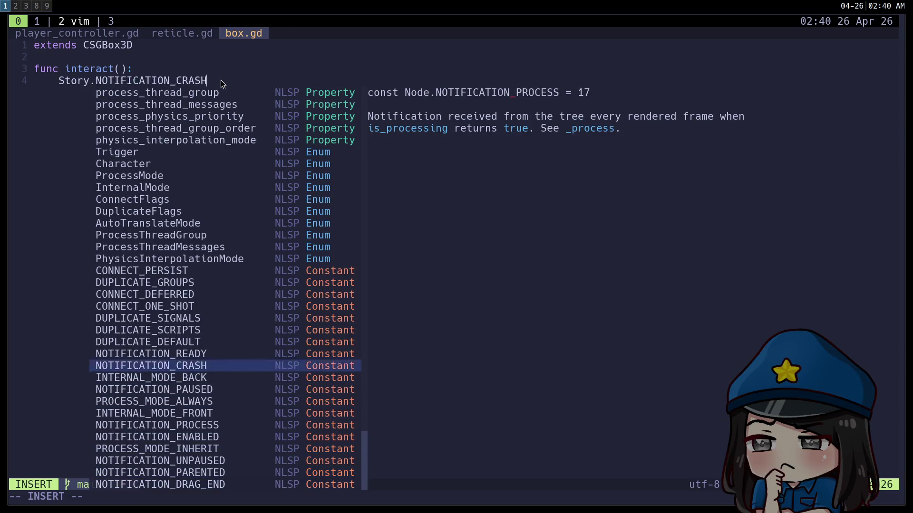
{"action": "key", "text": "Tab"}
{"action": "key", "text": "shift+Tab"}
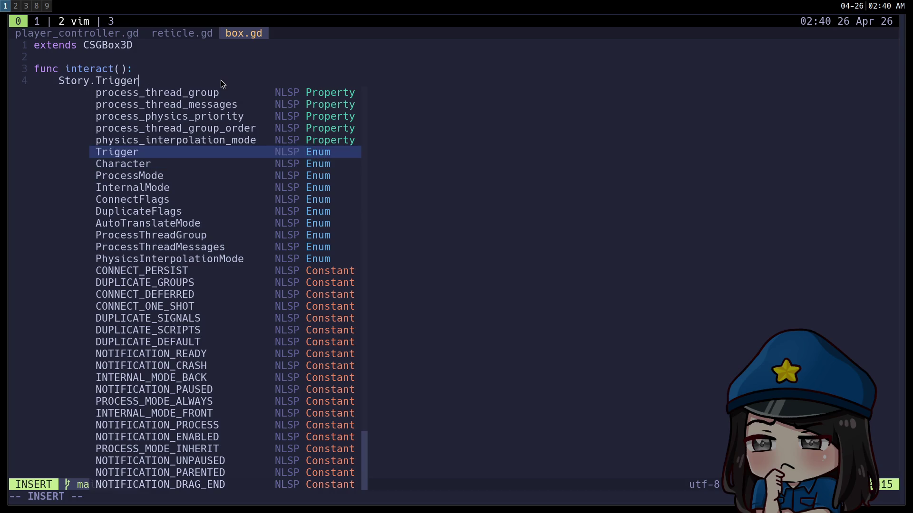
{"action": "key", "text": "shift+Tab"}
{"action": "key", "text": "shift+Tab"}
{"action": "key", "text": "shift+Tab"}
{"action": "key", "text": "shift+Tab"}
{"action": "key", "text": "Tab"}
{"action": "key", "text": "Tab"}
{"action": "key", "text": "Tab"}
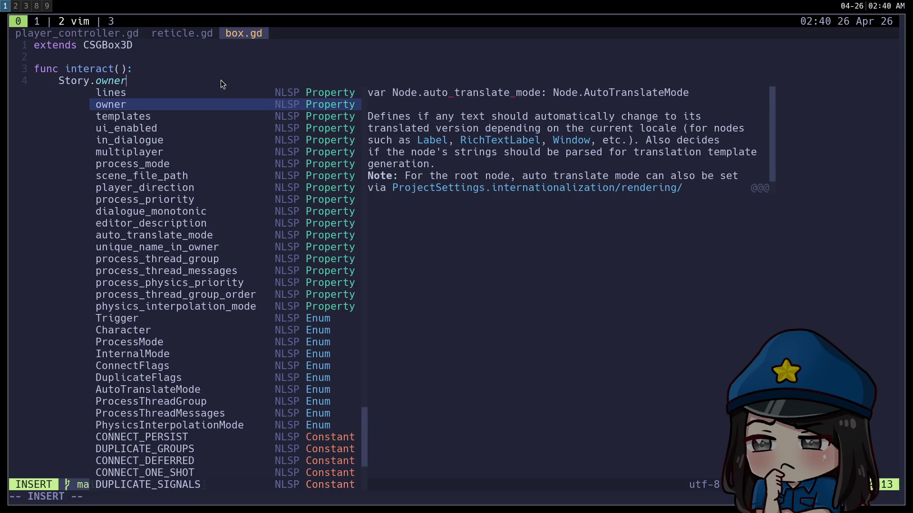
{"action": "key", "text": "shift+Tab"}
{"action": "key", "text": "shift+Tab"}
{"action": "key", "text": "shift+Tab"}
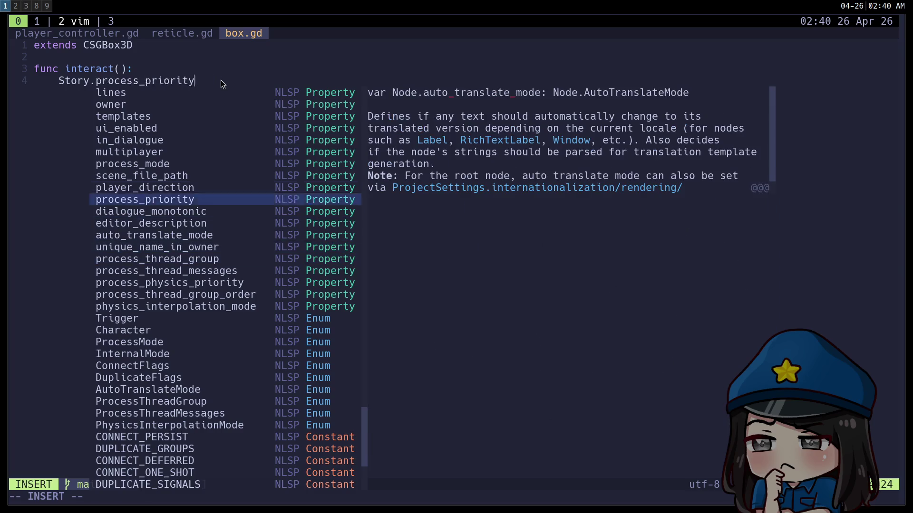
{"action": "key", "text": "Tab"}
{"action": "key", "text": "shift+Tab"}
{"action": "key", "text": "shift+Tab"}
{"action": "key", "text": "shift+Tab"}
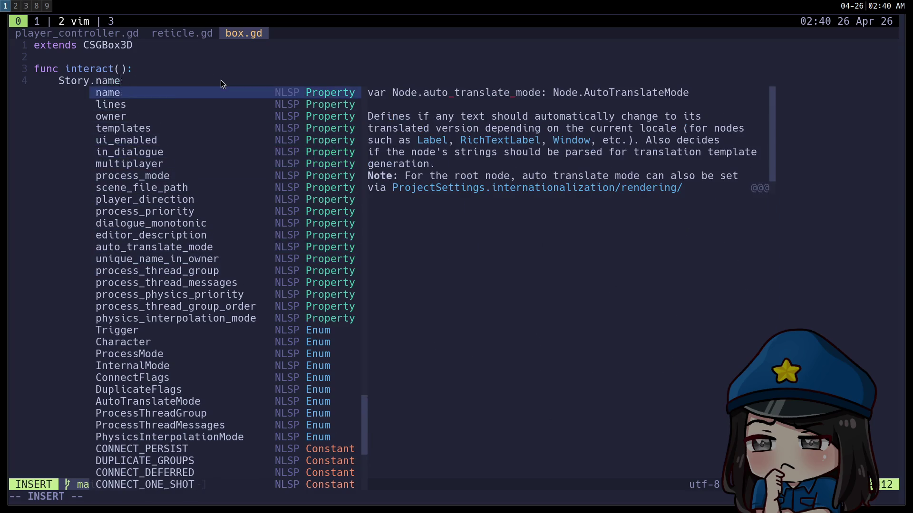
{"action": "key", "text": "Tab"}
{"action": "key", "text": "Tab"}
{"action": "key", "text": "Tab"}
{"action": "key", "text": "Tab"}
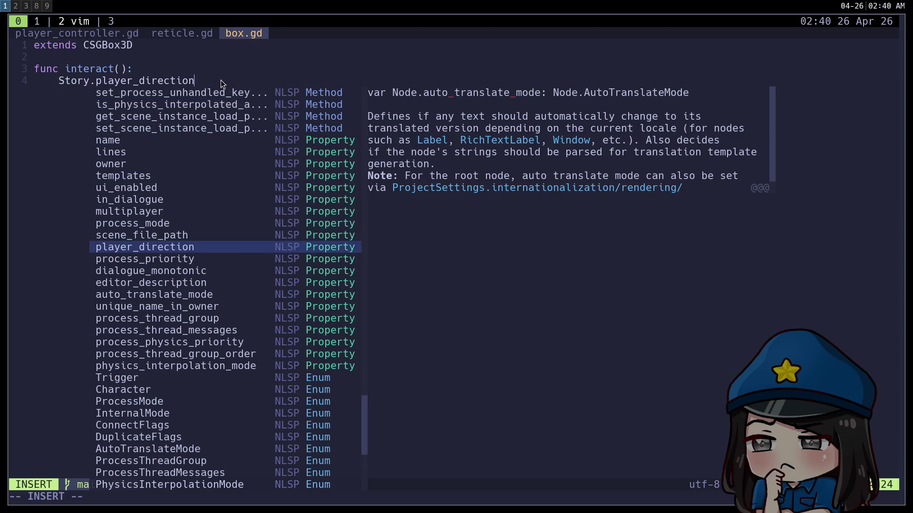
{"action": "key", "text": "Tab"}
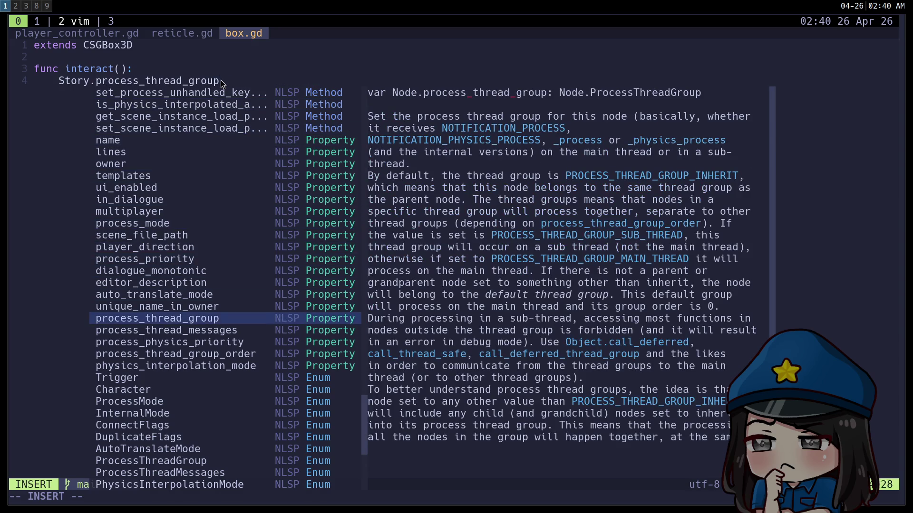
{"action": "key", "text": "shift+Tab"}
{"action": "key", "text": "shift+Tab"}
{"action": "key", "text": "shift+Tab"}
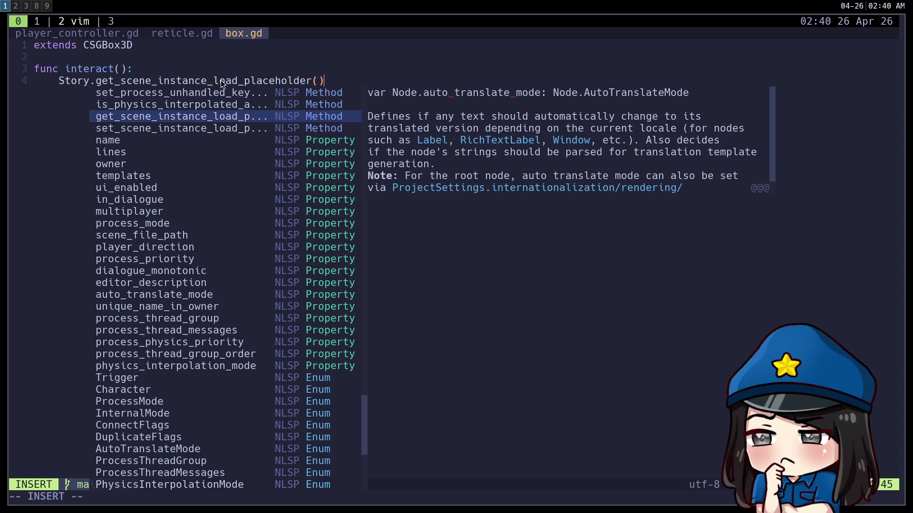
{"action": "key", "text": "shift+Tab"}
{"action": "key", "text": "shift+Tab"}
{"action": "key", "text": "shift+Tab"}
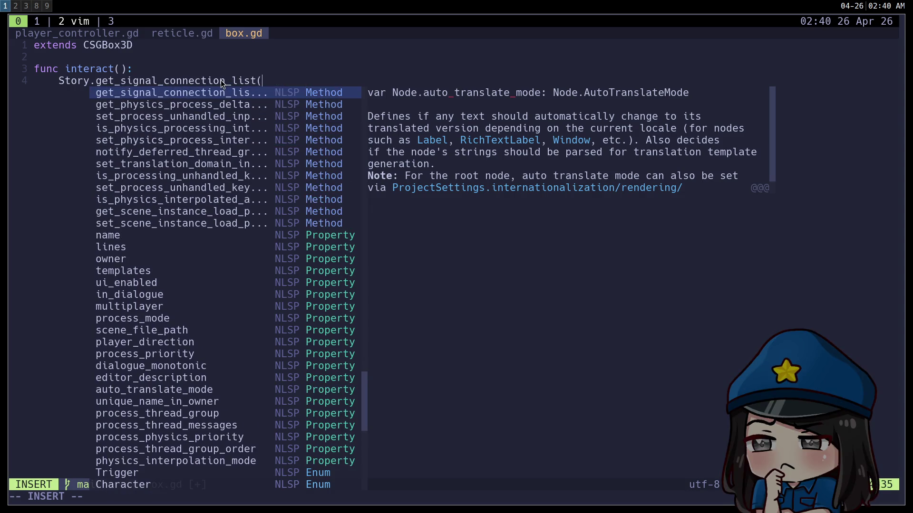
{"action": "key", "text": "shift+Tab"}
{"action": "key", "text": "Tab"}
{"action": "key", "text": "Tab"}
{"action": "key", "text": "Tab"}
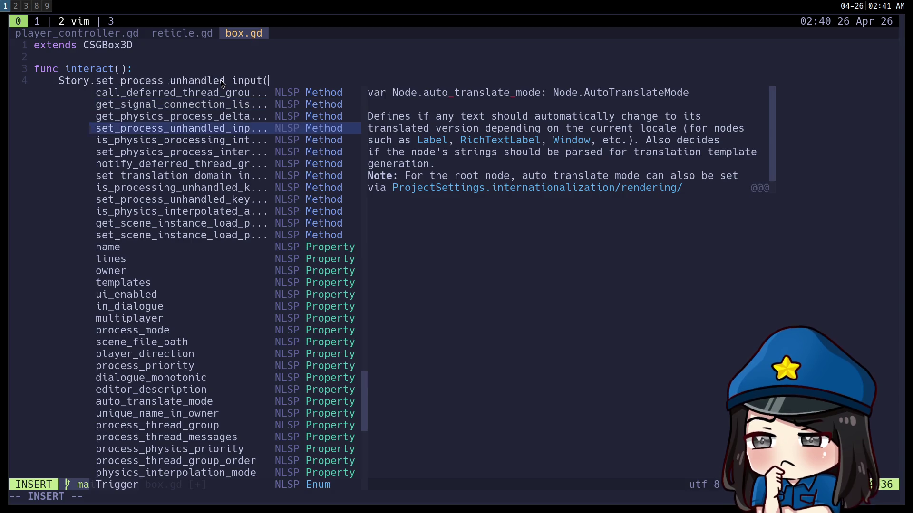
{"action": "key", "text": "Tab"}
{"action": "key", "text": "Tab"}
{"action": "key", "text": "Tab"}
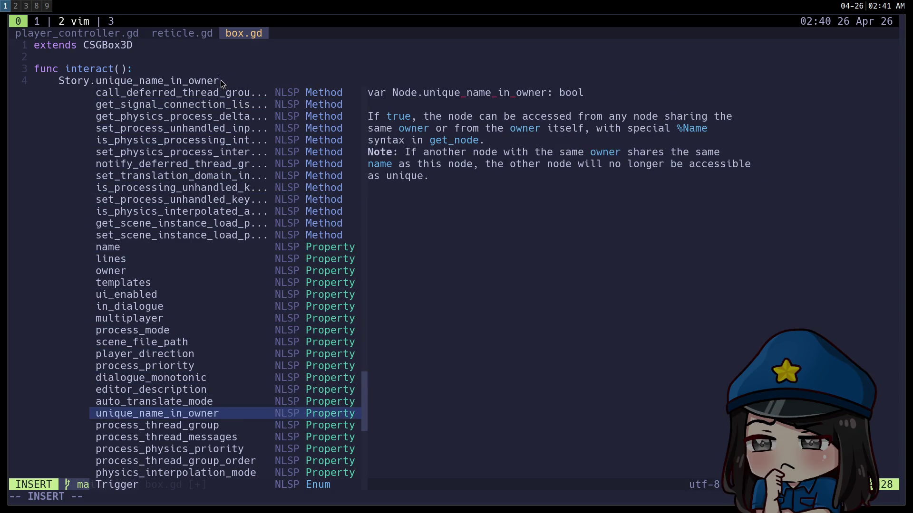
{"action": "key", "text": "shift+Tab"}
{"action": "key", "text": "shift+Tab"}
{"action": "key", "text": "shift+Tab"}
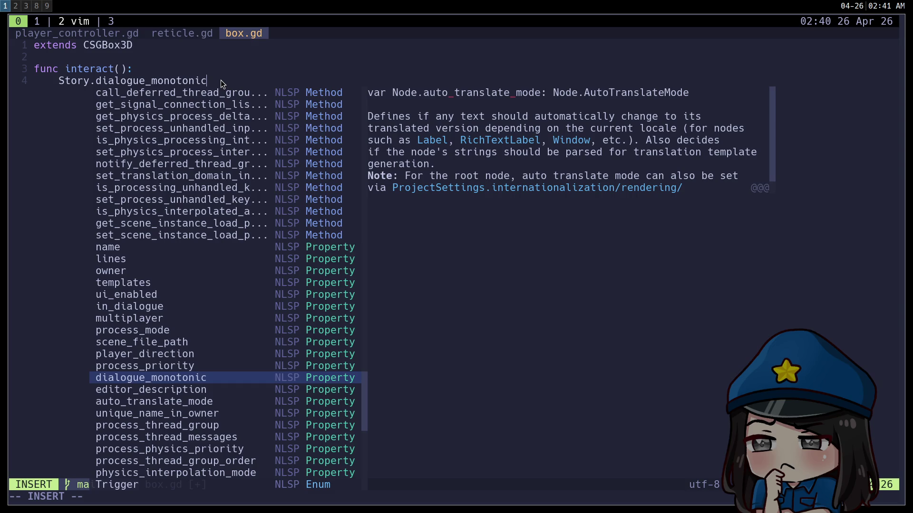
{"action": "key", "text": "shift+Tab"}
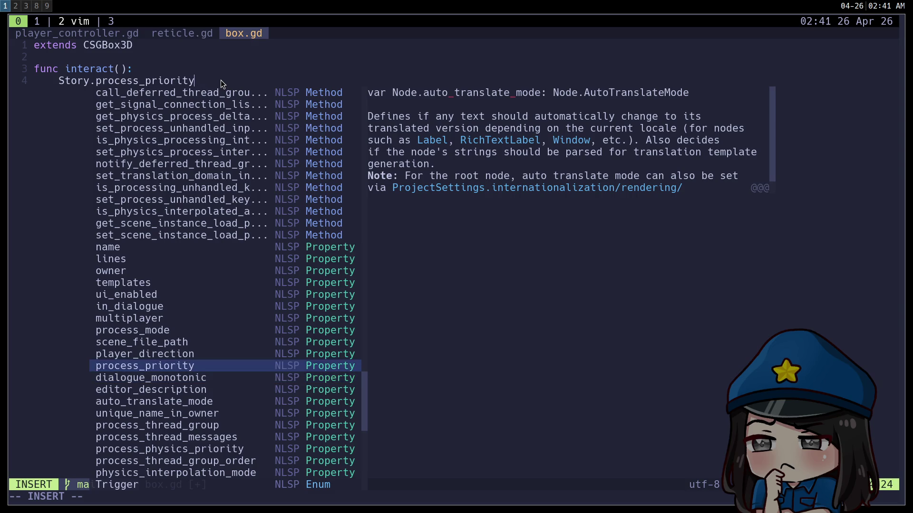
{"action": "key", "text": "shift+Tab"}
{"action": "key", "text": "shift+Tab"}
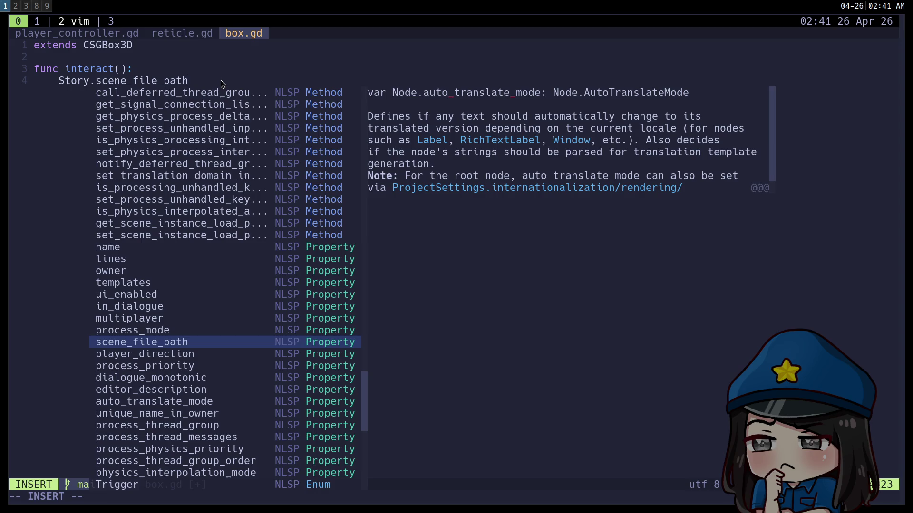
{"action": "key", "text": "shift+Tab"}
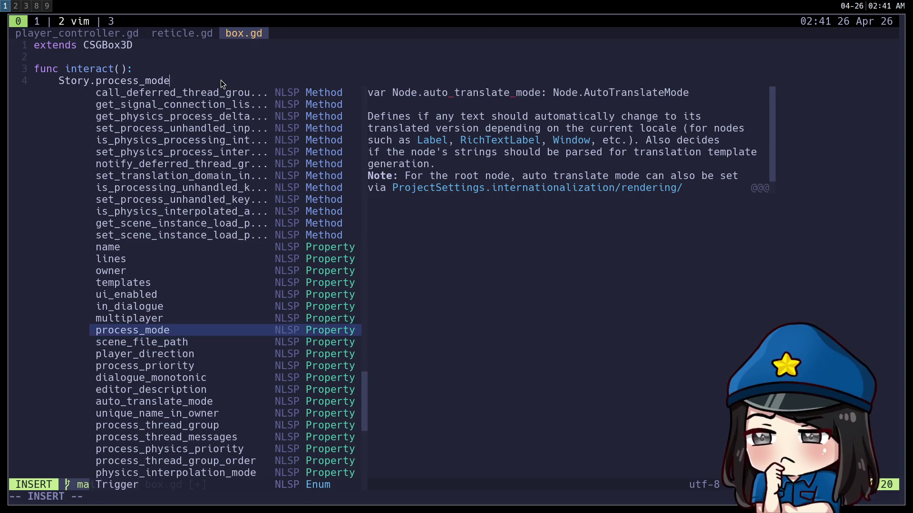
{"action": "key", "text": "shift+Tab"}
{"action": "key", "text": "shift+Tab"}
{"action": "key", "text": "shift+Tab"}
{"action": "key", "text": "Tab"}
{"action": "key", "text": "shift+Tab"}
{"action": "key", "text": "shift+Tab"}
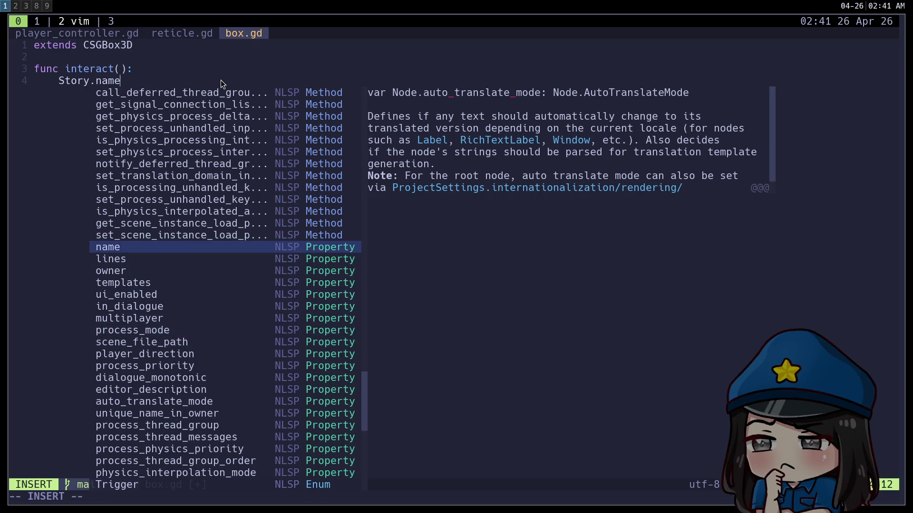
{"action": "key", "text": "shift+Tab"}
{"action": "key", "text": "shift+Tab"}
{"action": "key", "text": "shift+Tab"}
{"action": "key", "text": "shift+Tab"}
{"action": "key", "text": "shift+Tab"}
{"action": "key", "text": "shift+Tab"}
{"action": "key", "text": "shift+Tab"}
{"action": "key", "text": "shift+Tab"}
{"action": "key", "text": "shift+Tab"}
{"action": "key", "text": "shift+Tab"}
{"action": "key", "text": "shift+Tab"}
{"action": "key", "text": "shift+Tab"}
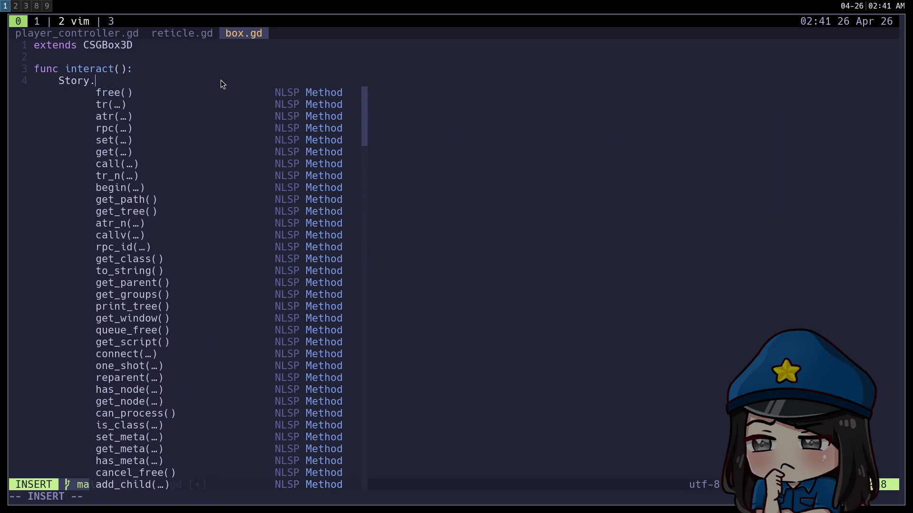
{"action": "key", "text": "shift+Tab"}
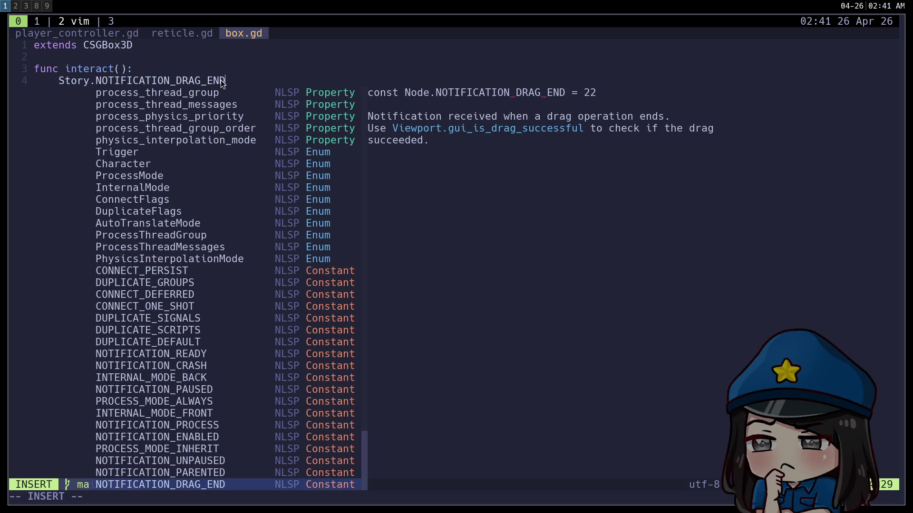
{"action": "key", "text": "shift+Tab"}
{"action": "key", "text": "shift+Tab"}
{"action": "key", "text": "shift+Tab"}
{"action": "key", "text": "shift+Tab"}
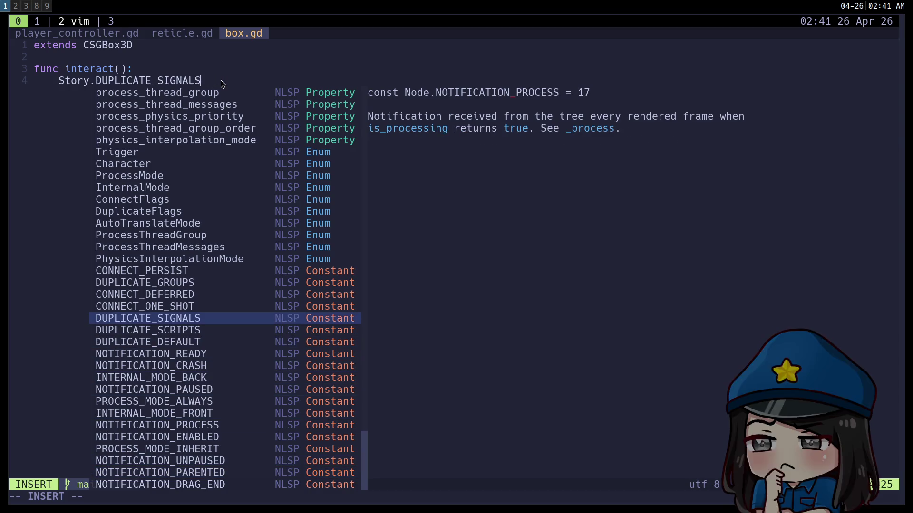
{"action": "key", "text": "shift+Tab"}
{"action": "key", "text": "shift+Tab"}
{"action": "key", "text": "shift+Tab"}
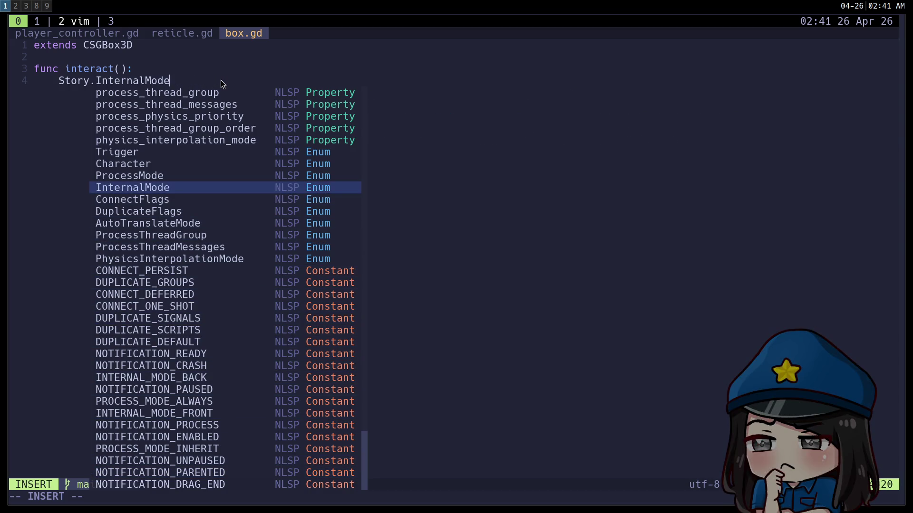
{"action": "key", "text": "shift+Tab"}
{"action": "key", "text": "shift+Tab"}
{"action": "key", "text": "shift+Tab"}
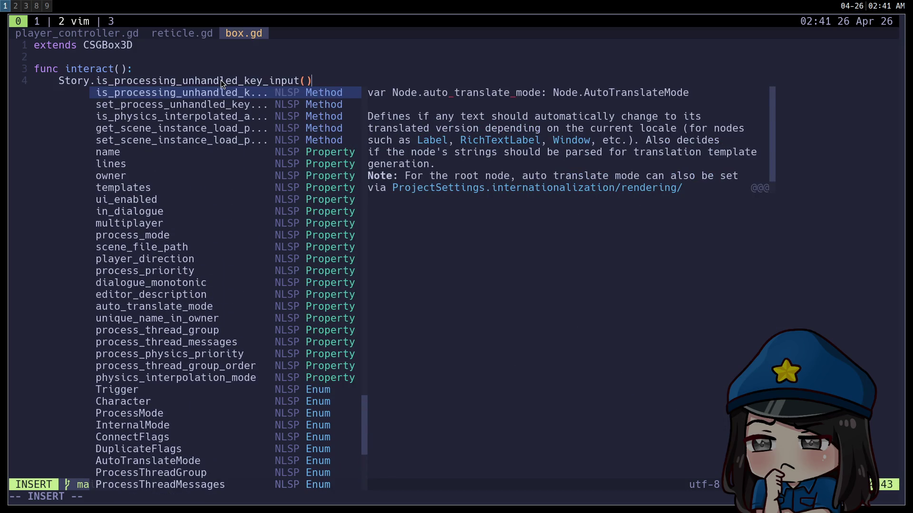
{"action": "key", "text": "Escape"}
{"action": "key", "text": "u"}
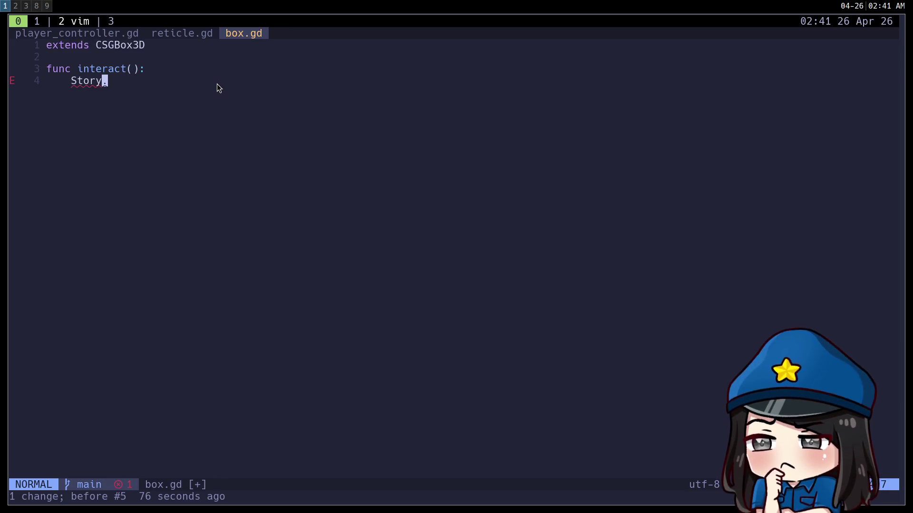
{"action": "key", "text": "super+2"}
Check the Editor > Script file-extension setting in Project Settings filtered by 'ext', then return to box.gd
{"action": "left_click", "coordinate": [44, 22]}
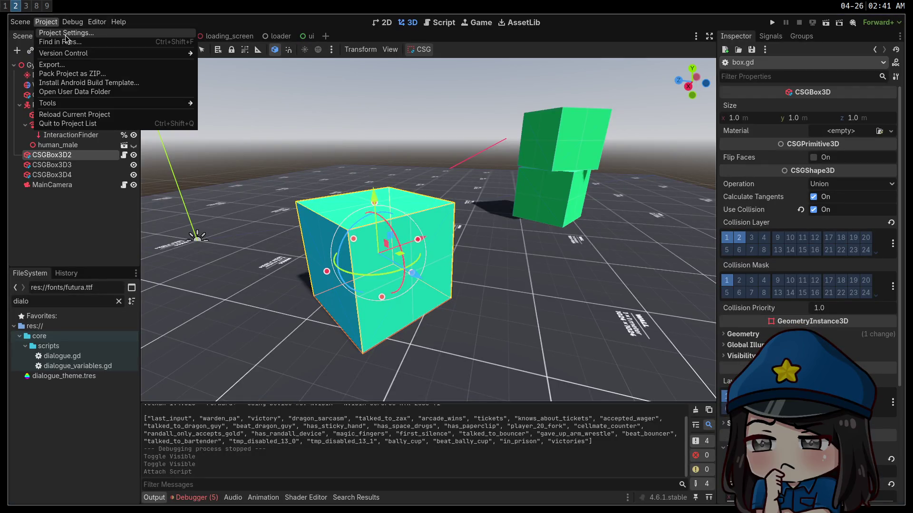
{"action": "left_click", "coordinate": [66, 37]}
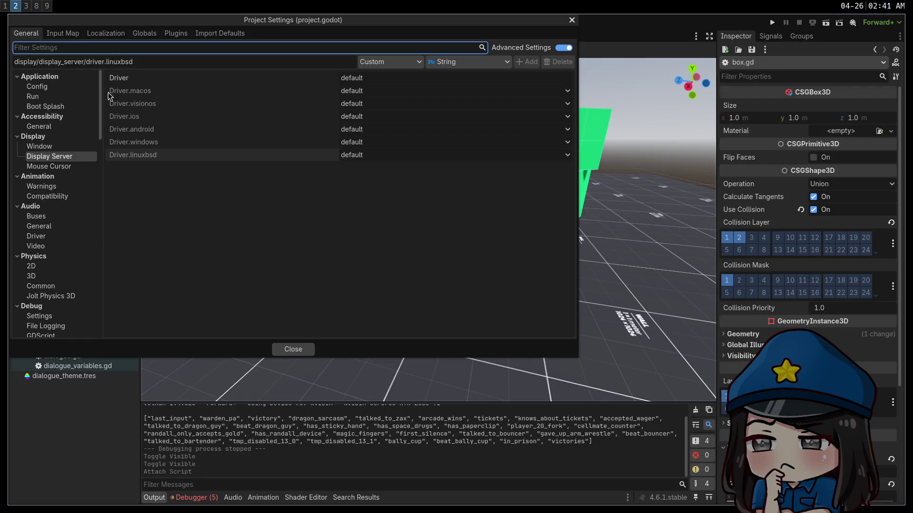
{"action": "type", "text": "ext"}
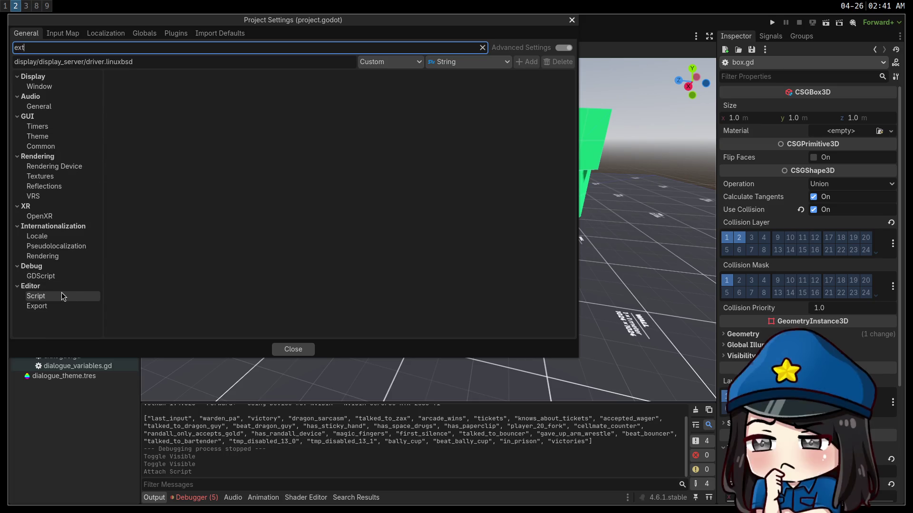
{"action": "left_click", "coordinate": [38, 306]}
{"action": "left_click", "coordinate": [49, 297]}
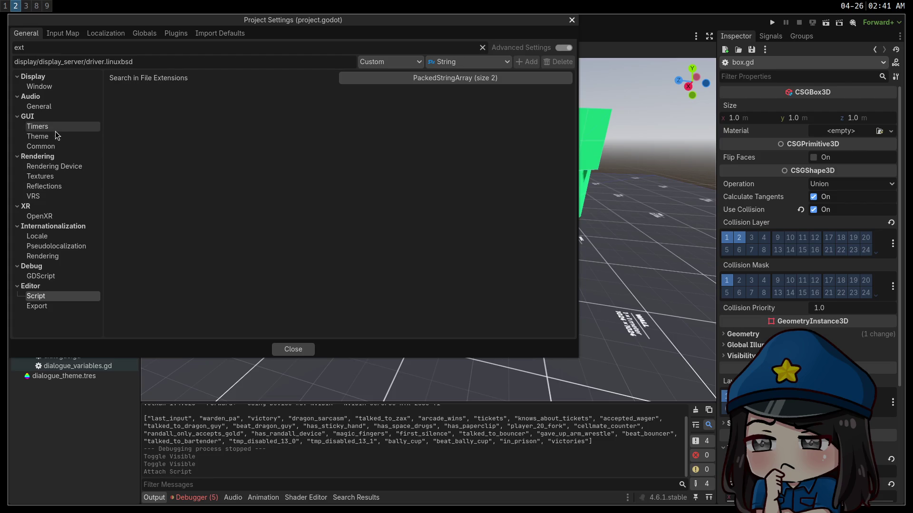
{"action": "key", "text": "super+1"}
{"action": "left_click", "coordinate": [95, 82]}
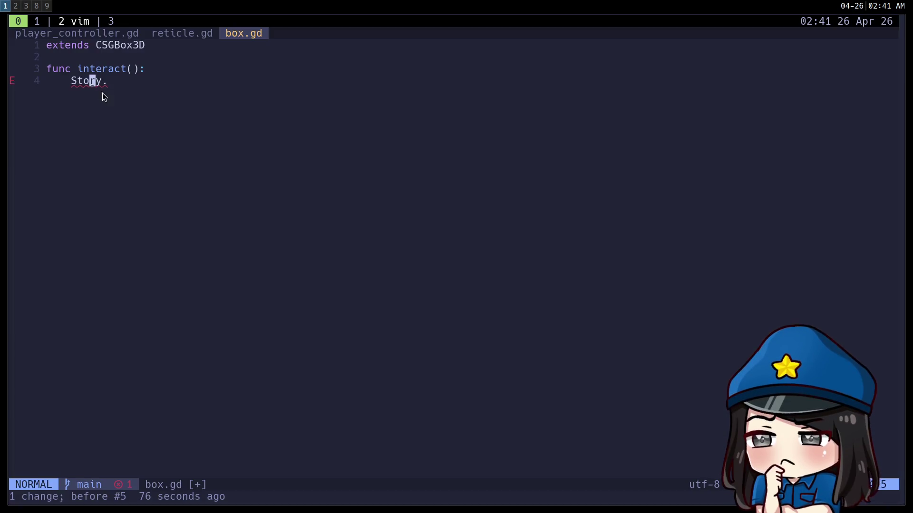
Look up the signal declarations and the begin function in story.gd
{"action": "type", "text": "gd"}
{"action": "type", "text": "/signal"}
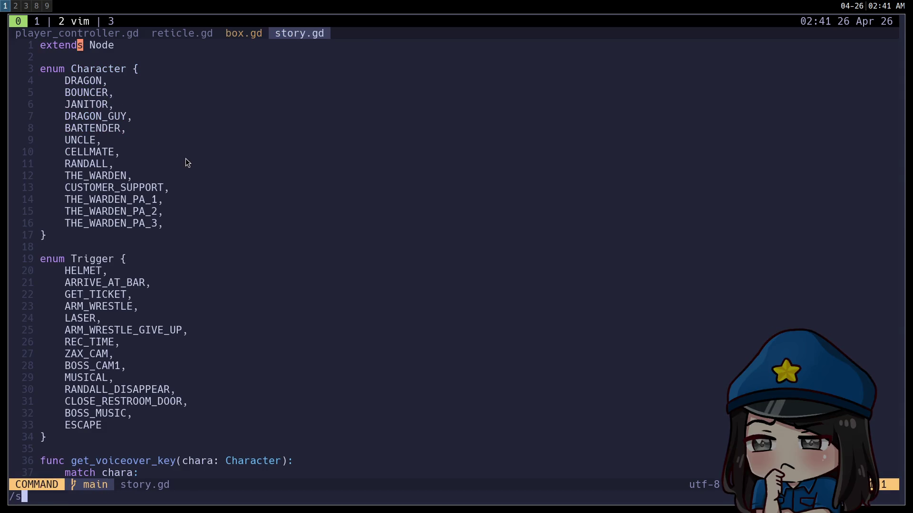
{"action": "key", "text": "Return"}
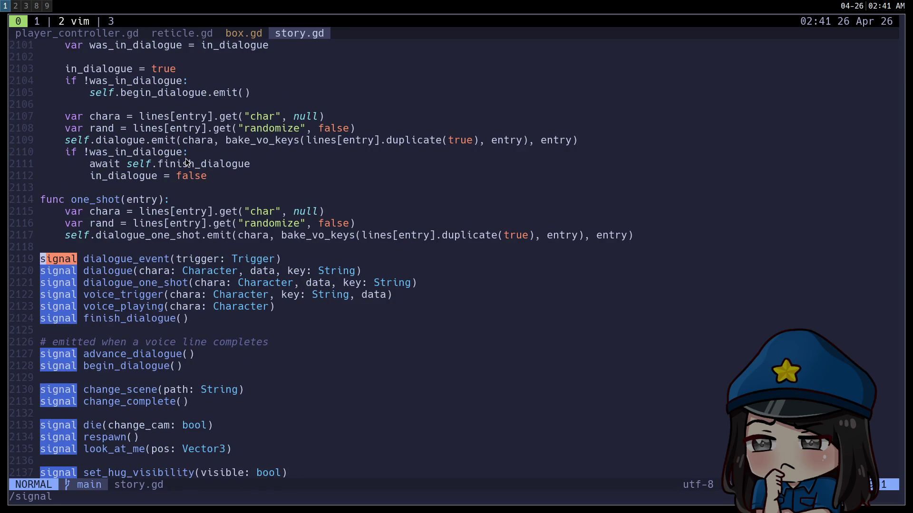
{"action": "key", "text": "ctrl+u"}
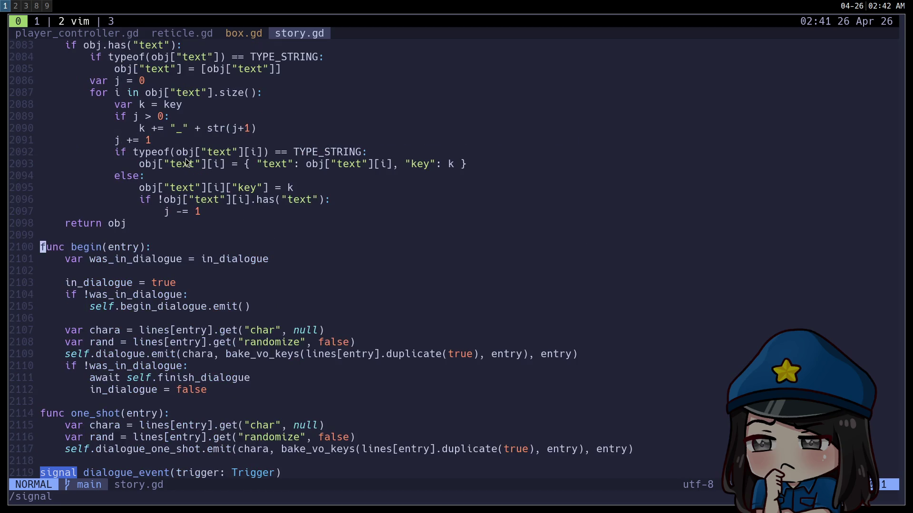
{"action": "key", "text": "ctrl+o"}
Autocomplete line 4 into a call to Story's begin method
{"action": "type", "text": "A"}
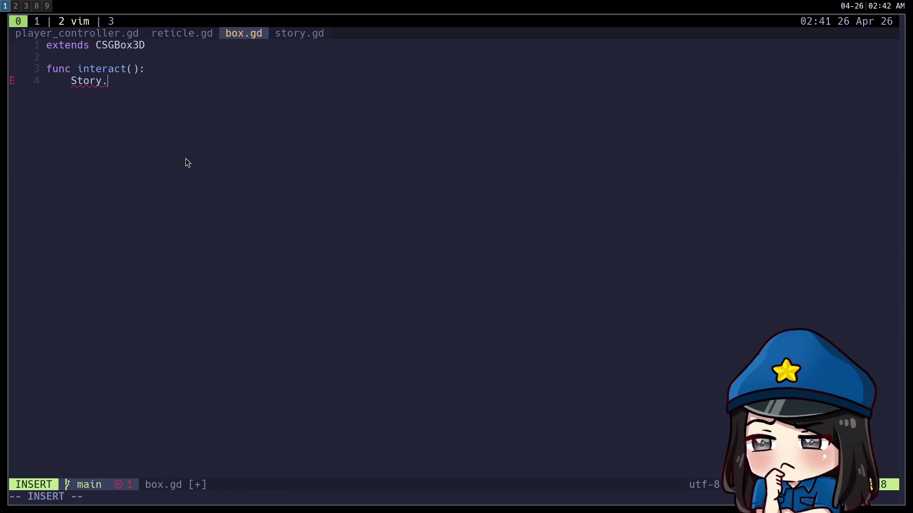
{"action": "type", "text": "begi"}
{"action": "key", "text": "Tab"}
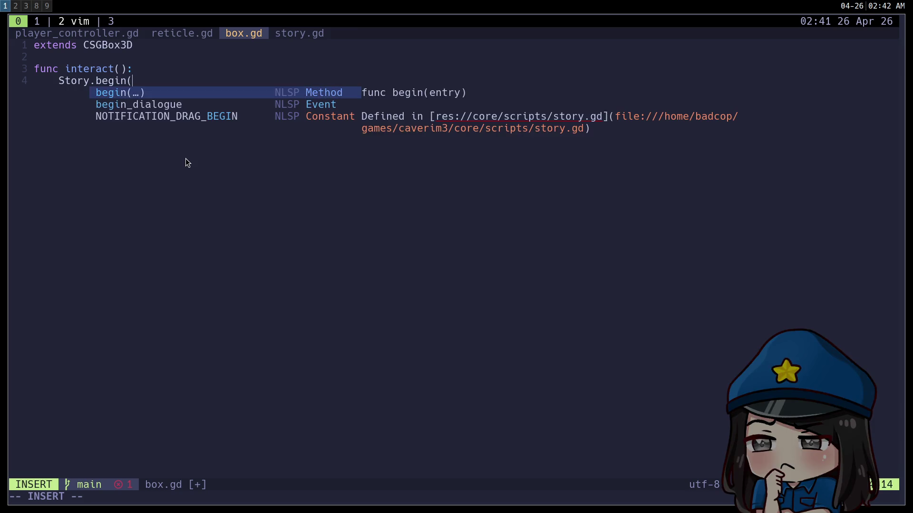
{"action": "key", "text": "Tab"}
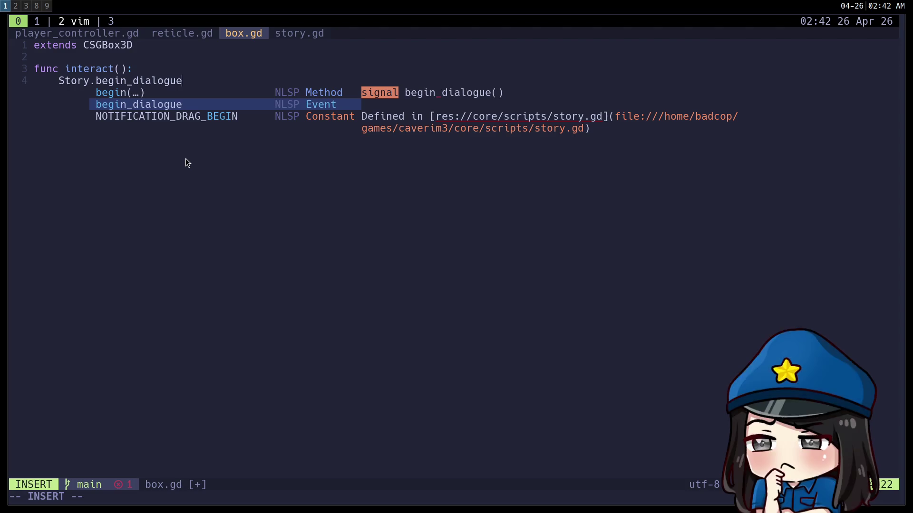
{"action": "key", "text": "shift+Tab"}
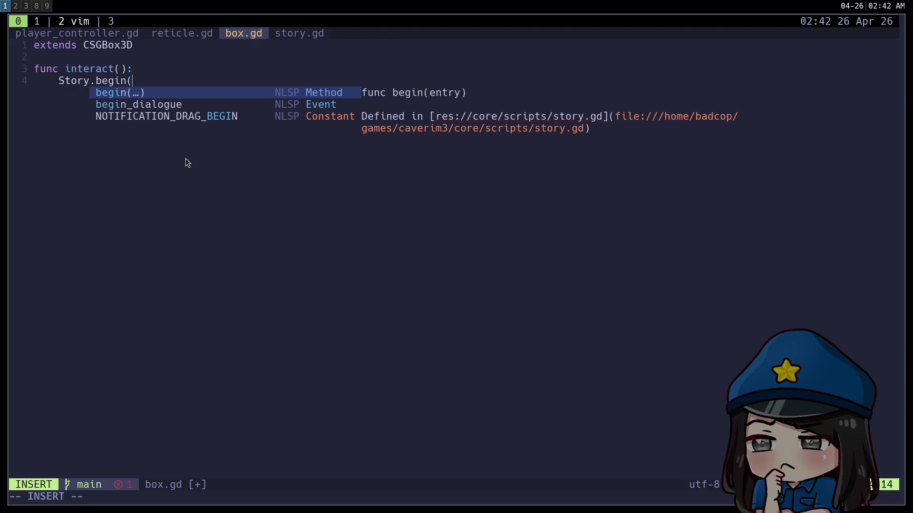
{"action": "key", "text": "shift+Tab"}
{"action": "key", "text": "ctrl+w"}
{"action": "key", "text": "BackSpace"}
{"action": "type", "text": "."}
{"action": "key", "text": "Tab"}
{"action": "key", "text": "shift+Tab"}
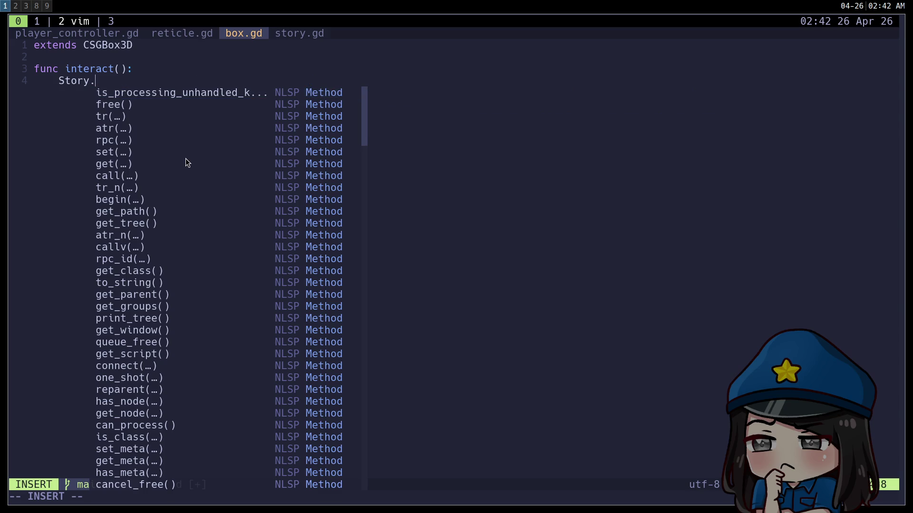
{"action": "type", "text": "beg"}
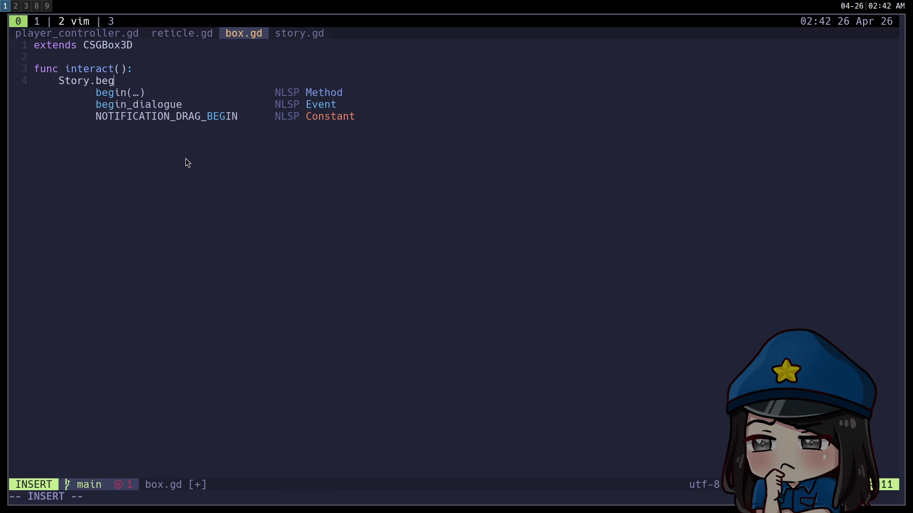
{"action": "key", "text": "Tab"}
{"action": "key", "text": "Return"}
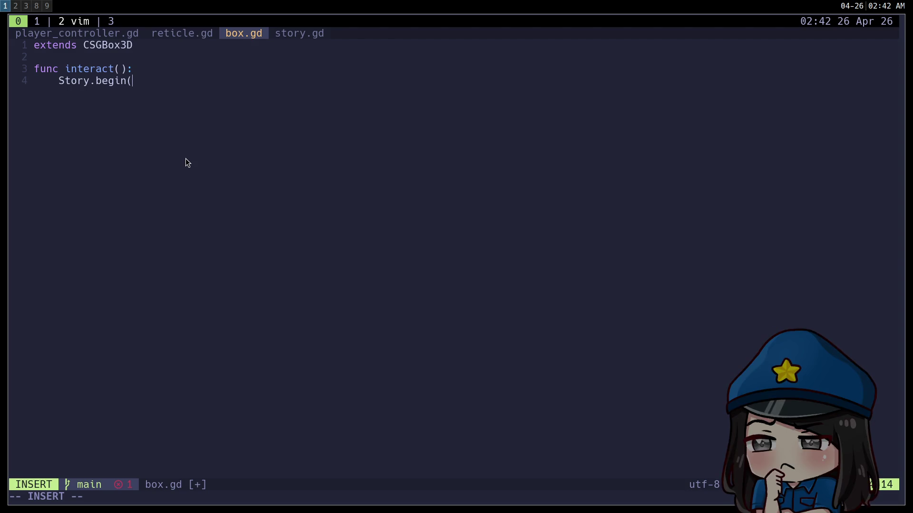
{"action": "type", "text": "\""}
{"action": "key", "text": "Escape"}
Jump to begin's definition in story.gd and find the begin dialogue entry
{"action": "key", "text": "g"}
{"action": "key", "text": "d"}
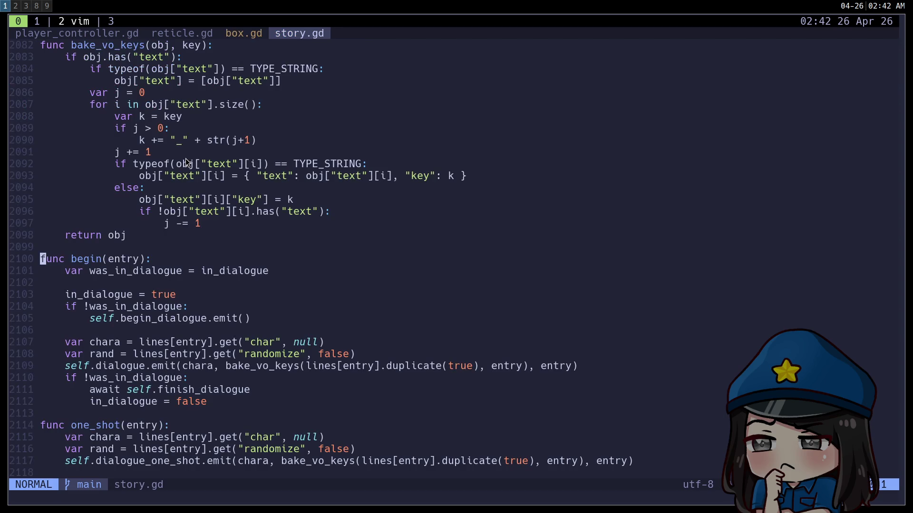
{"action": "key", "text": "shift+g"}
{"action": "key", "text": "g"}
{"action": "key", "text": "g"}
{"action": "scroll", "coordinate": [185, 158], "scroll_direction": "down", "scroll_amount": 20}
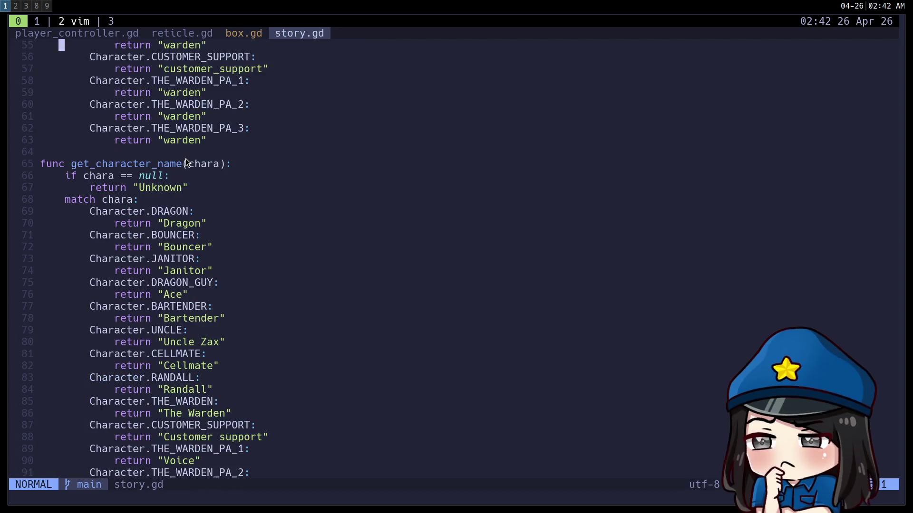
{"action": "scroll", "coordinate": [185, 159], "scroll_direction": "down", "scroll_amount": 6}
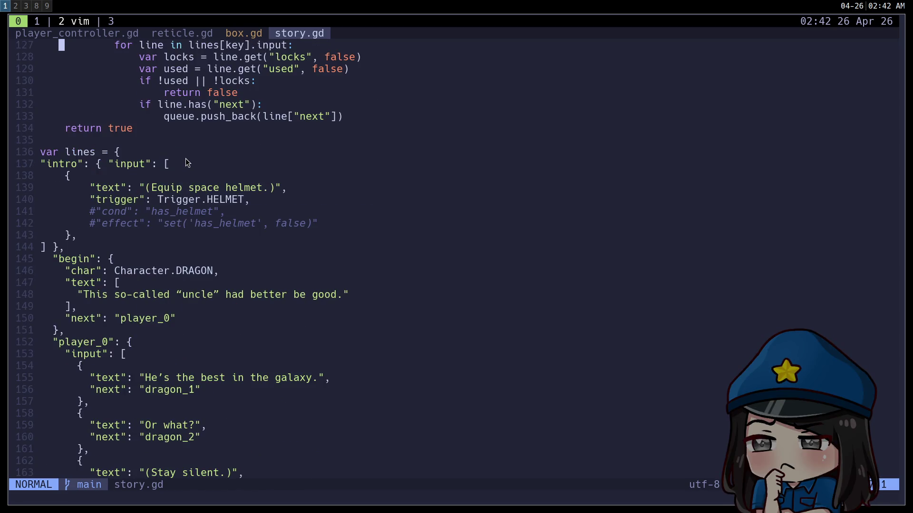
{"action": "key", "text": "j"}
{"action": "key", "text": "j"}
{"action": "key", "text": "j"}
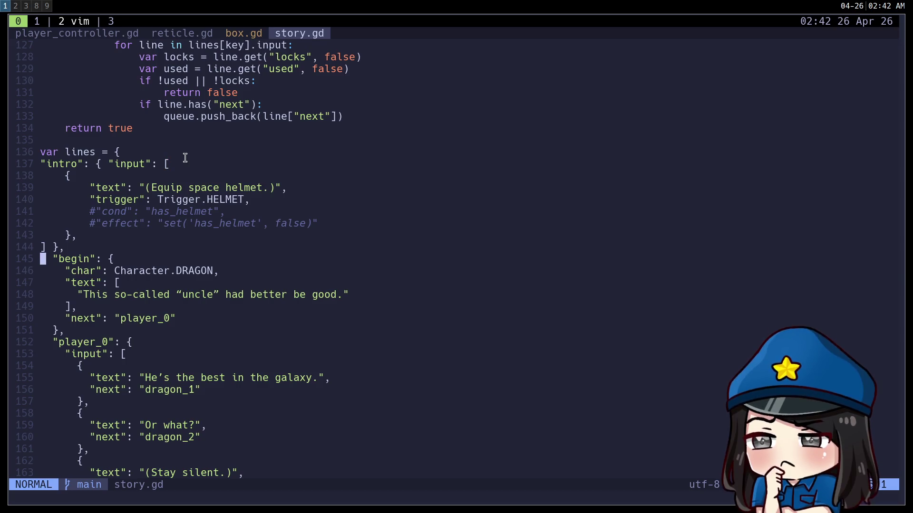
Finish the call as Story.begin("begin"), save box.gd, and close Godot's Project Settings
{"action": "key", "text": "ctrl+6"}
{"action": "type", "text": "abegin\")"}
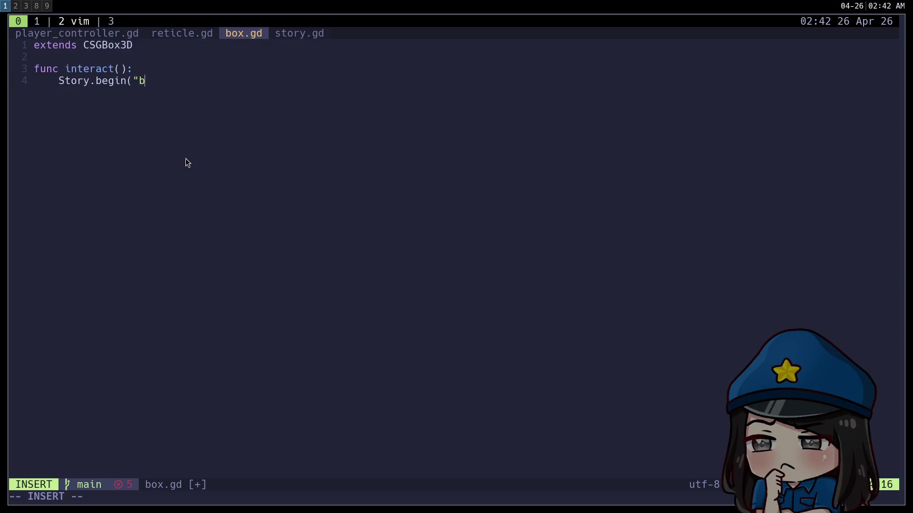
{"action": "key", "text": "Escape"}
{"action": "type", "text": ":w"}
{"action": "key", "text": "Return"}
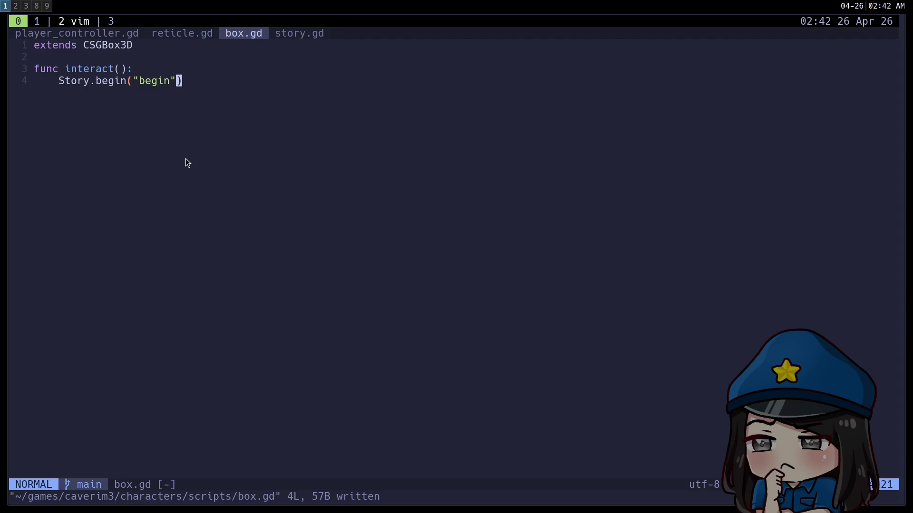
{"action": "key", "text": "super+2"}
{"action": "left_click", "coordinate": [302, 347]}
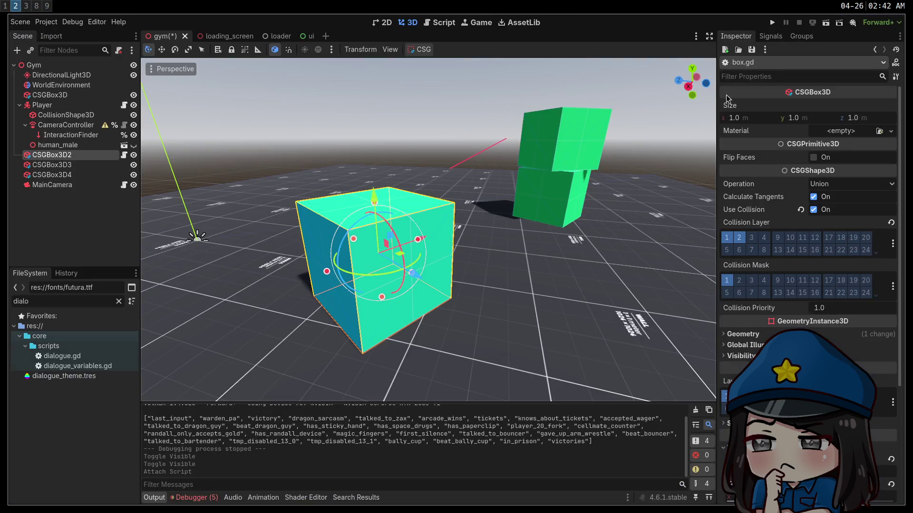
Playtest the box interaction to see the Dragon's dialogue, then stop the game and show the ui scene
{"action": "left_click", "coordinate": [769, 25]}
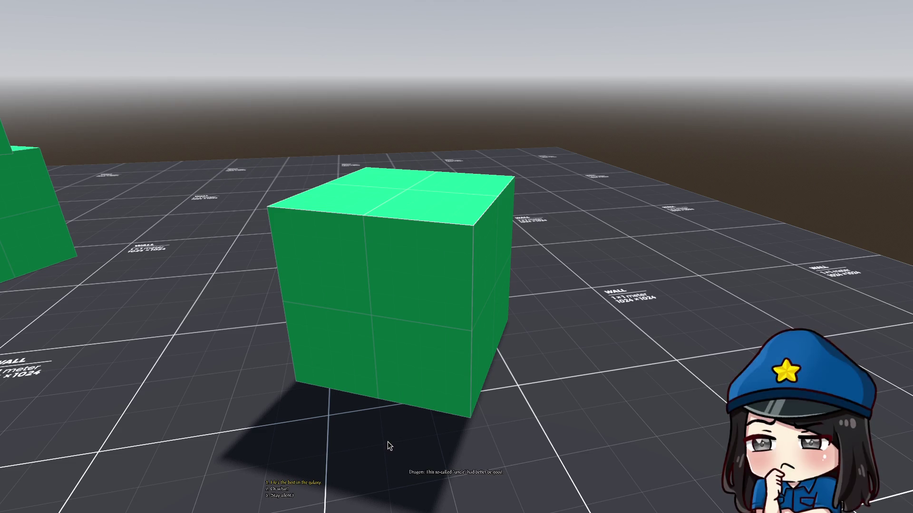
{"action": "key", "text": "Escape"}
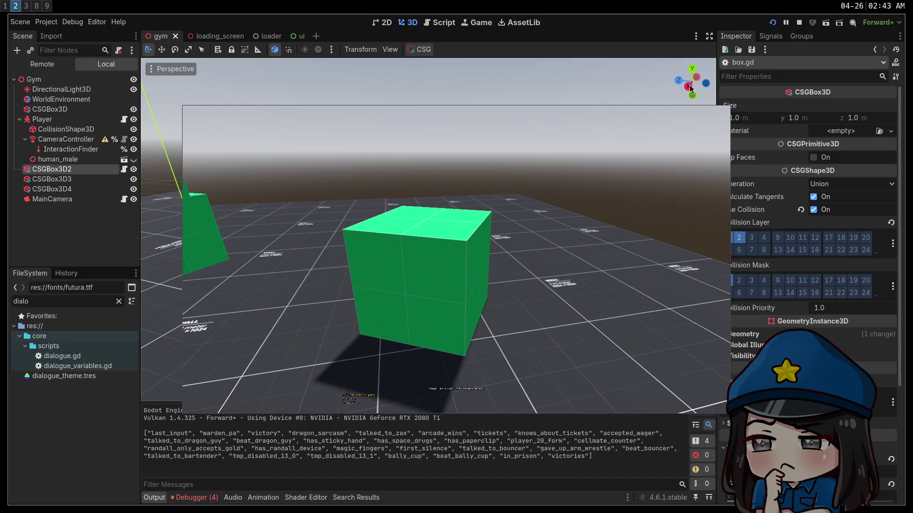
{"action": "left_click", "coordinate": [805, 23]}
{"action": "left_click", "coordinate": [297, 38]}
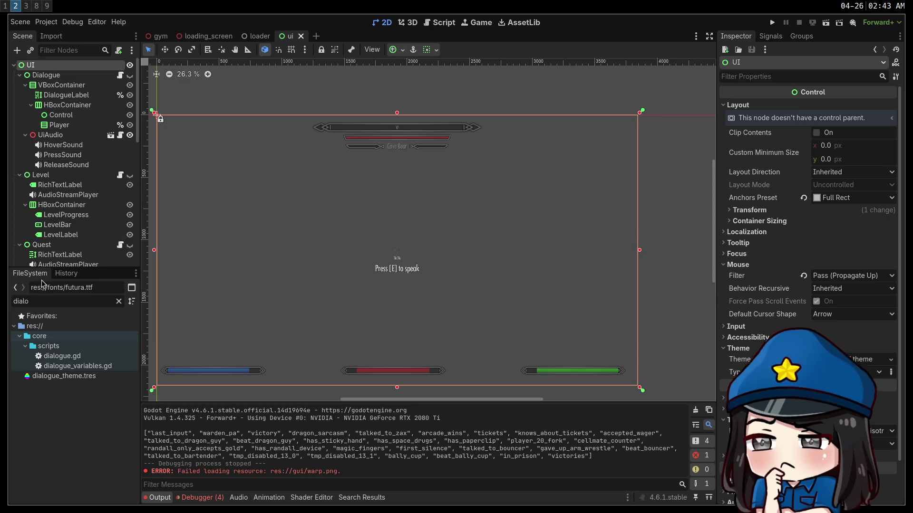
Open dialogue_theme.tres, check its PostAntiqua default font, then go back to dialogue.gd in Vim
{"action": "double_click", "coordinate": [105, 376]}
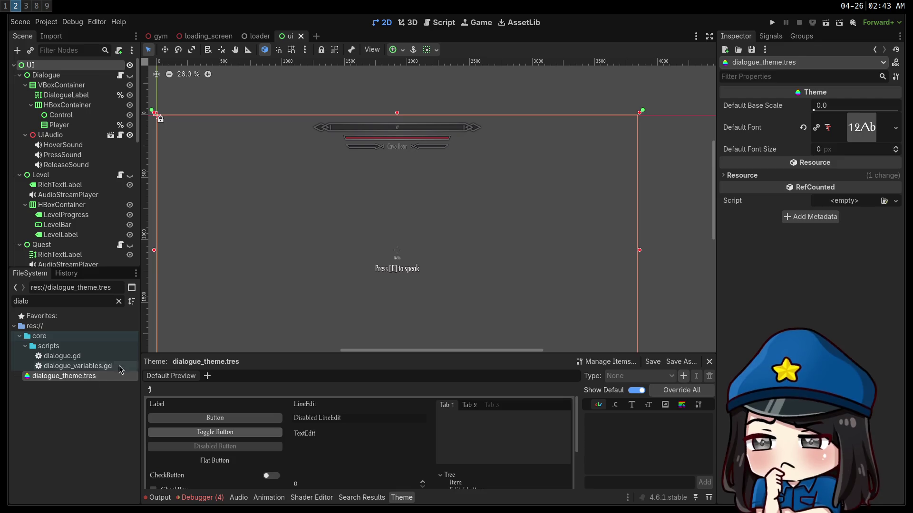
{"action": "left_click", "coordinate": [861, 127]}
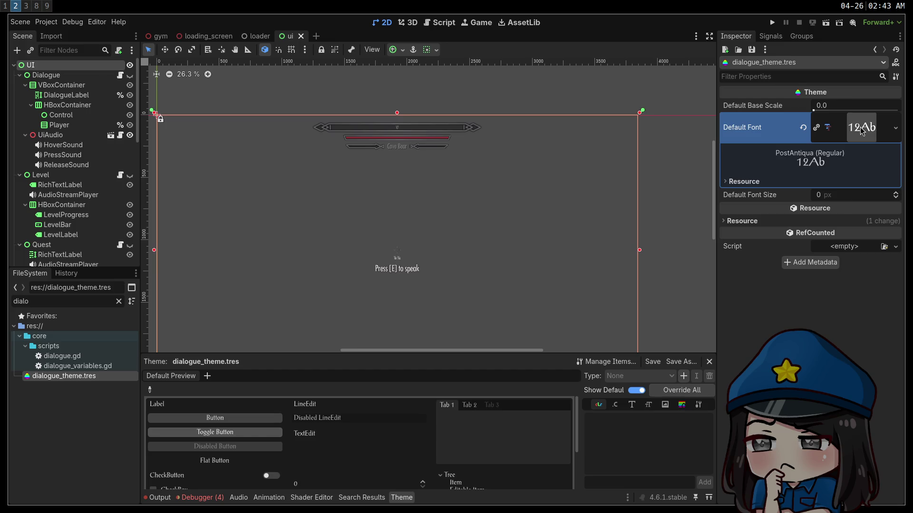
{"action": "left_click", "coordinate": [862, 131]}
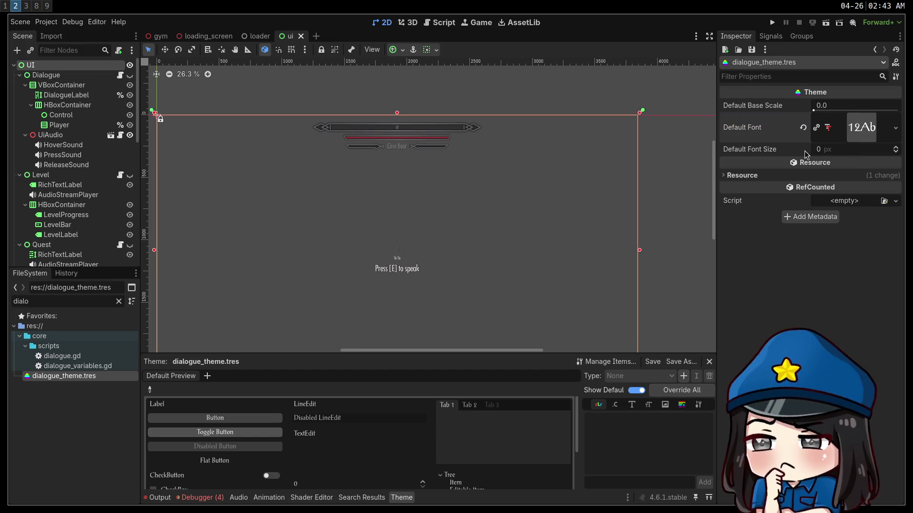
{"action": "key", "text": "super+1"}
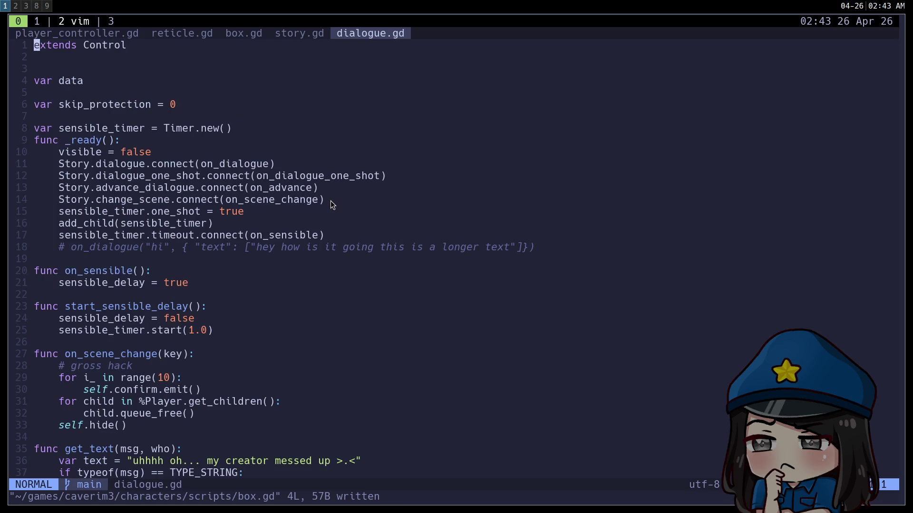
Scroll down and back up through dialogue.gd to review the script
{"action": "scroll", "coordinate": [330, 201], "scroll_direction": "down", "scroll_amount": 18}
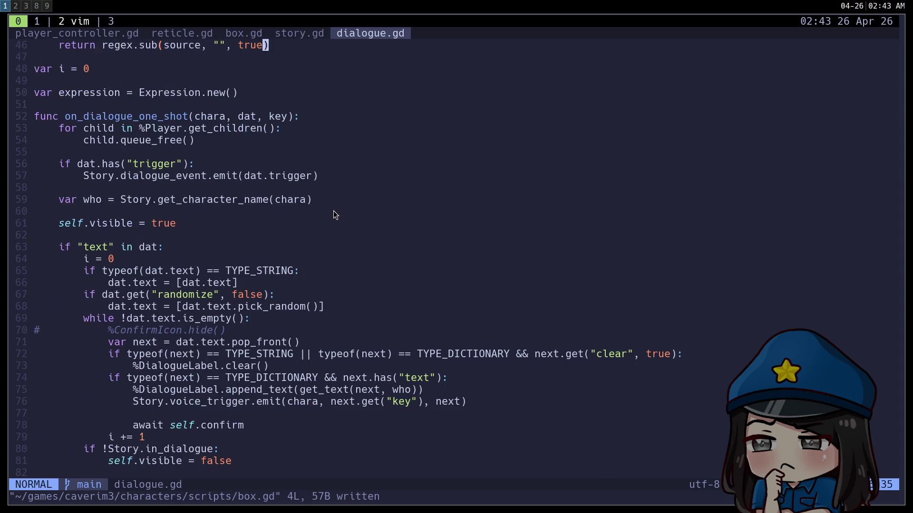
{"action": "scroll", "coordinate": [334, 211], "scroll_direction": "down", "scroll_amount": 14}
{"action": "scroll", "coordinate": [333, 212], "scroll_direction": "down", "scroll_amount": 13}
{"action": "scroll", "coordinate": [334, 213], "scroll_direction": "down", "scroll_amount": 15}
{"action": "scroll", "coordinate": [335, 217], "scroll_direction": "down", "scroll_amount": 13}
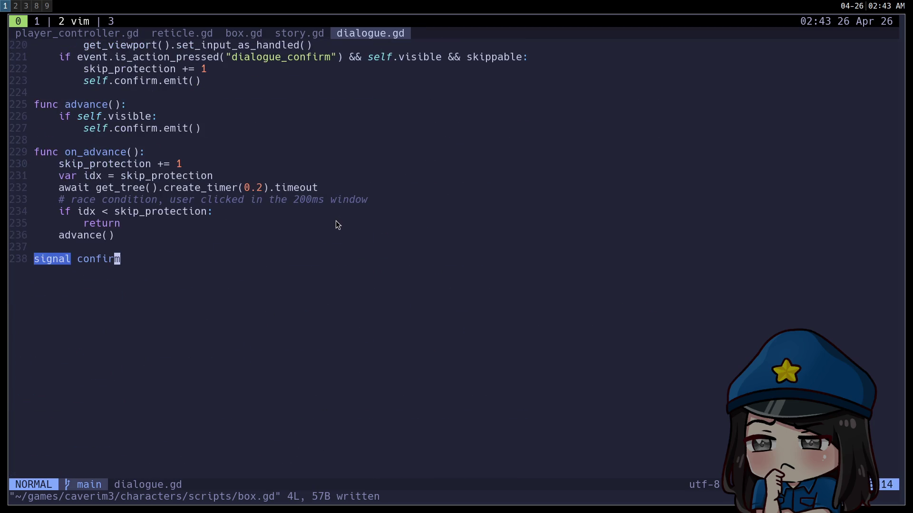
{"action": "scroll", "coordinate": [336, 220], "scroll_direction": "up", "scroll_amount": 18}
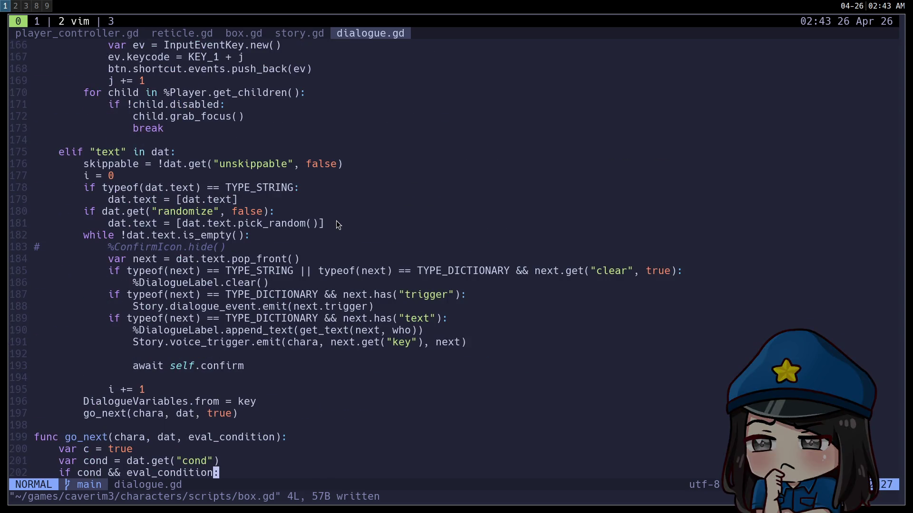
{"action": "scroll", "coordinate": [335, 221], "scroll_direction": "up", "scroll_amount": 18}
{"action": "scroll", "coordinate": [335, 220], "scroll_direction": "up", "scroll_amount": 20}
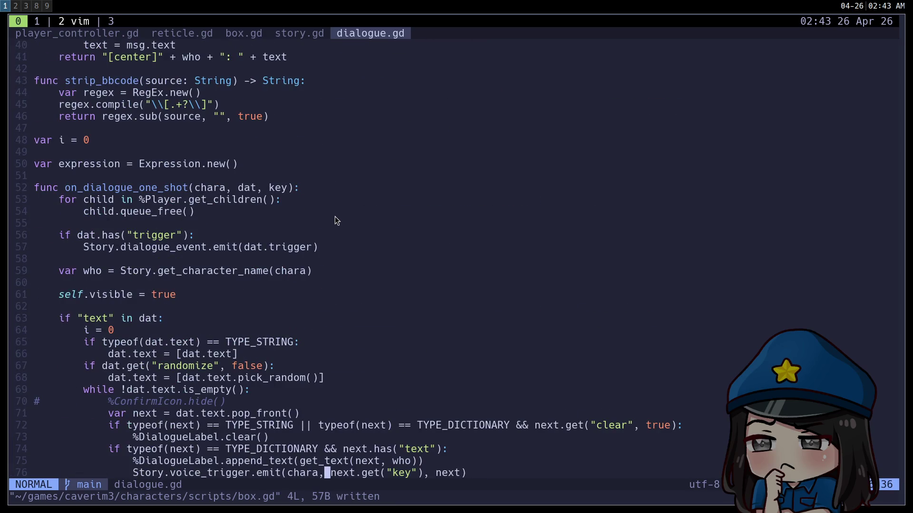
{"action": "scroll", "coordinate": [341, 221], "scroll_direction": "up", "scroll_amount": 12}
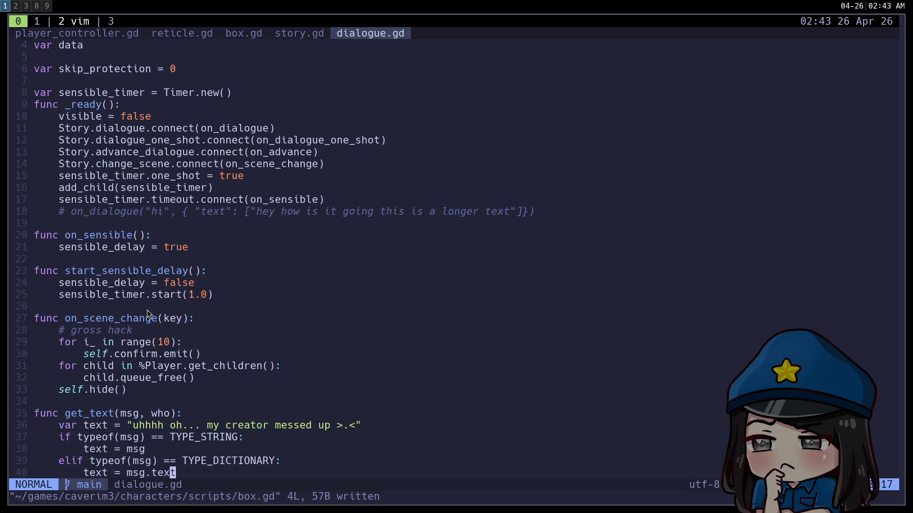
Highlight the on_scene_change body (lines 28–33), clear the selection, and return to Godot
{"action": "left_click_drag", "start_coordinate": [179, 392], "coordinate": [21, 327]}
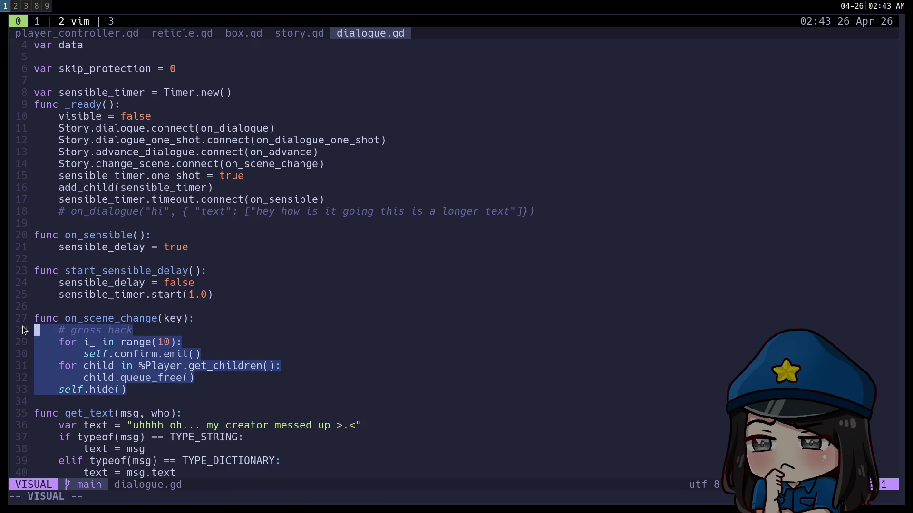
{"action": "left_click", "coordinate": [327, 335]}
{"action": "scroll", "coordinate": [315, 334], "scroll_direction": "up", "scroll_amount": 1}
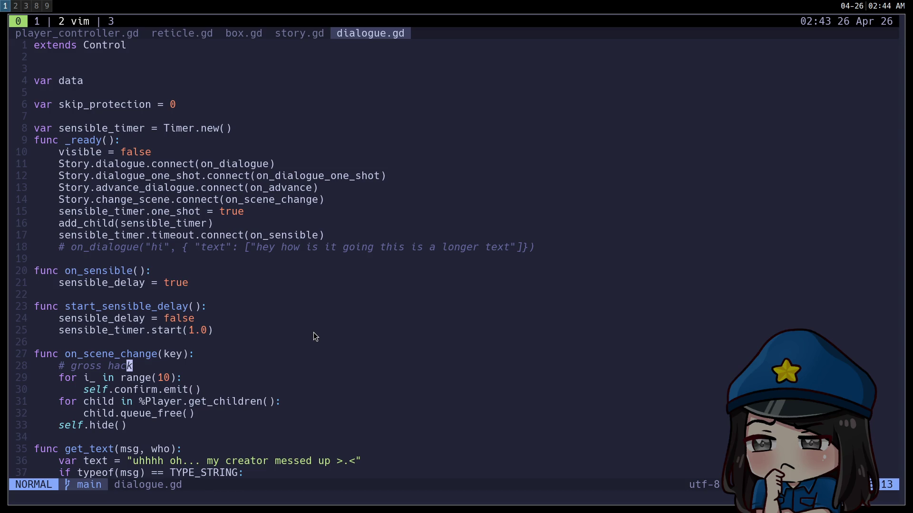
{"action": "scroll", "coordinate": [313, 332], "scroll_direction": "down", "scroll_amount": 18}
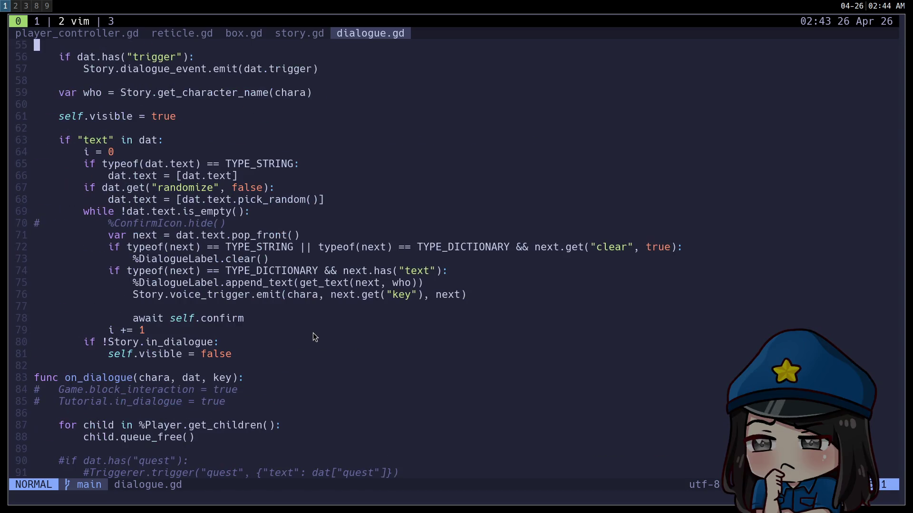
{"action": "key", "text": "super+2"}
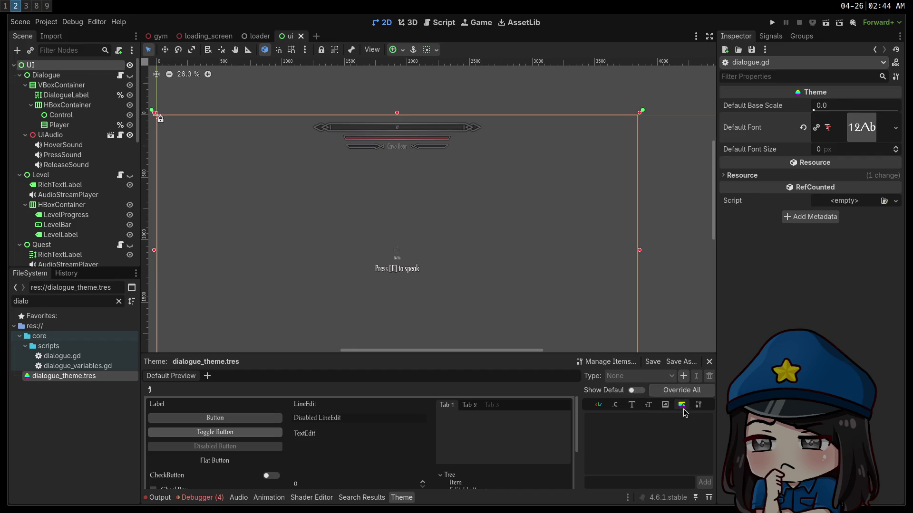
Look through the dialogue theme's Constants, Type and Colors tabs, then bring up the Twitch stream manager browser
{"action": "left_click", "coordinate": [615, 406]}
{"action": "left_click", "coordinate": [699, 407]}
{"action": "left_click", "coordinate": [598, 405]}
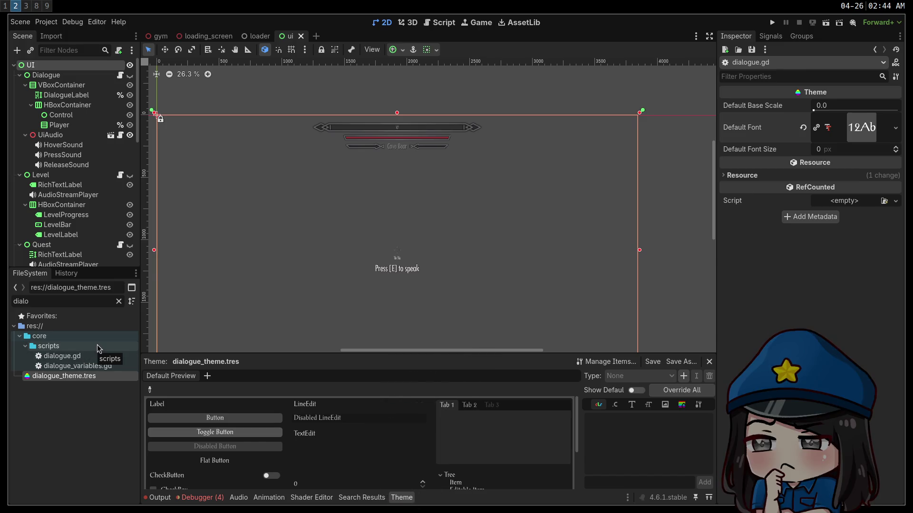
{"action": "key", "text": "super+3"}
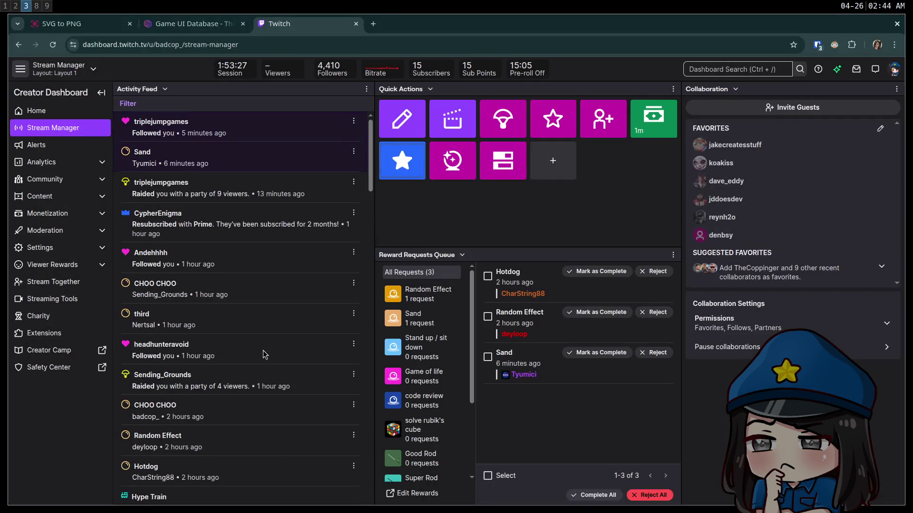
Load cop.fish in a new tab and view, then close, the recent fish card
{"action": "key", "text": "ctrl+t"}
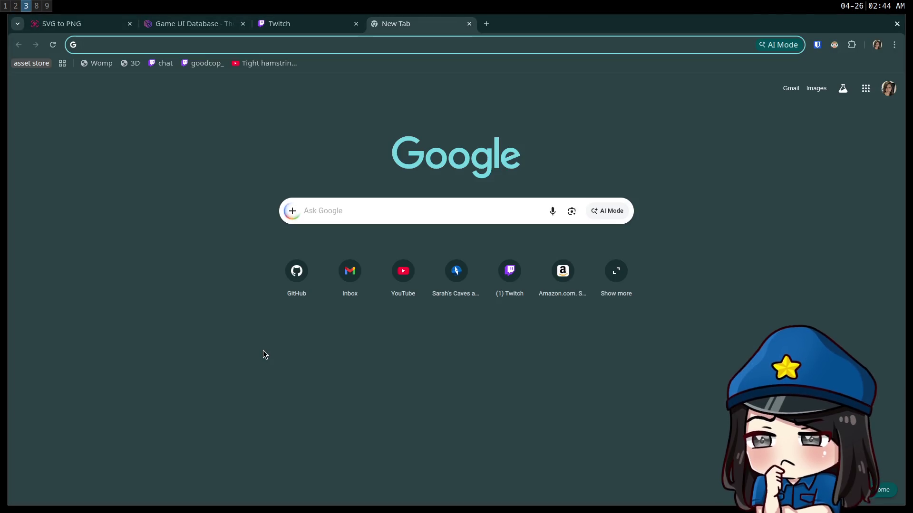
{"action": "type", "text": "cop.fish"}
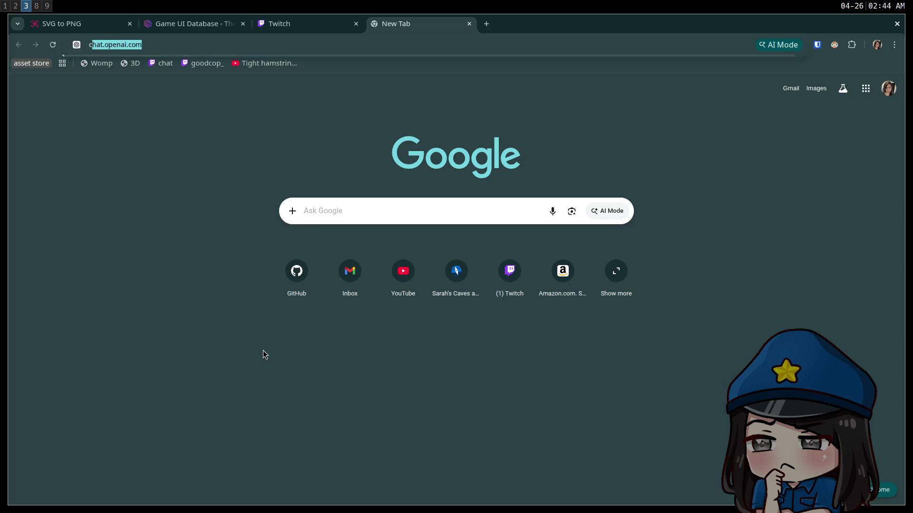
{"action": "key", "text": "Return"}
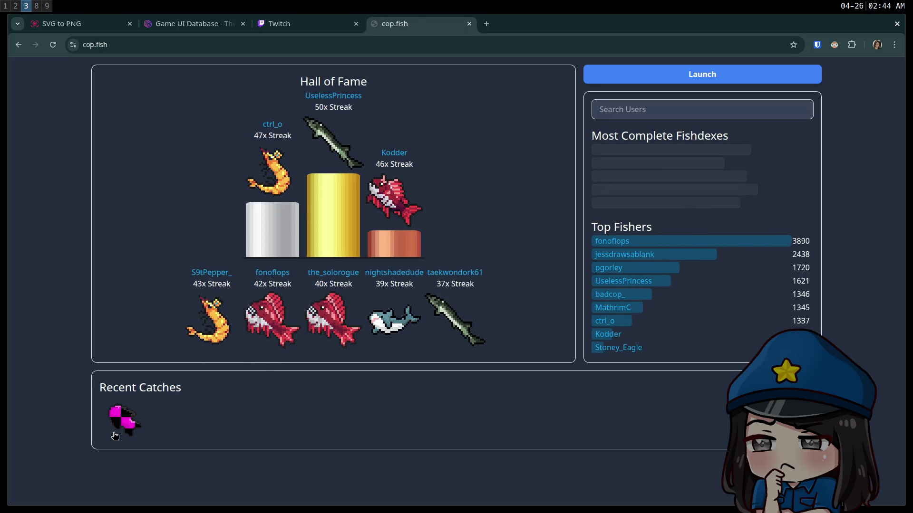
{"action": "left_click", "coordinate": [116, 431]}
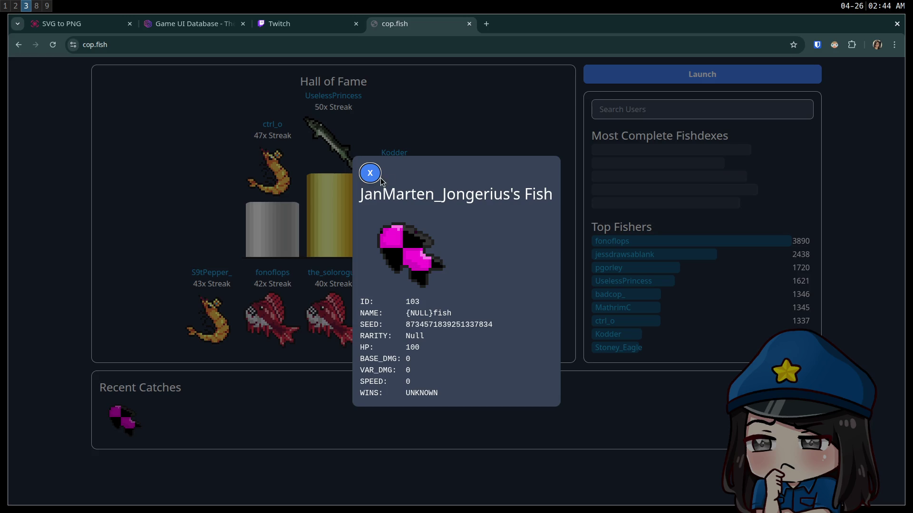
{"action": "left_click", "coordinate": [371, 174]}
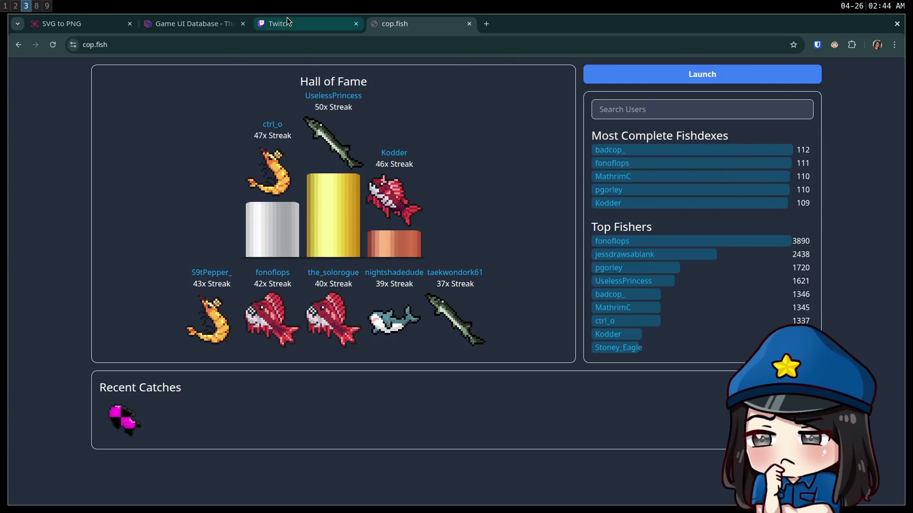
Glance at the Twitch stream manager tab, return to cop.fish, then go back to Godot
{"action": "left_click", "coordinate": [287, 19]}
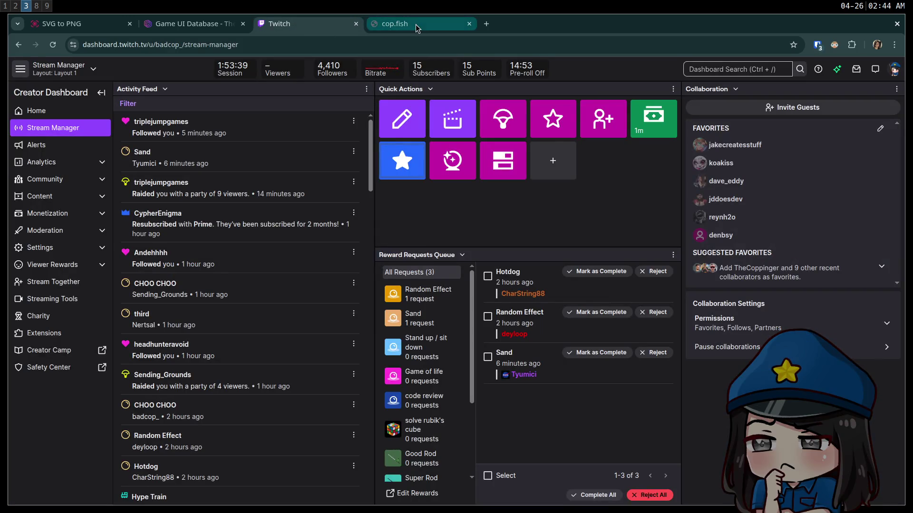
{"action": "left_click", "coordinate": [416, 27]}
{"action": "key", "text": "super+2"}
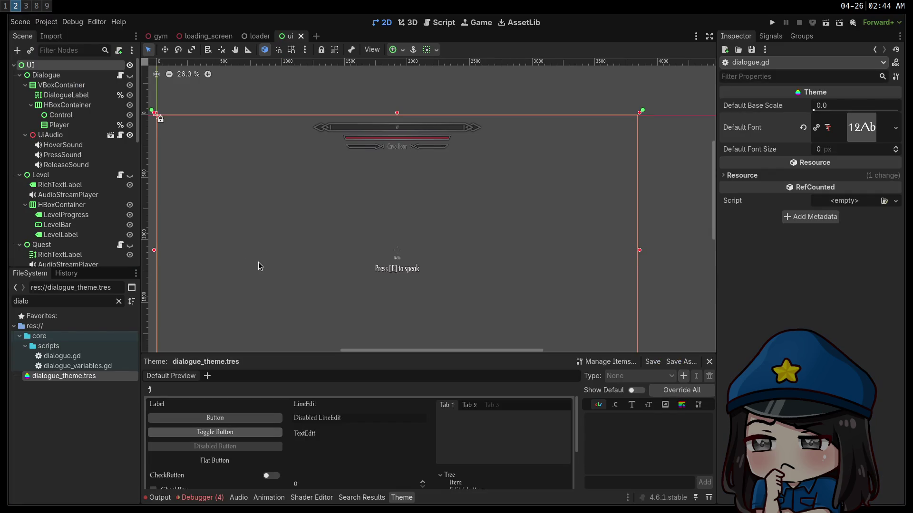
Drag the bottom divider up to enlarge the Theme panel, then bring dialogue.gd in Vim forward
{"action": "left_click_drag", "start_coordinate": [268, 353], "coordinate": [281, 291]}
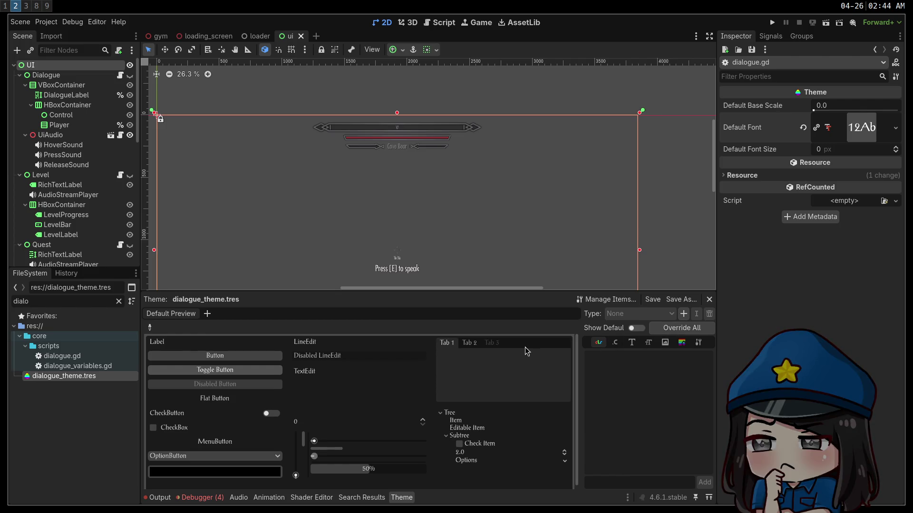
{"action": "key", "text": "super+3"}
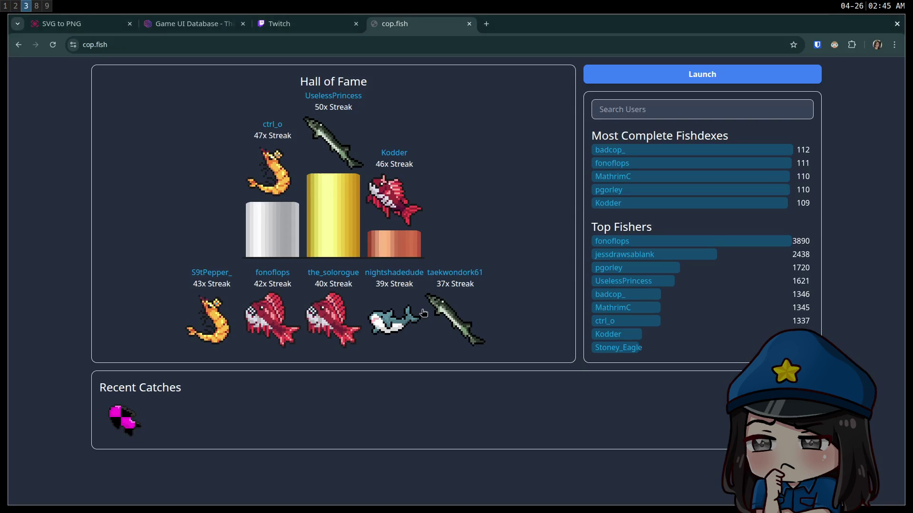
{"action": "key", "text": "super+1"}
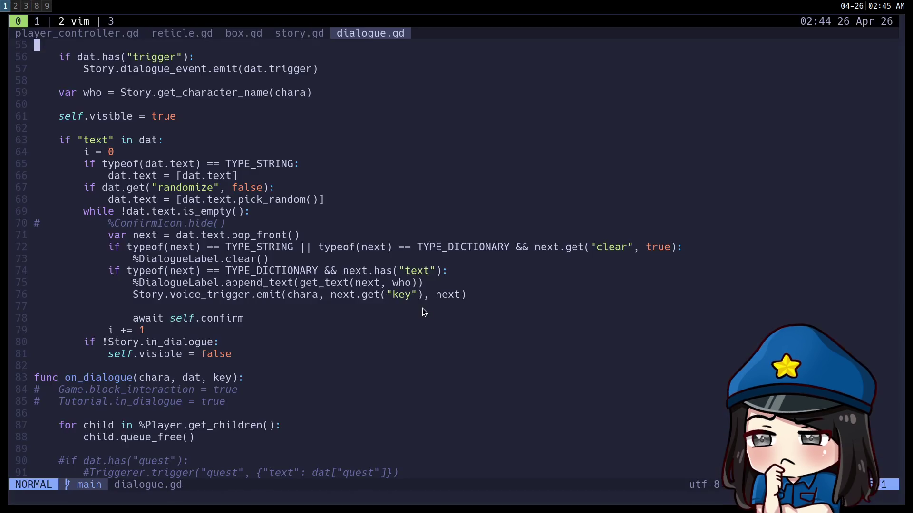
Start searches for Yel and YEL in dialogue.gd, cancel them, and page down through the code
{"action": "type", "text": "/Yel"}
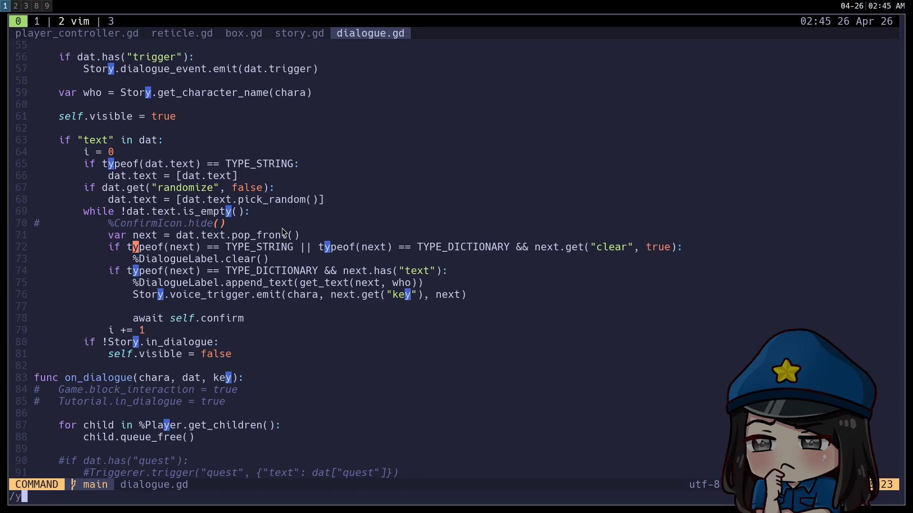
{"action": "key", "text": "BackSpace"}
{"action": "key", "text": "BackSpace"}
{"action": "key", "text": "BackSpace"}
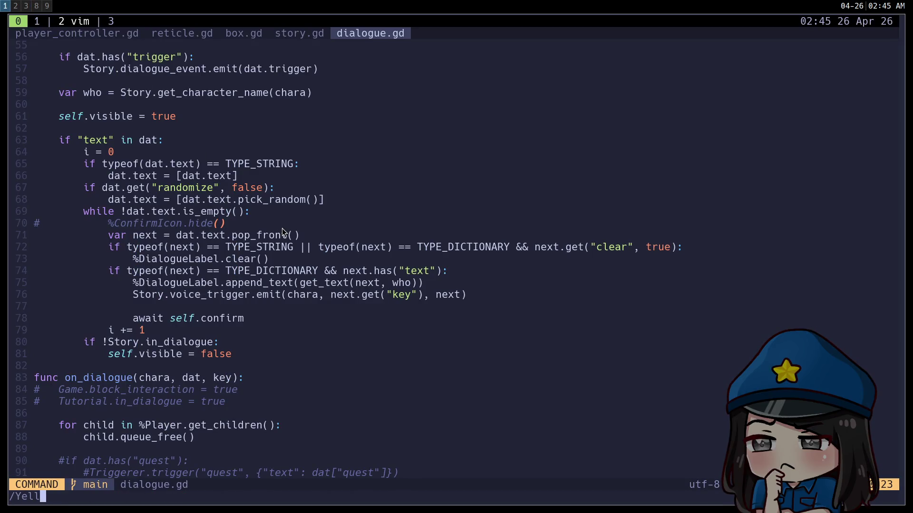
{"action": "type", "text": "/YEL"}
{"action": "key", "text": "BackSpace"}
{"action": "key", "text": "BackSpace"}
{"action": "key", "text": "BackSpace"}
{"action": "key", "text": "ctrl+d"}
{"action": "key", "text": "ctrl+d"}
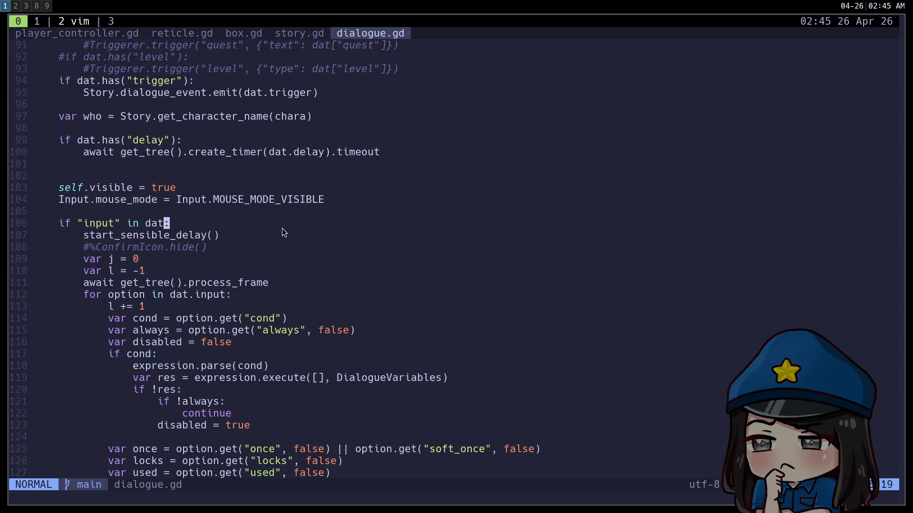
{"action": "key", "text": "ctrl+d"}
Search dialogue.gd for Color, finding no matches, then return to the Godot editor
{"action": "type", "text": "/Color"}
{"action": "key", "text": "Return"}
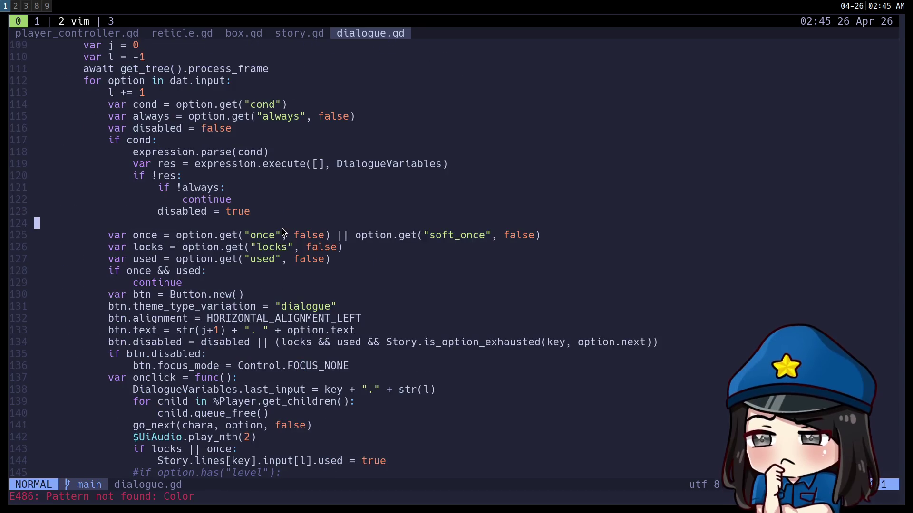
{"action": "key", "text": "super+8"}
{"action": "key", "text": "super+1"}
{"action": "key", "text": "super+2"}
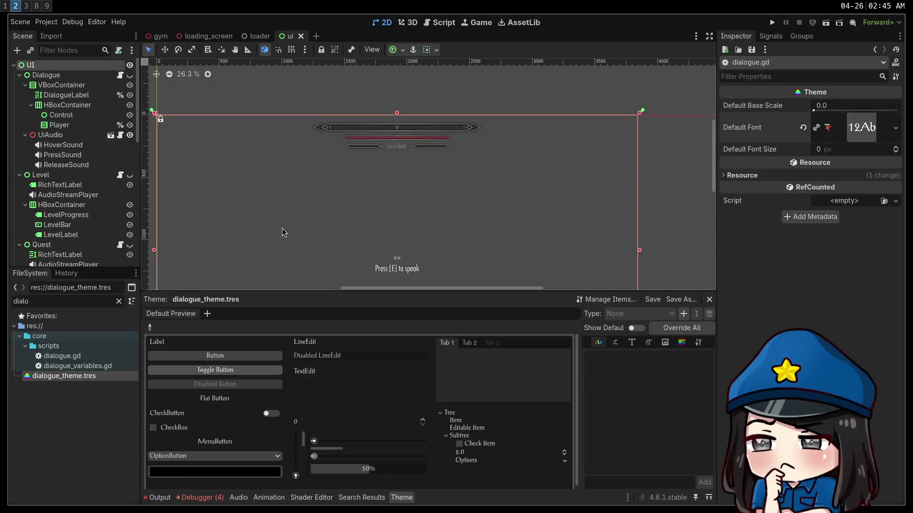
Search the whole project for Color and scroll through the 121 matches in 13 files
{"action": "key", "text": "ctrl+shift+f"}
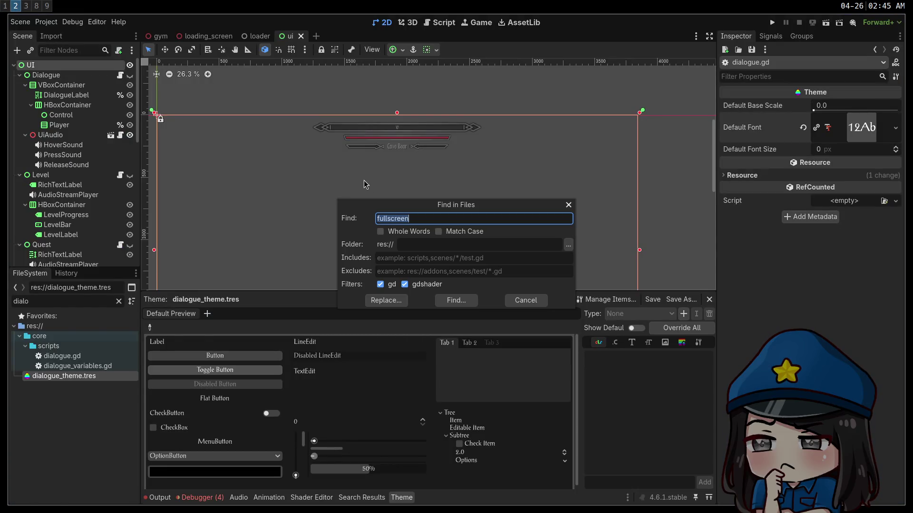
{"action": "type", "text": "Color"}
{"action": "key", "text": "Return"}
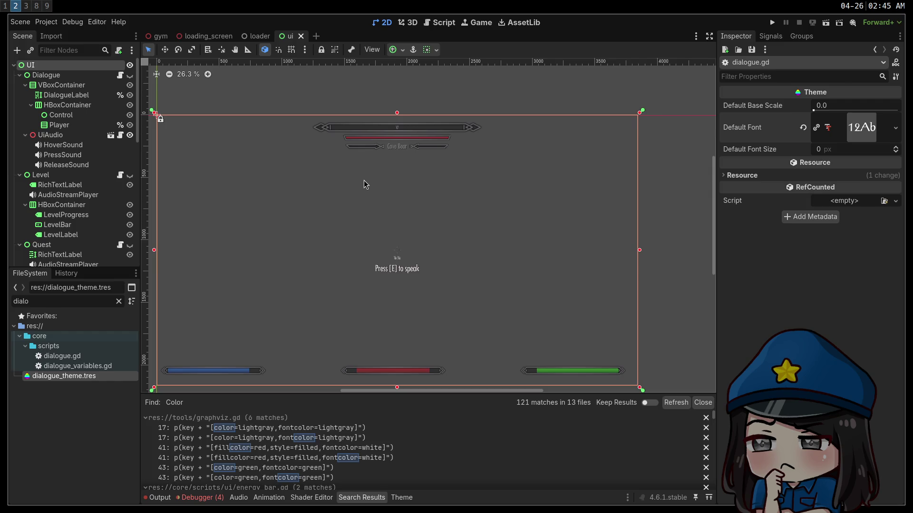
{"action": "scroll", "coordinate": [433, 447], "scroll_direction": "down", "scroll_amount": 10}
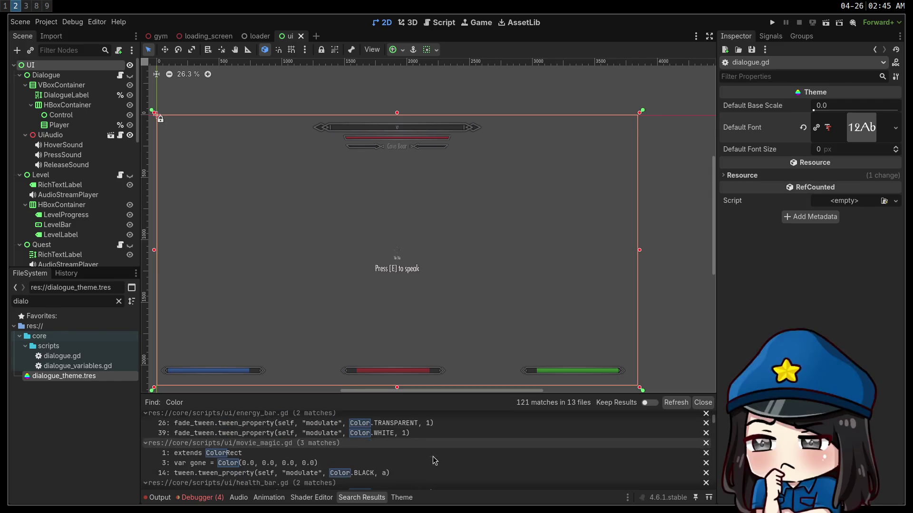
{"action": "scroll", "coordinate": [436, 460], "scroll_direction": "down", "scroll_amount": 8}
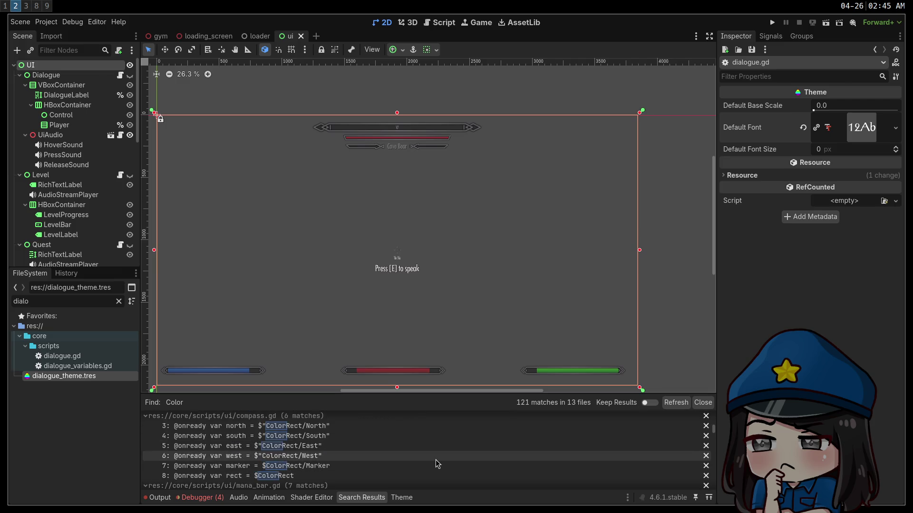
{"action": "scroll", "coordinate": [436, 464], "scroll_direction": "down", "scroll_amount": 10}
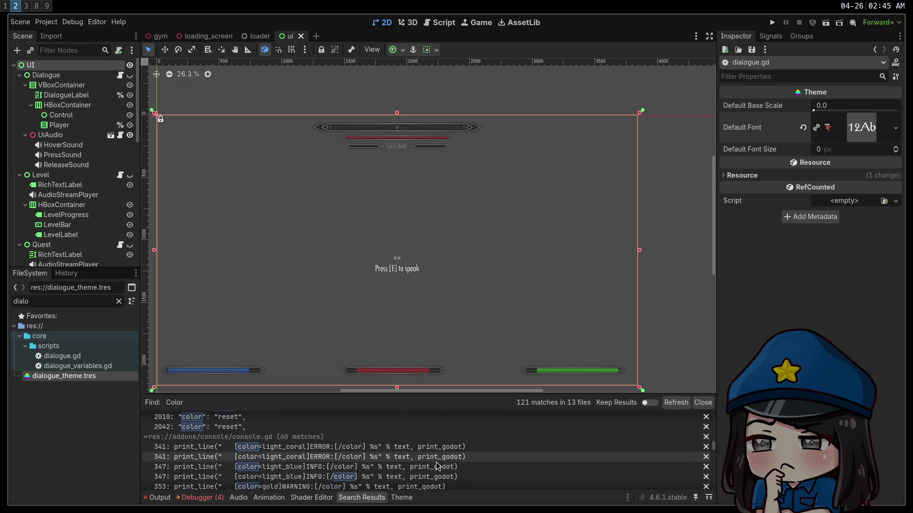
{"action": "scroll", "coordinate": [438, 464], "scroll_direction": "down", "scroll_amount": 5}
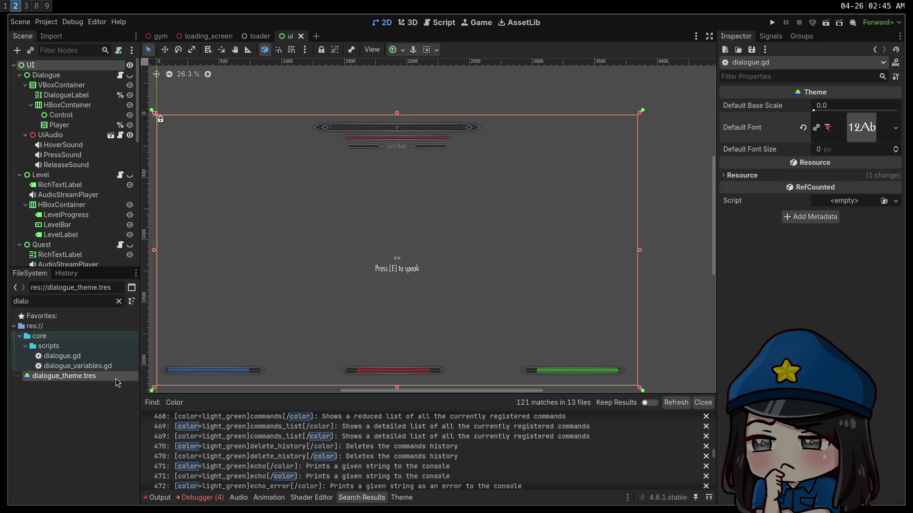
Reopen dialogue_theme.tres, check its Type and Colors tabs, then switch back to Vim
{"action": "left_click", "coordinate": [101, 376]}
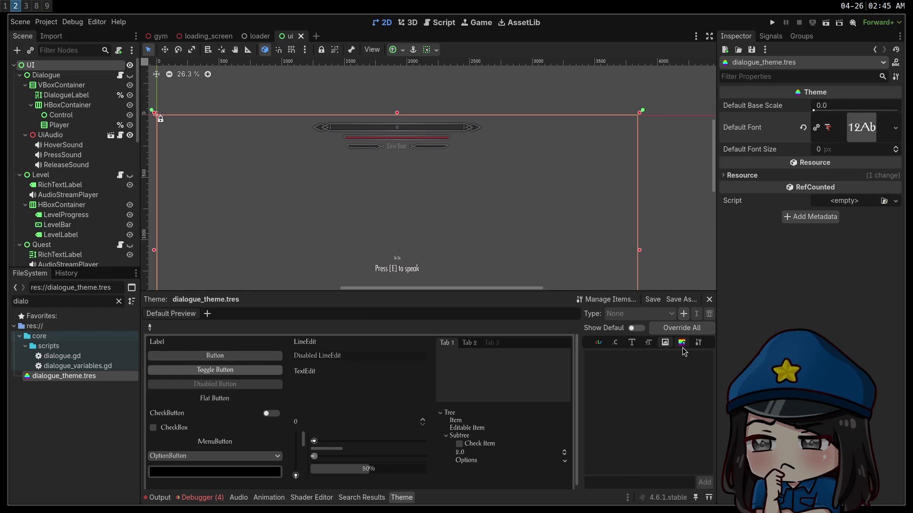
{"action": "left_click", "coordinate": [698, 343]}
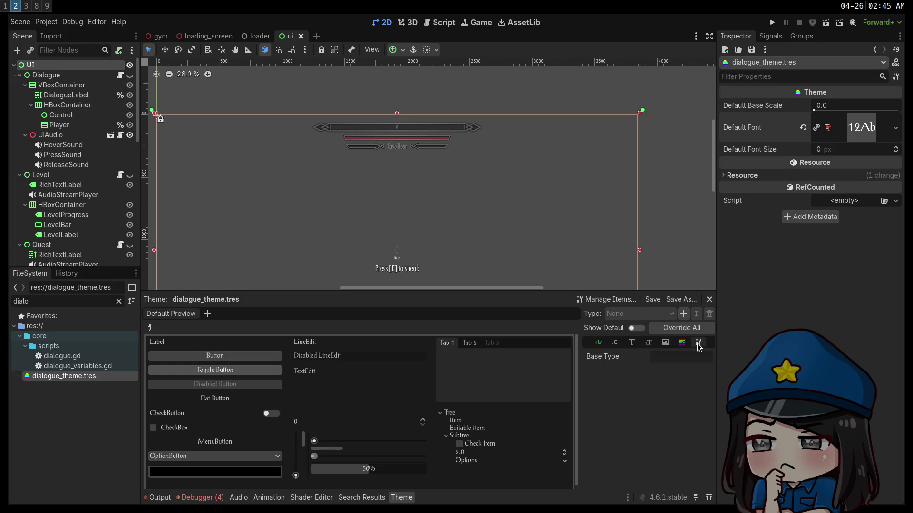
{"action": "left_click", "coordinate": [599, 343]}
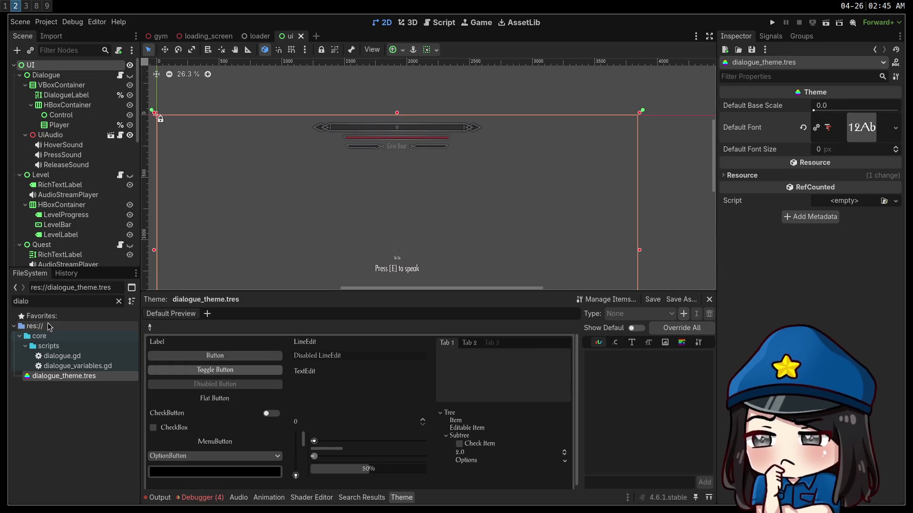
{"action": "left_click", "coordinate": [56, 299]}
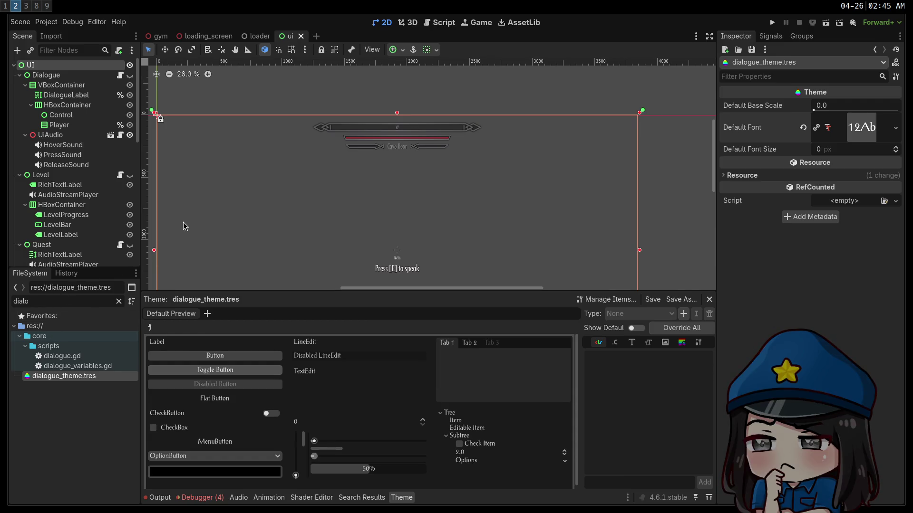
{"action": "key", "text": "super+1"}
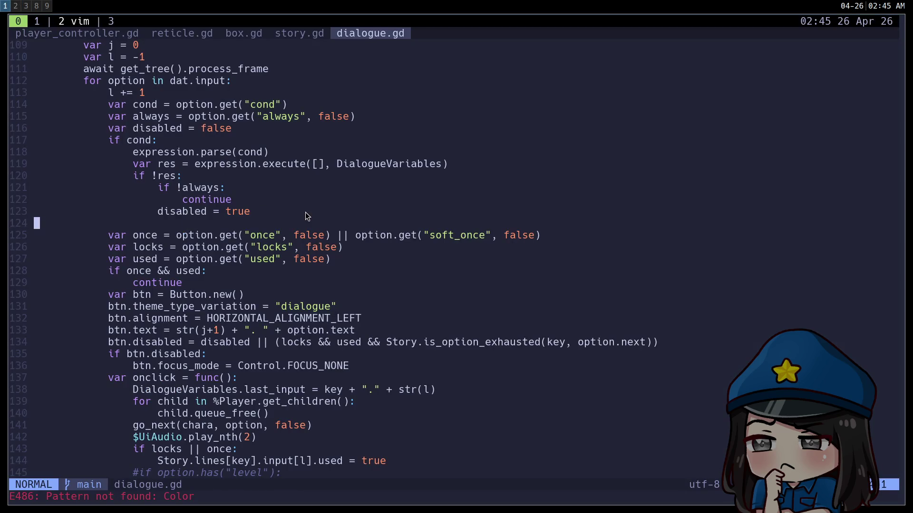
{"action": "scroll", "coordinate": [304, 217], "scroll_direction": "up", "scroll_amount": 20}
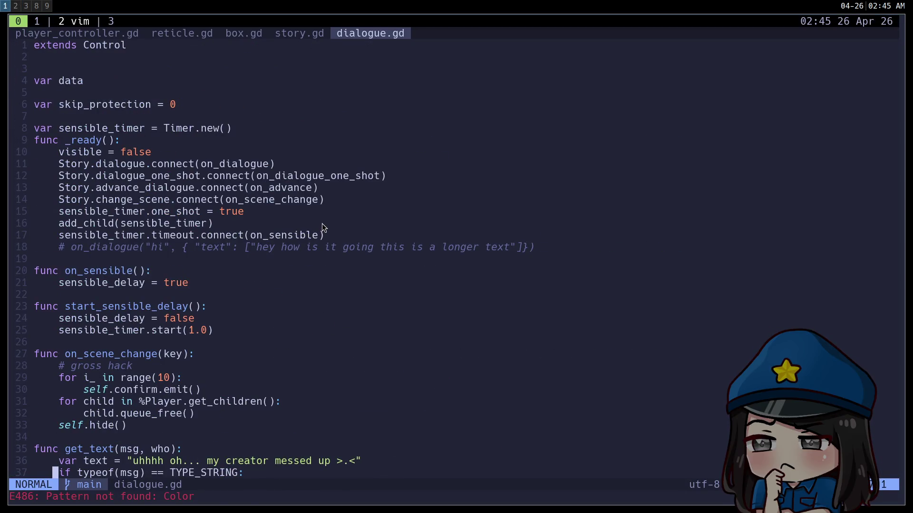
{"action": "key", "text": "super+2"}
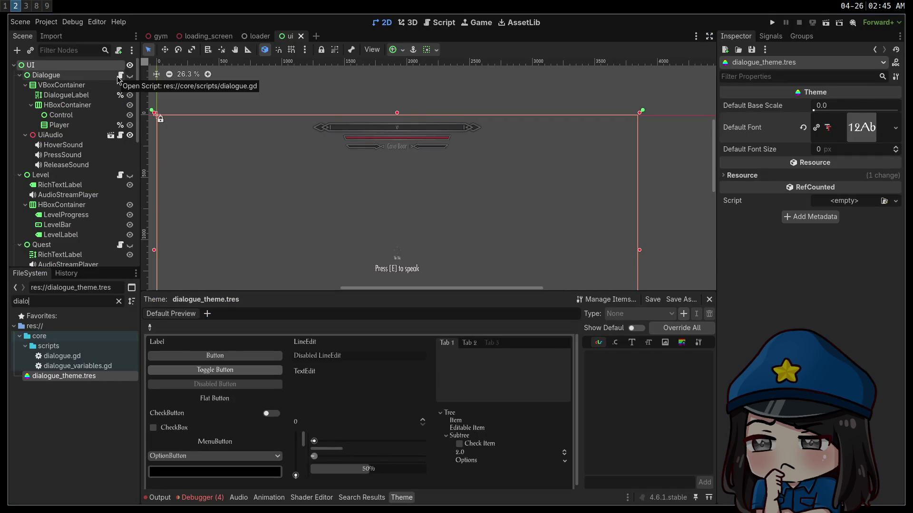
{"action": "left_click", "coordinate": [120, 79]}
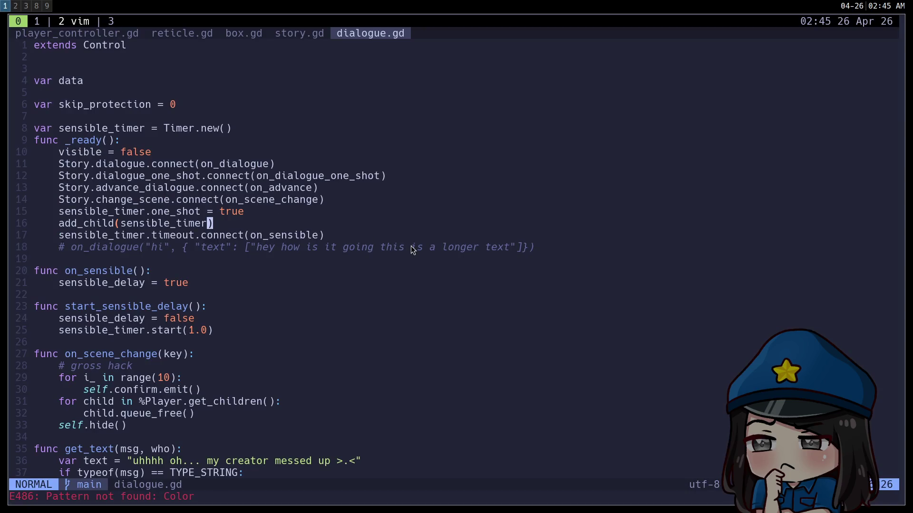
{"action": "scroll", "coordinate": [404, 247], "scroll_direction": "down", "scroll_amount": 12}
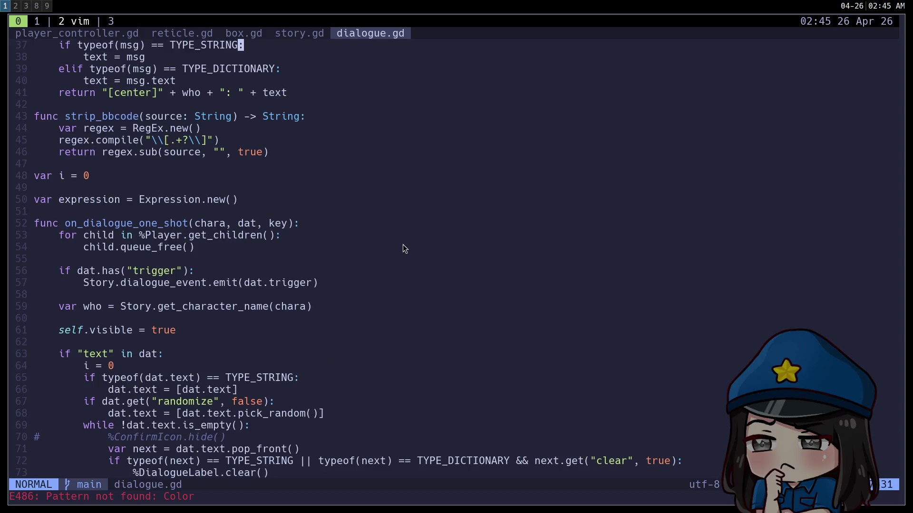
{"action": "scroll", "coordinate": [403, 244], "scroll_direction": "down", "scroll_amount": 3}
{"action": "scroll", "coordinate": [403, 247], "scroll_direction": "up", "scroll_amount": 12}
{"action": "left_click", "coordinate": [400, 244]}
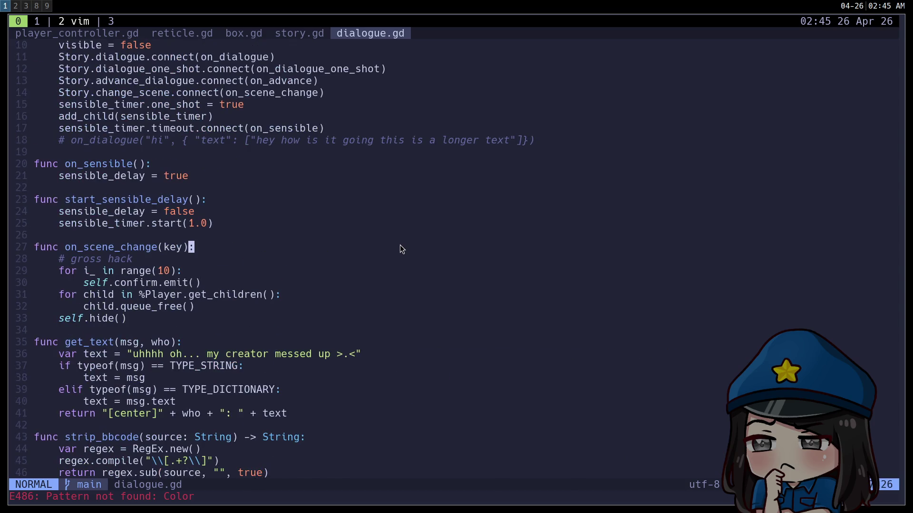
{"action": "type", "text": "/begin"}
{"action": "key", "text": "Return"}
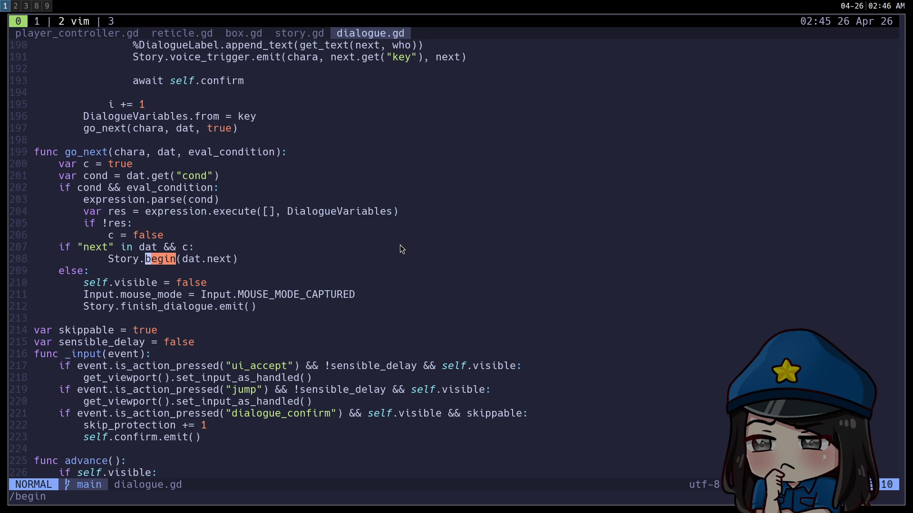
{"action": "key", "text": "ctrl+d"}
{"action": "key", "text": "ctrl+d"}
{"action": "key", "text": "g"}
{"action": "key", "text": "g"}
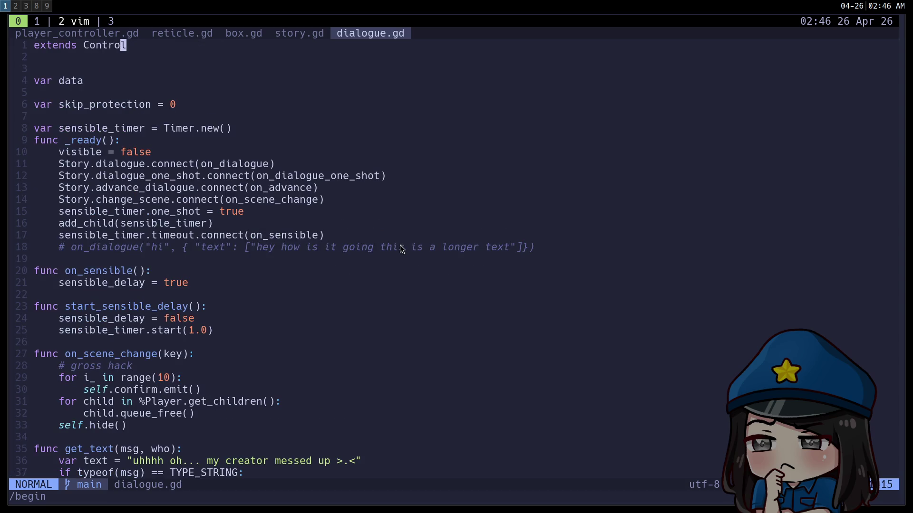
{"action": "key", "text": "ctrl+d"}
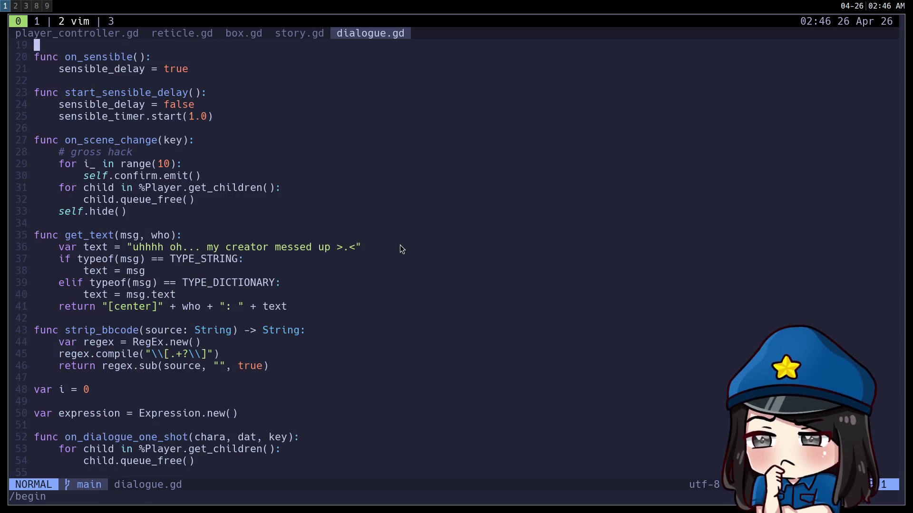
{"action": "key", "text": "ctrl+d"}
{"action": "key", "text": "ctrl+d"}
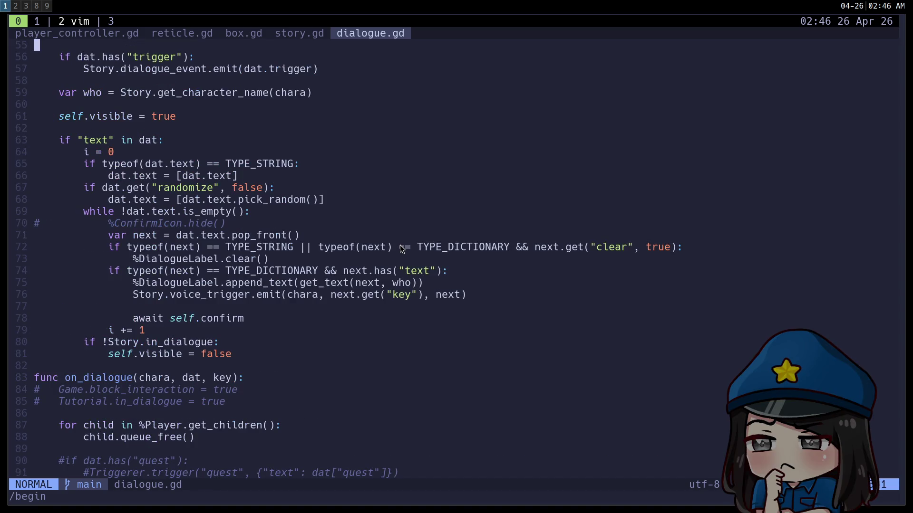
{"action": "key", "text": "ctrl+d"}
{"action": "key", "text": "j"}
{"action": "key", "text": "j"}
{"action": "key", "text": "j"}
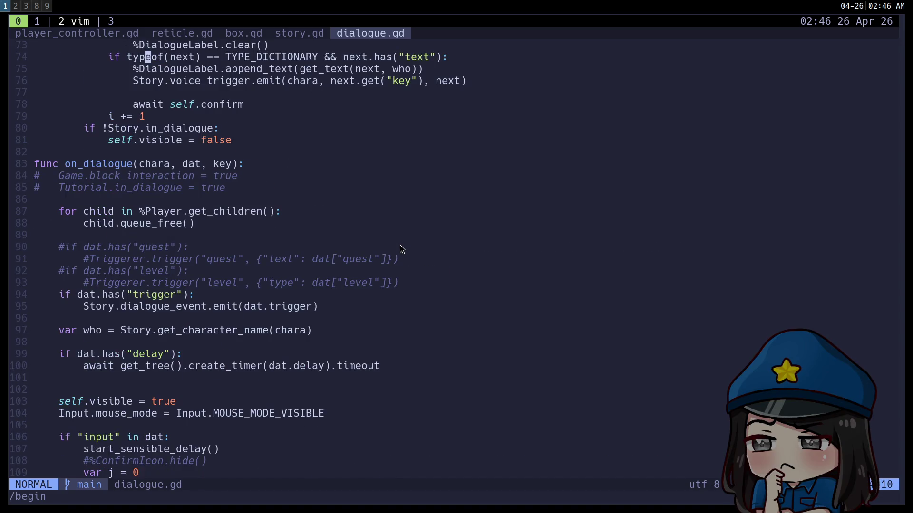
{"action": "key", "text": "j"}
{"action": "key", "text": "j"}
{"action": "key", "text": "j"}
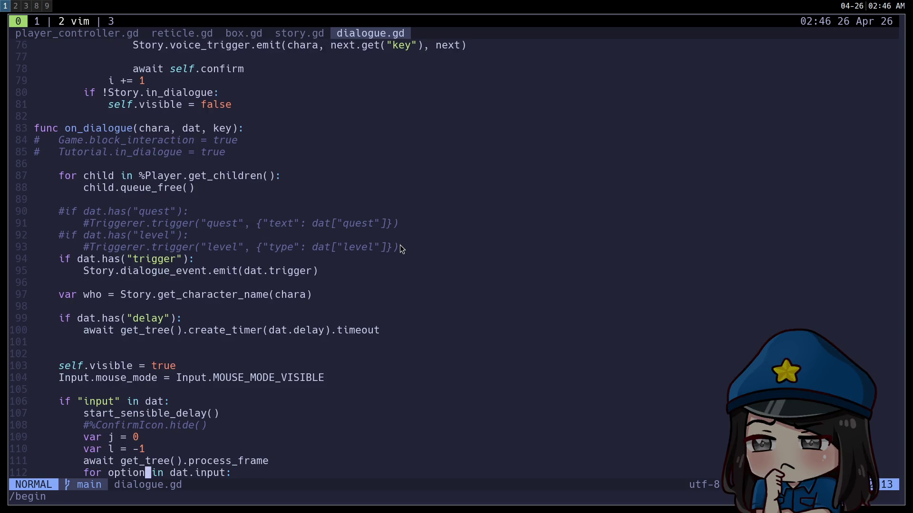
{"action": "key", "text": "j"}
{"action": "key", "text": "j"}
{"action": "key", "text": "j"}
{"action": "key", "text": "j"}
{"action": "key", "text": "j"}
{"action": "key", "text": "j"}
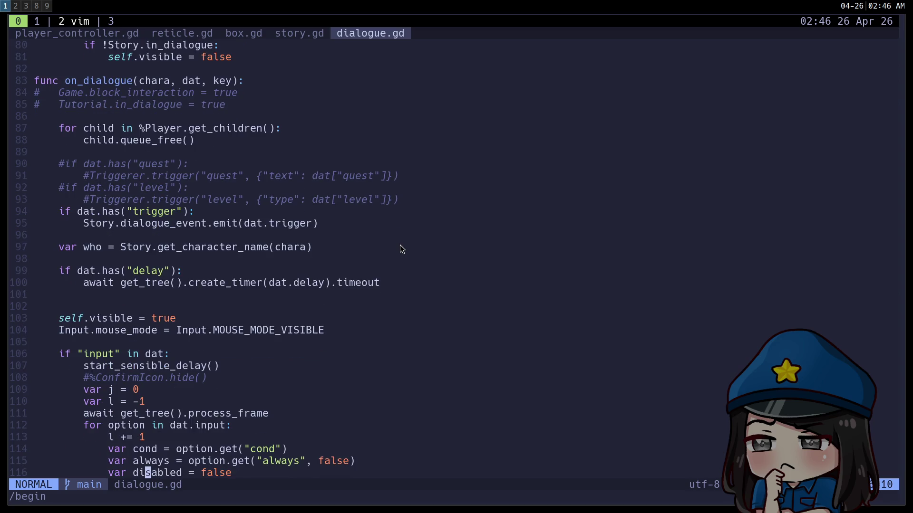
{"action": "type", "text": "/add_child"}
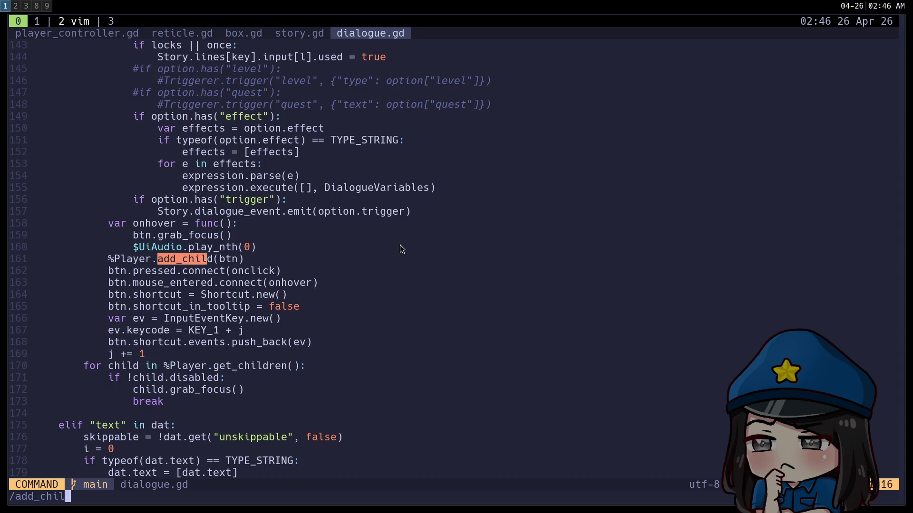
{"action": "key", "text": "Return"}
{"action": "key", "text": "numbersign"}
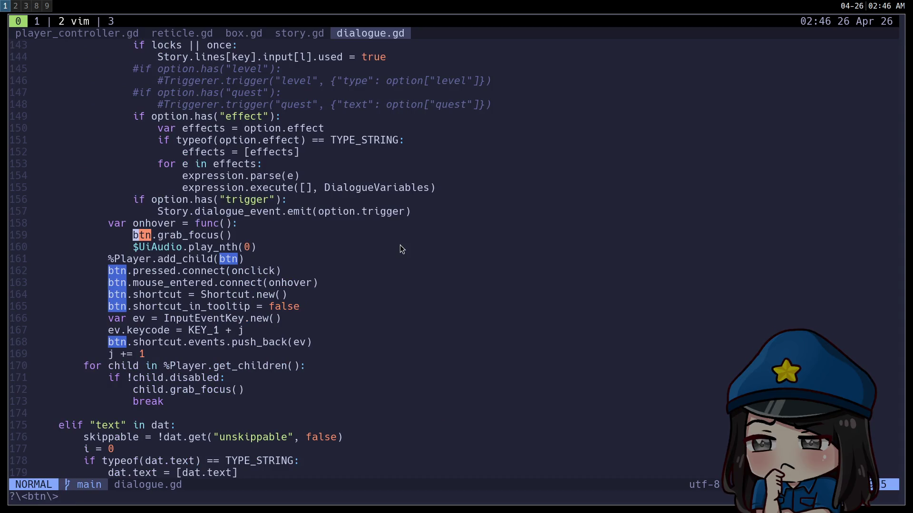
{"action": "key", "text": "n"}
{"action": "key", "text": "k"}
{"action": "key", "text": "k"}
{"action": "key", "text": "k"}
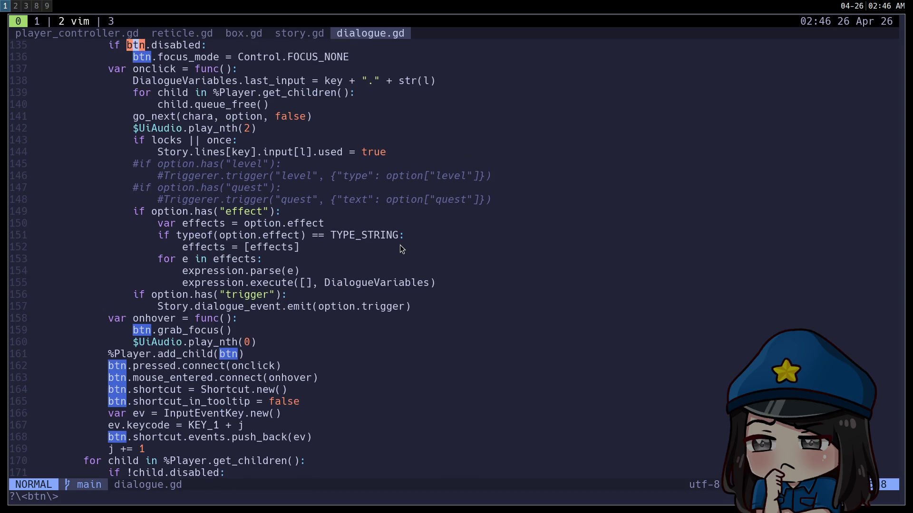
{"action": "key", "text": "j"}
{"action": "key", "text": "j"}
{"action": "key", "text": "j"}
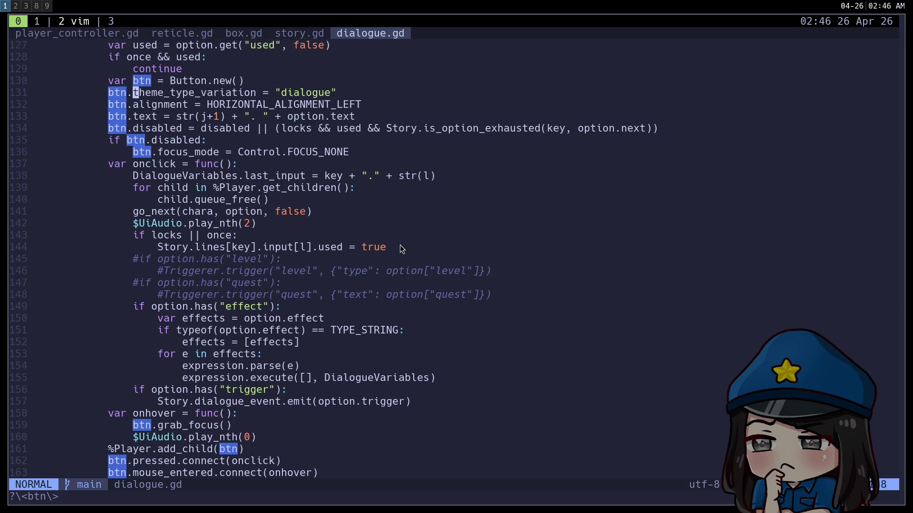
{"action": "key", "text": "k"}
{"action": "key", "text": "k"}
{"action": "key", "text": "k"}
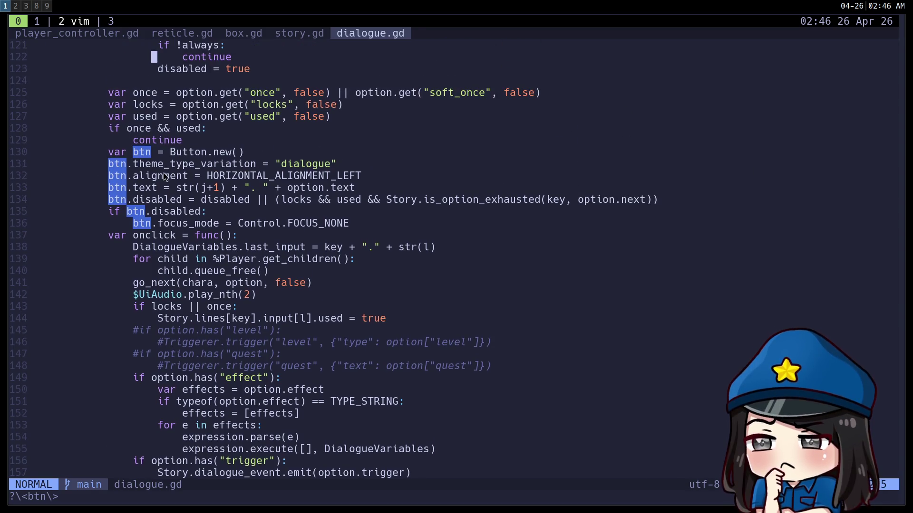
{"action": "key", "text": "super+2"}
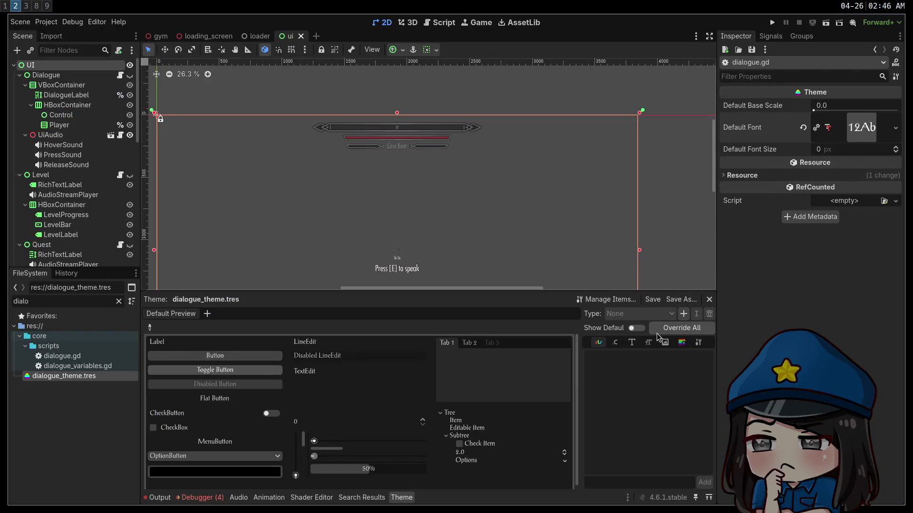
{"action": "left_click", "coordinate": [596, 301]}
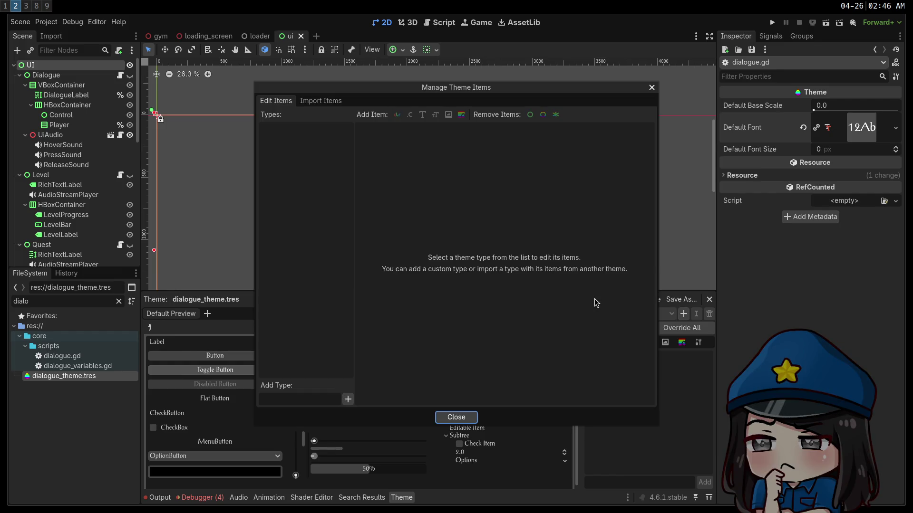
{"action": "left_click", "coordinate": [327, 101]}
{"action": "left_click", "coordinate": [276, 101]}
{"action": "left_click", "coordinate": [459, 418]}
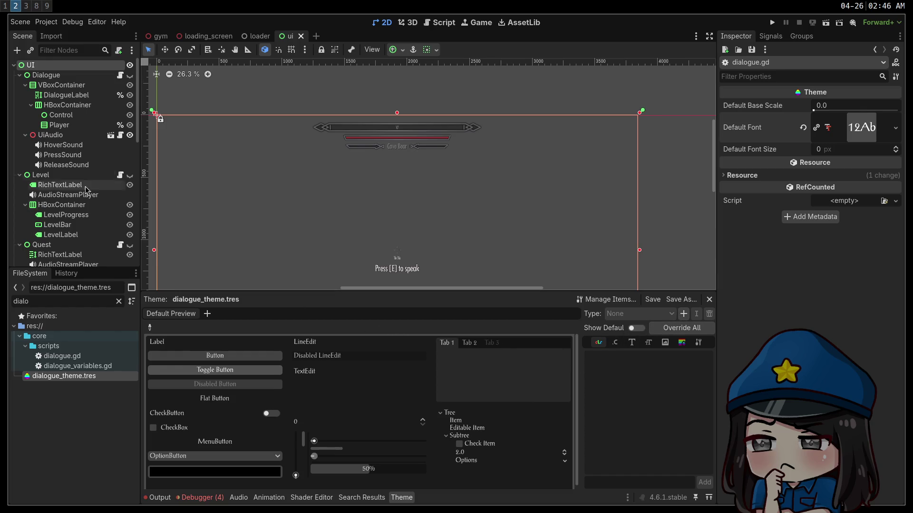
{"action": "left_click", "coordinate": [60, 124]}
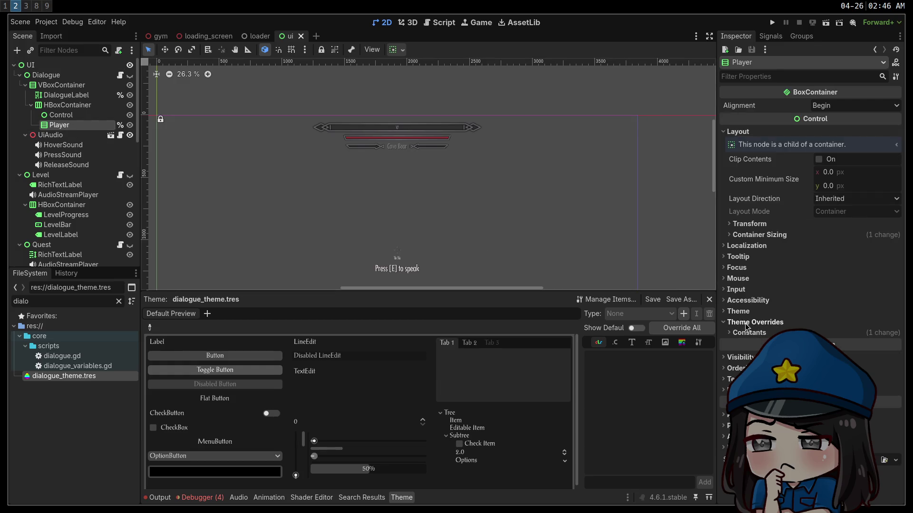
{"action": "left_click", "coordinate": [735, 312]}
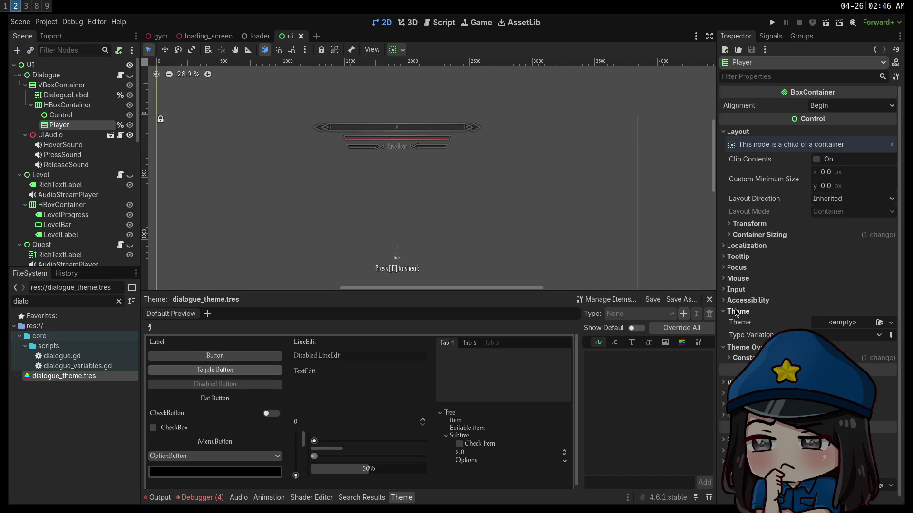
{"action": "left_click", "coordinate": [735, 312]}
{"action": "left_click", "coordinate": [65, 117]}
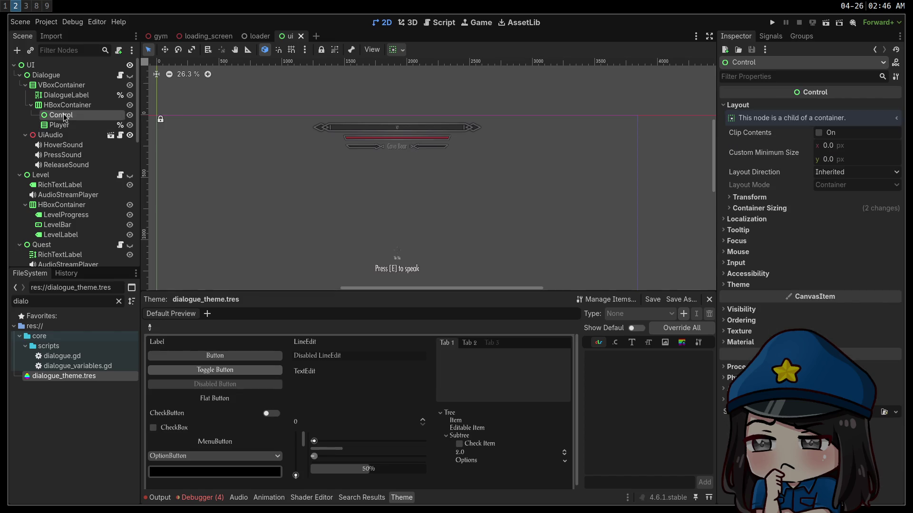
{"action": "left_click", "coordinate": [68, 105]}
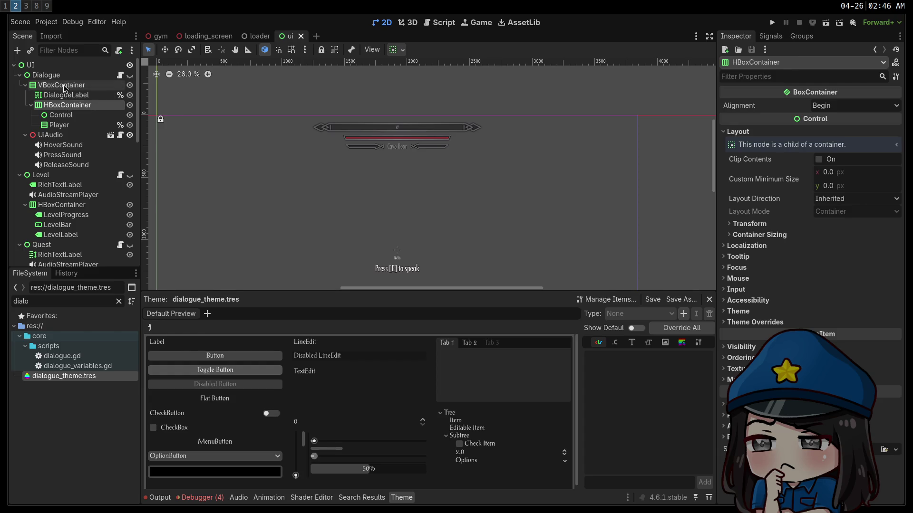
{"action": "left_click", "coordinate": [46, 75]}
{"action": "scroll", "coordinate": [808, 190], "scroll_direction": "down", "scroll_amount": 2}
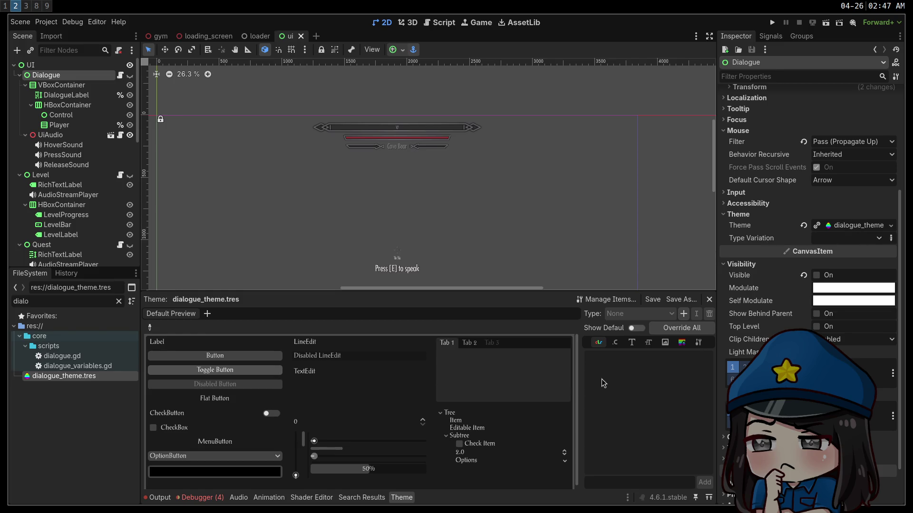
{"action": "left_click", "coordinate": [207, 315]}
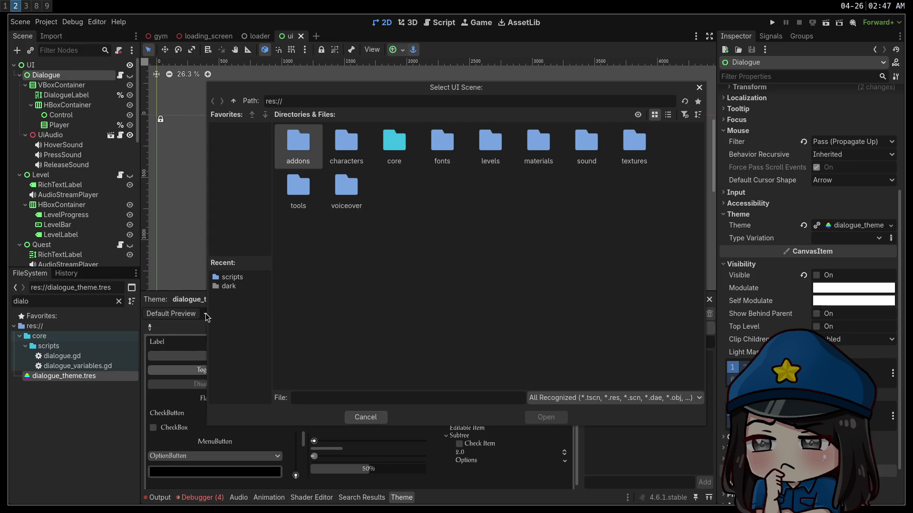
{"action": "left_click", "coordinate": [375, 419]}
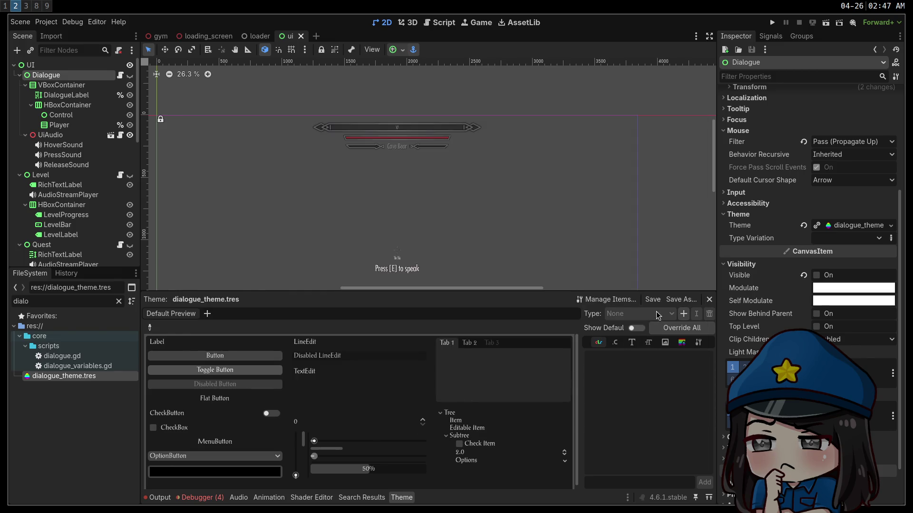
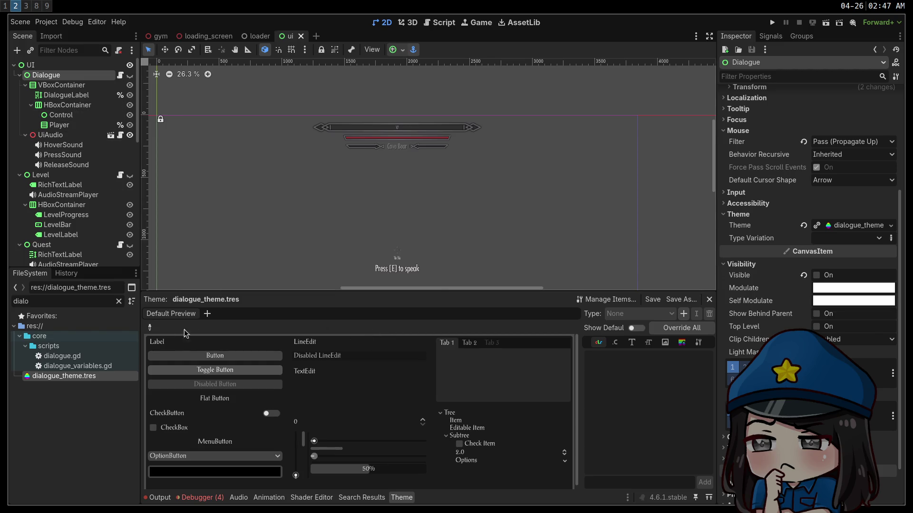
Set dialogue_theme.tres Default Font Size to 48 px in the Inspector
{"action": "left_click", "coordinate": [67, 376]}
{"action": "left_click", "coordinate": [860, 150]}
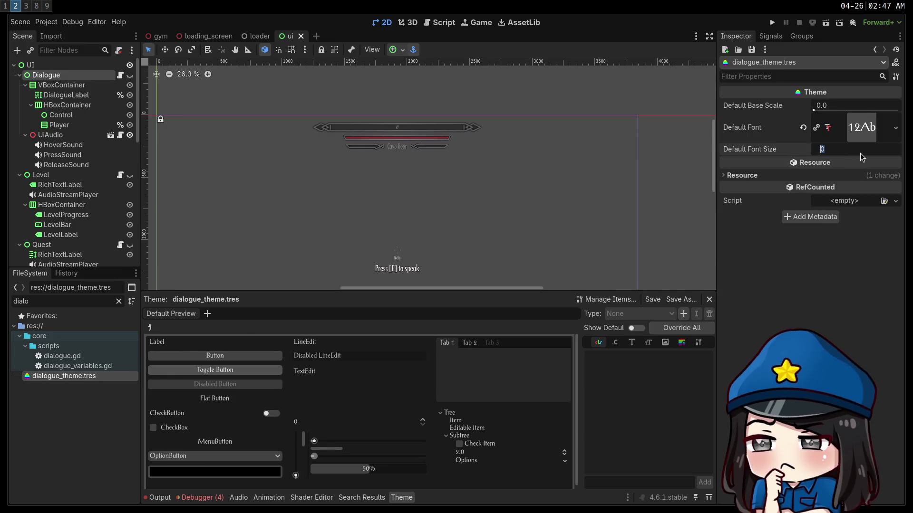
{"action": "type", "text": "48"}
{"action": "key", "text": "Return"}
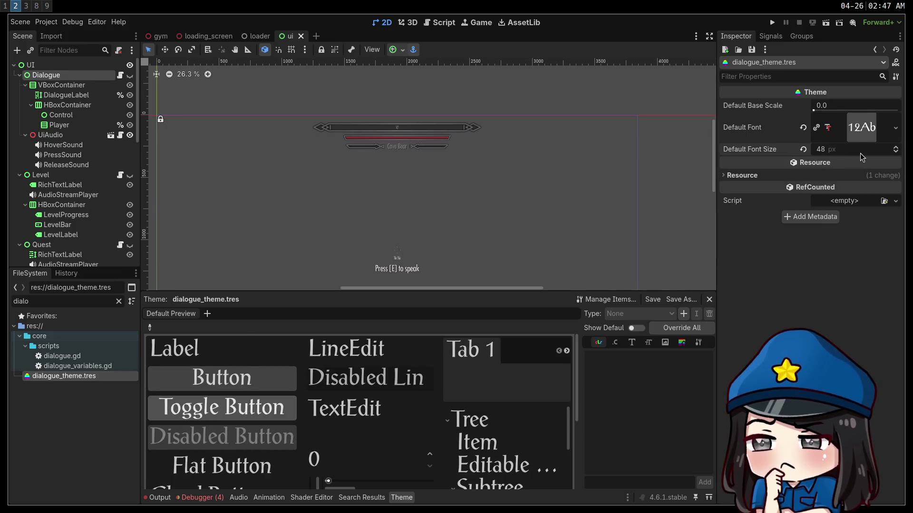
Test-run the game, stop it, and select the FileSystem filter text
{"action": "left_click", "coordinate": [771, 22]}
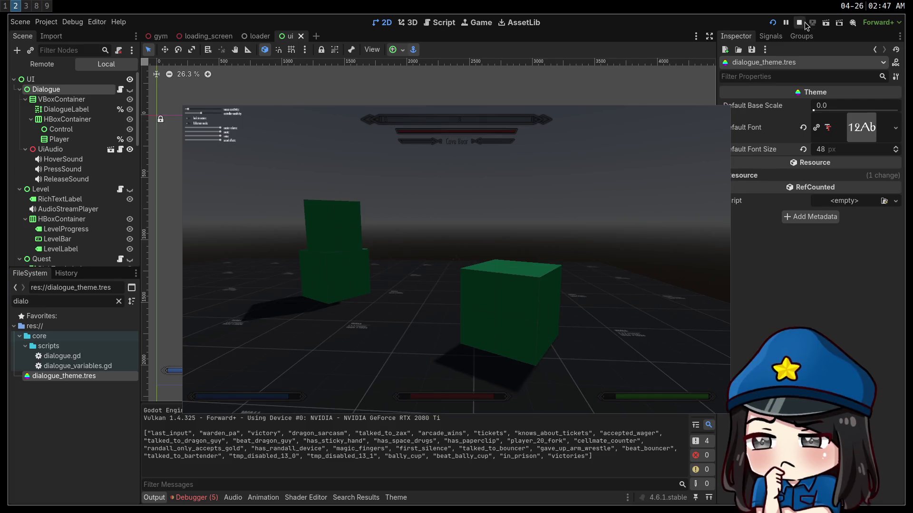
{"action": "key", "text": "F8"}
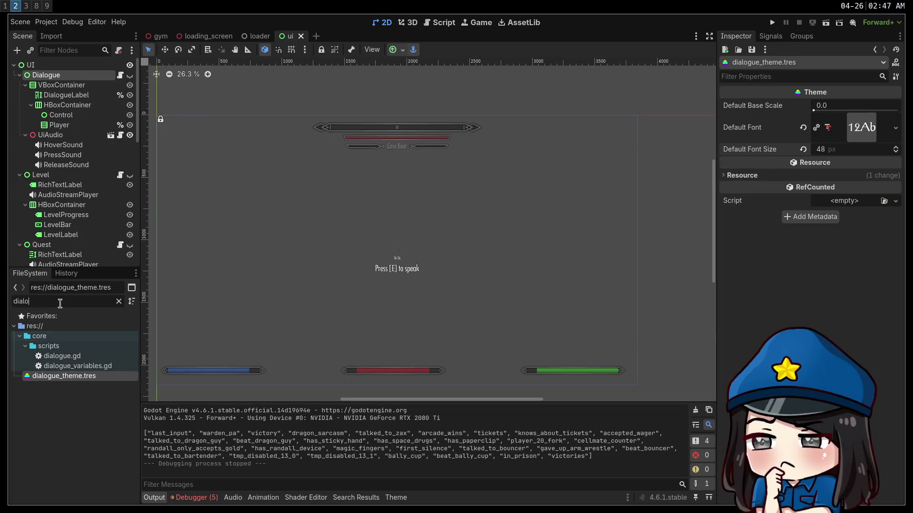
{"action": "double_click", "coordinate": [60, 301]}
Filter for 'ald', reimport aldine.otf with MSDF and pixel range 24, then launch the game
{"action": "type", "text": "ald"}
{"action": "double_click", "coordinate": [52, 346]}
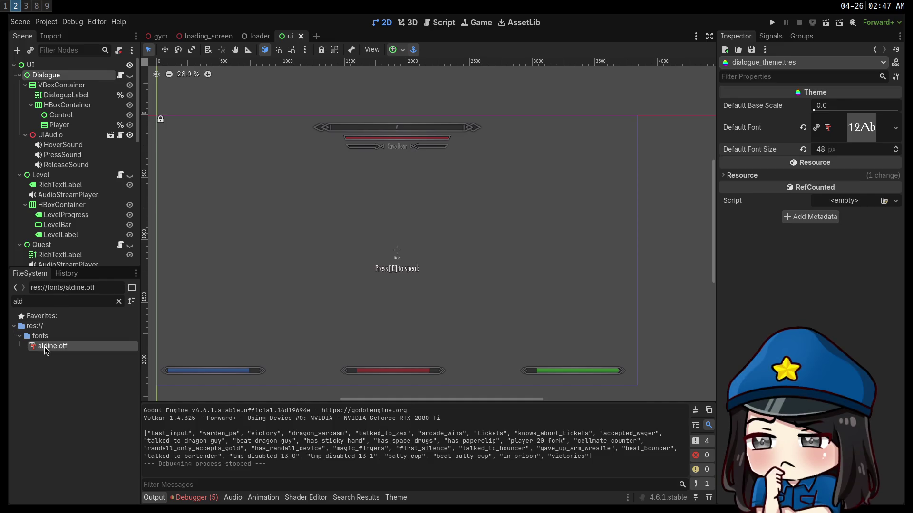
{"action": "left_click", "coordinate": [716, 152]}
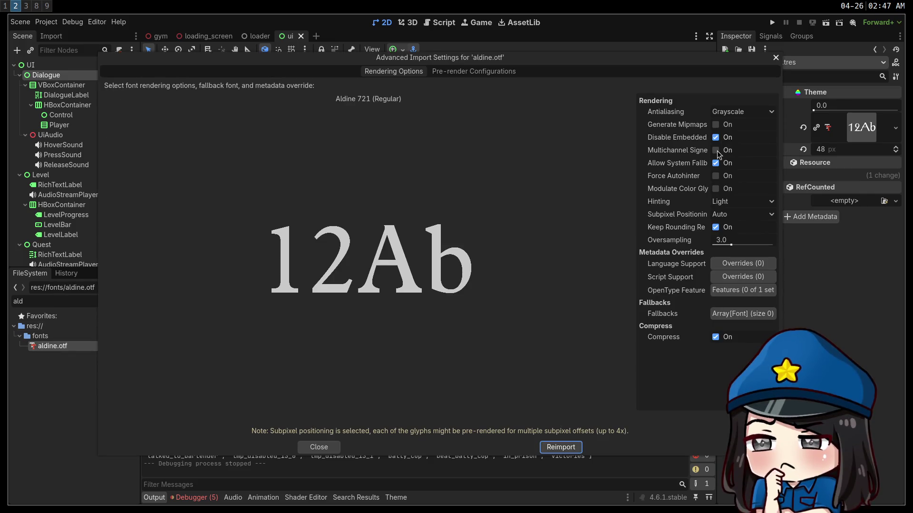
{"action": "left_click", "coordinate": [727, 167]}
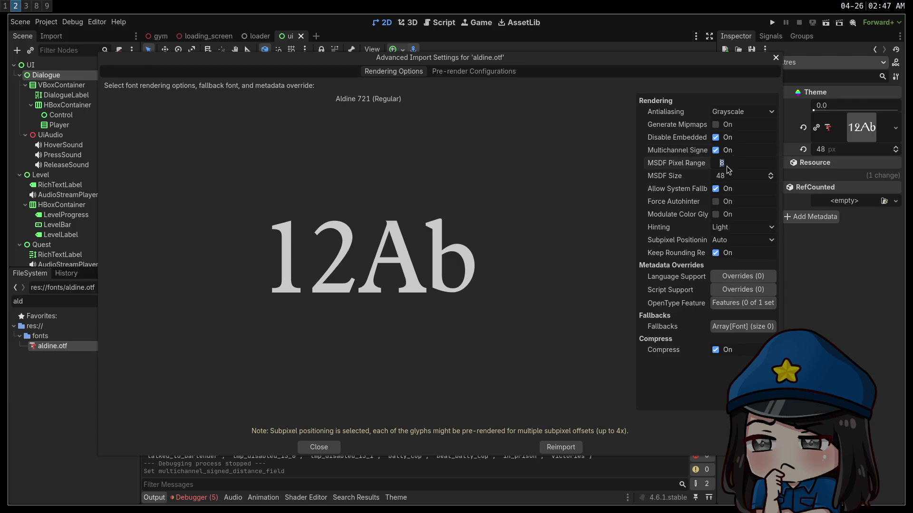
{"action": "type", "text": "24"}
{"action": "key", "text": "Return"}
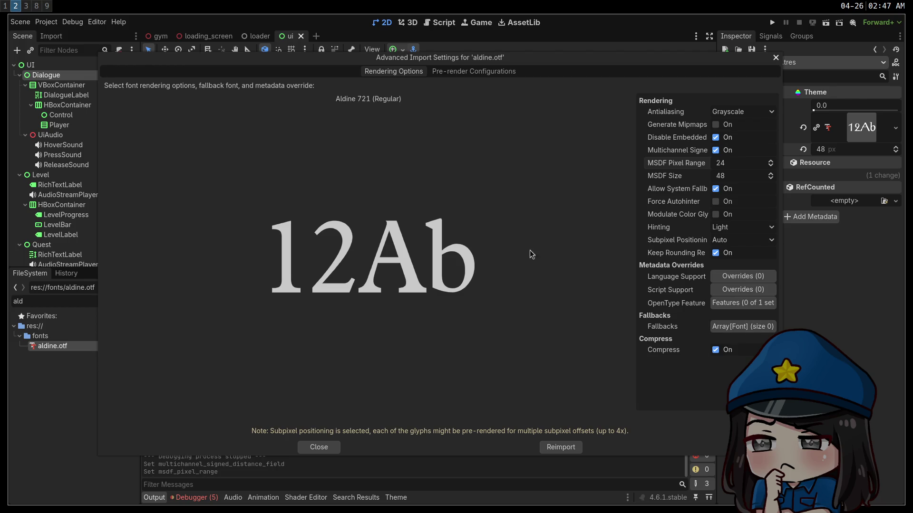
{"action": "left_click", "coordinate": [561, 447]}
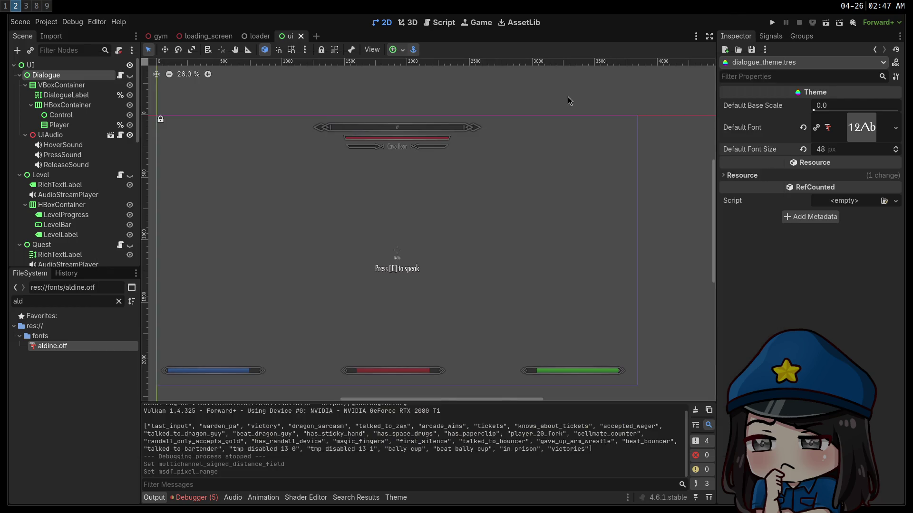
{"action": "left_click", "coordinate": [773, 24]}
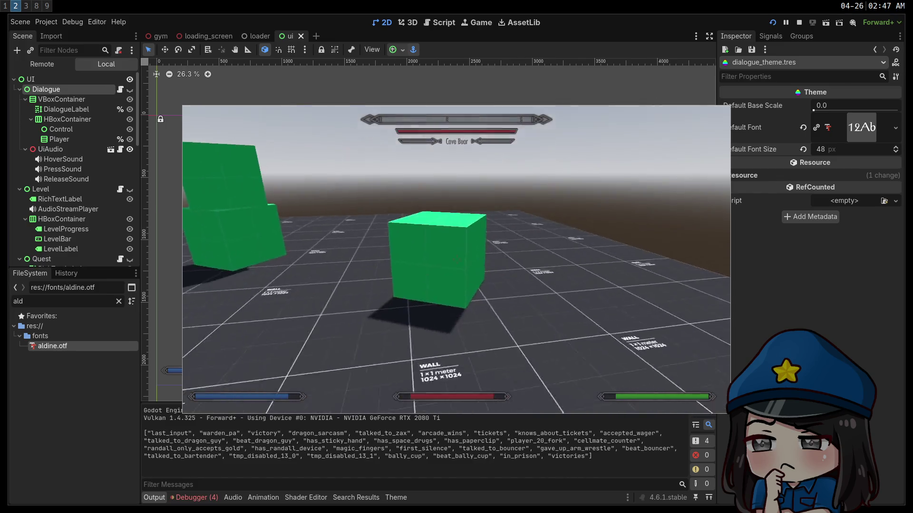
Talk to the Dragon, toggle fullscreen on and off to inspect the text, then stop
{"action": "key", "text": "e"}
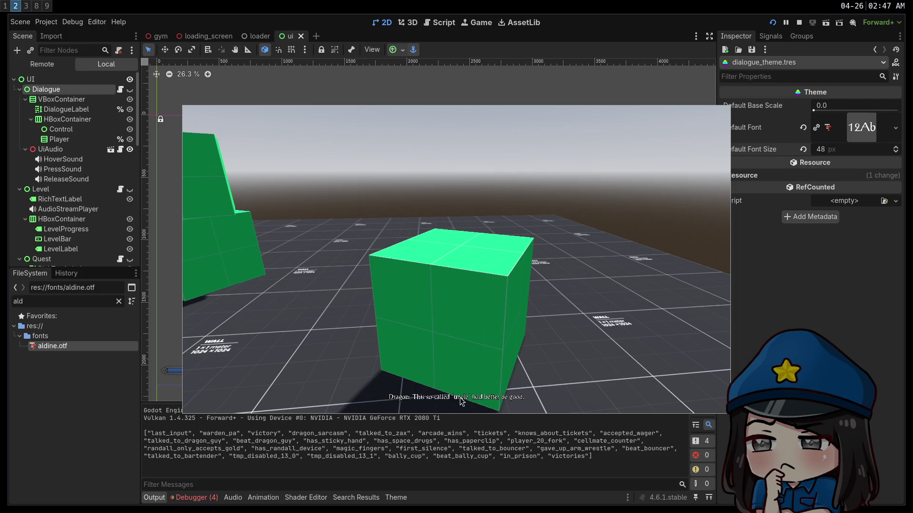
{"action": "key", "text": "super+f"}
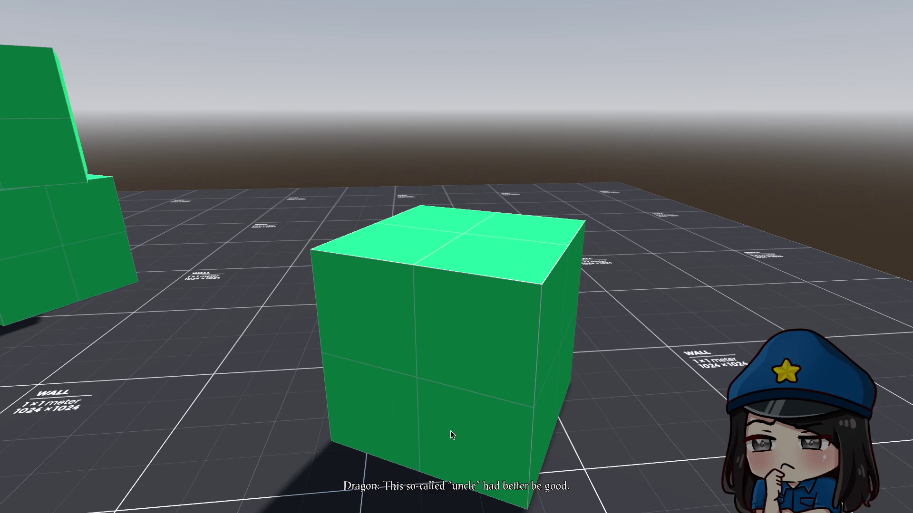
{"action": "key", "text": "super+f"}
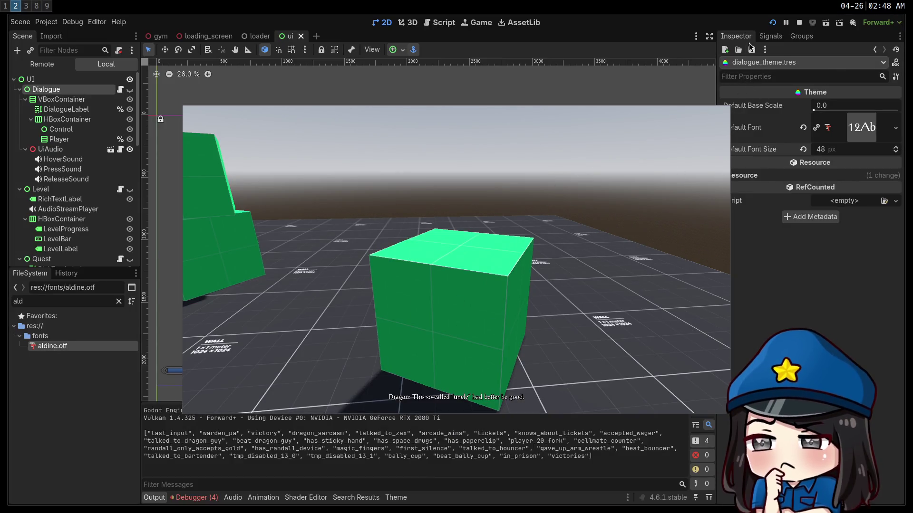
{"action": "left_click", "coordinate": [799, 25]}
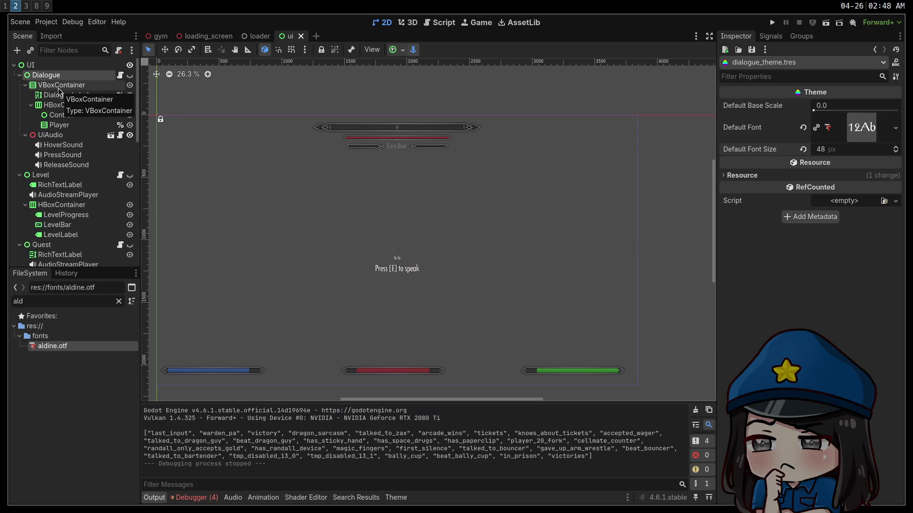
Set the dialogue theme's Default Font Size to 64 px
{"action": "left_click", "coordinate": [833, 152]}
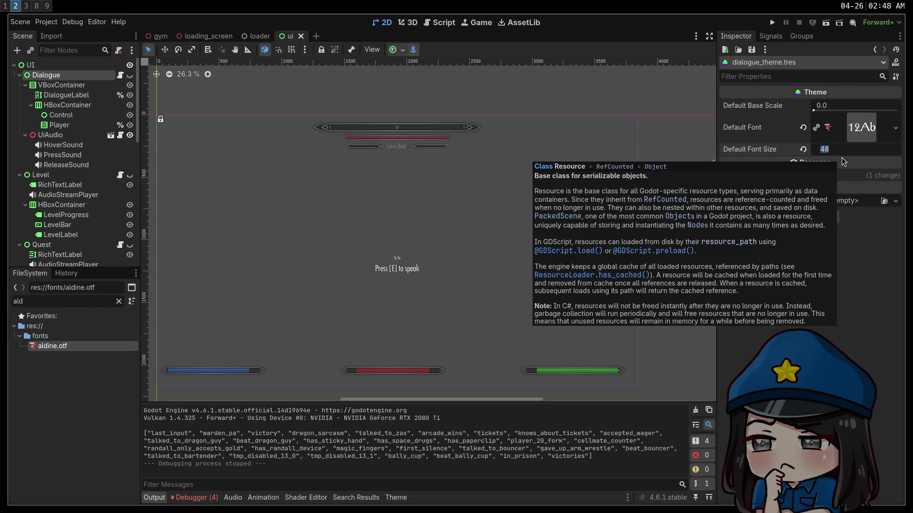
{"action": "type", "text": "64"}
{"action": "key", "text": "Return"}
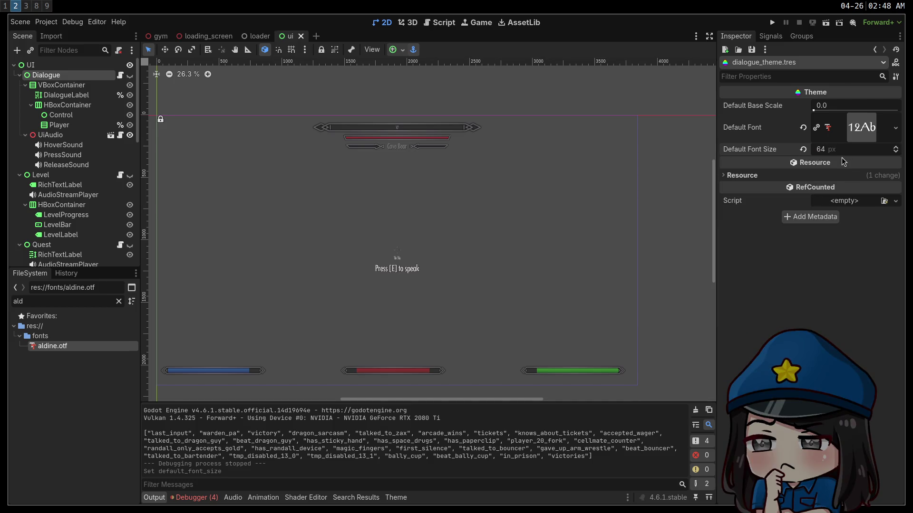
Run the Dragon dialogue, toggle fullscreen, highlight 'He's the best in the galaxy', then stop
{"action": "left_click", "coordinate": [772, 22]}
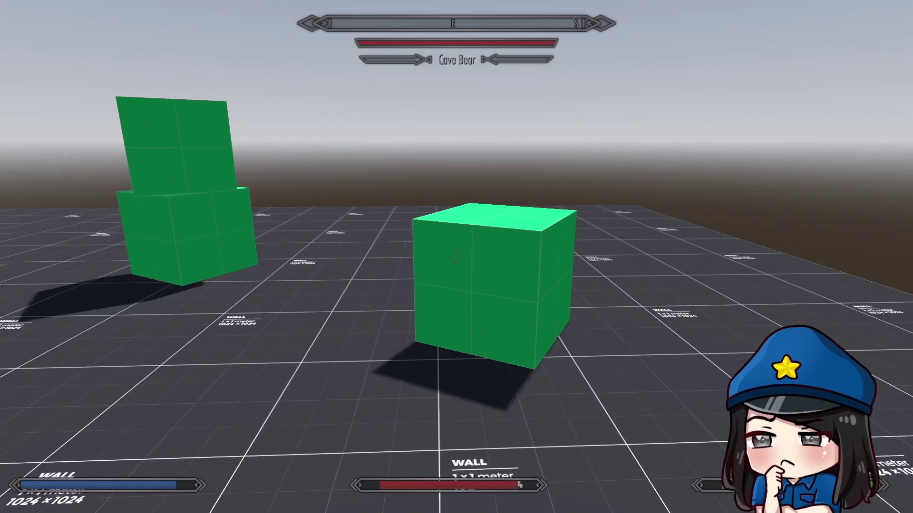
{"action": "key", "text": "e"}
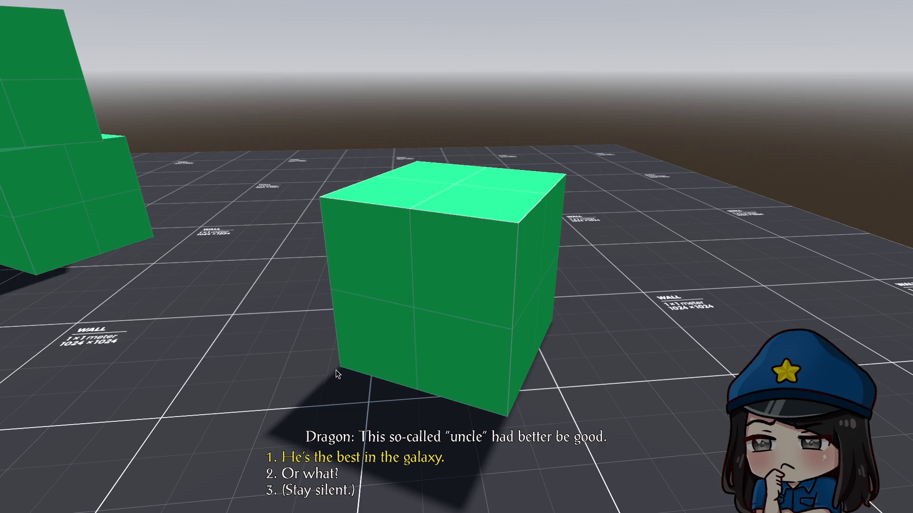
{"action": "key", "text": "F11"}
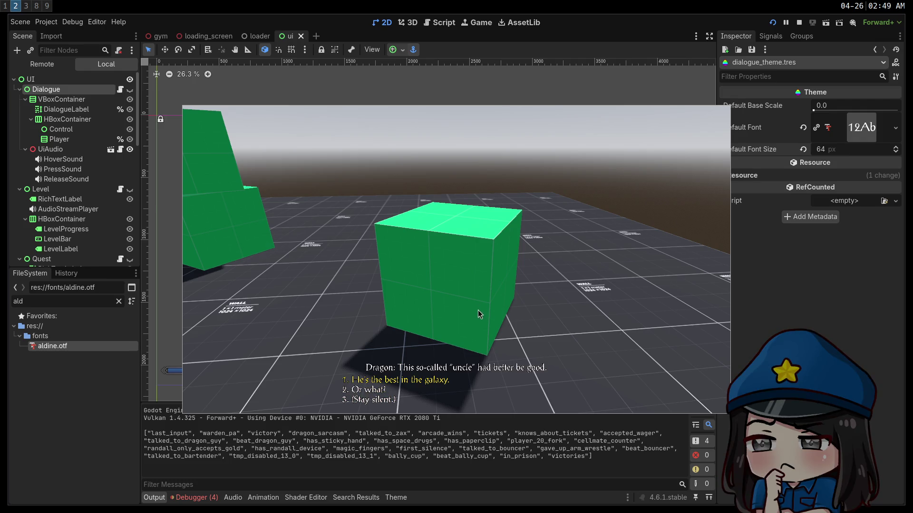
{"action": "key", "text": "F11"}
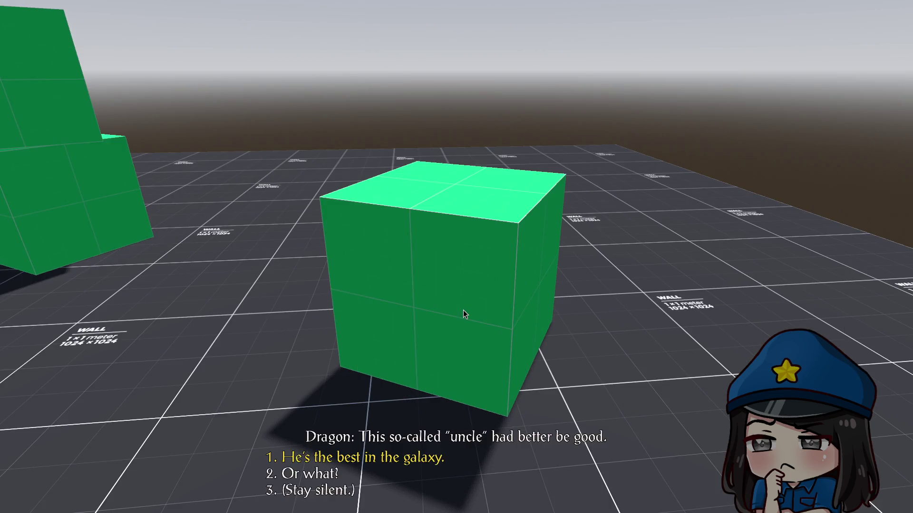
{"action": "key", "text": "F11"}
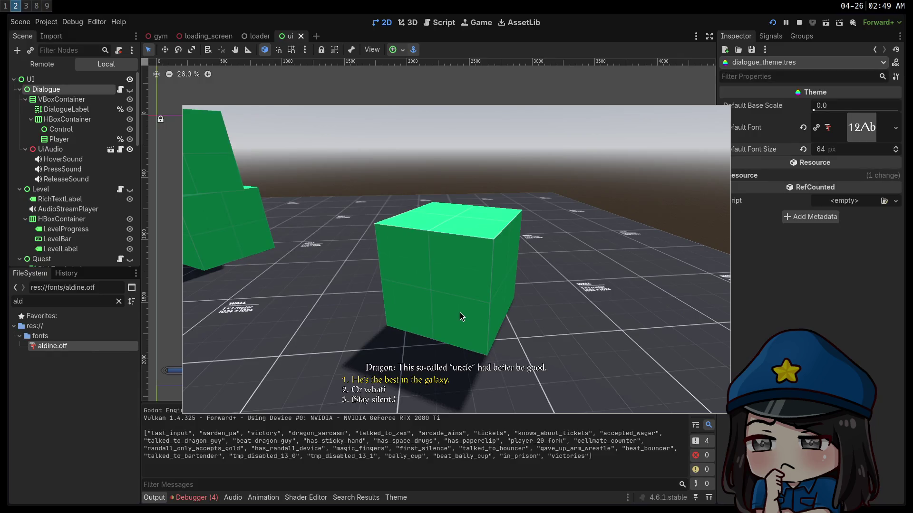
{"action": "key", "text": "Up"}
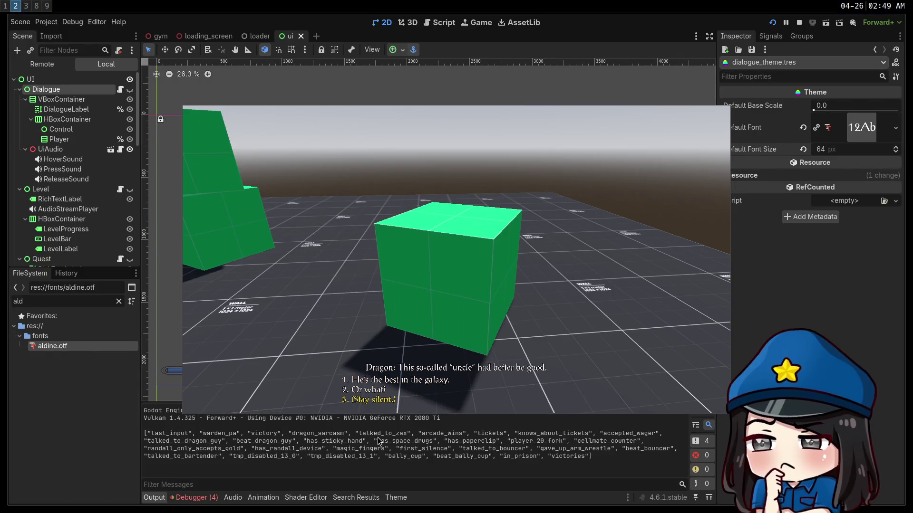
{"action": "left_click", "coordinate": [799, 22]}
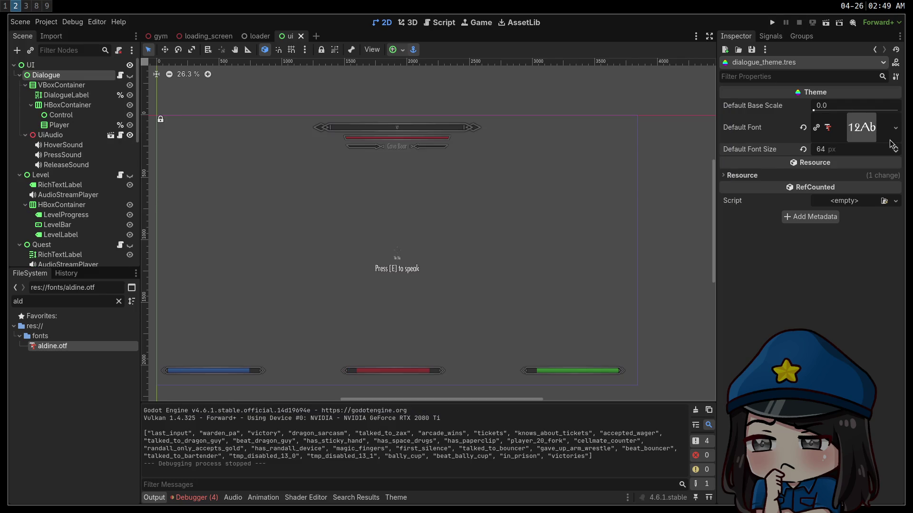
Preview the theme's default font, then move to another desktop workspace
{"action": "left_click", "coordinate": [865, 130]}
{"action": "left_click", "coordinate": [828, 127]}
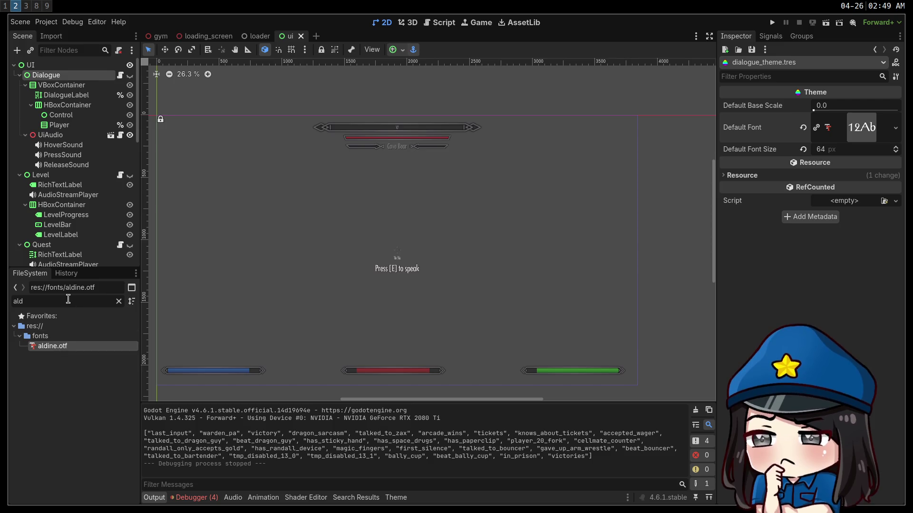
{"action": "key", "text": "super+3"}
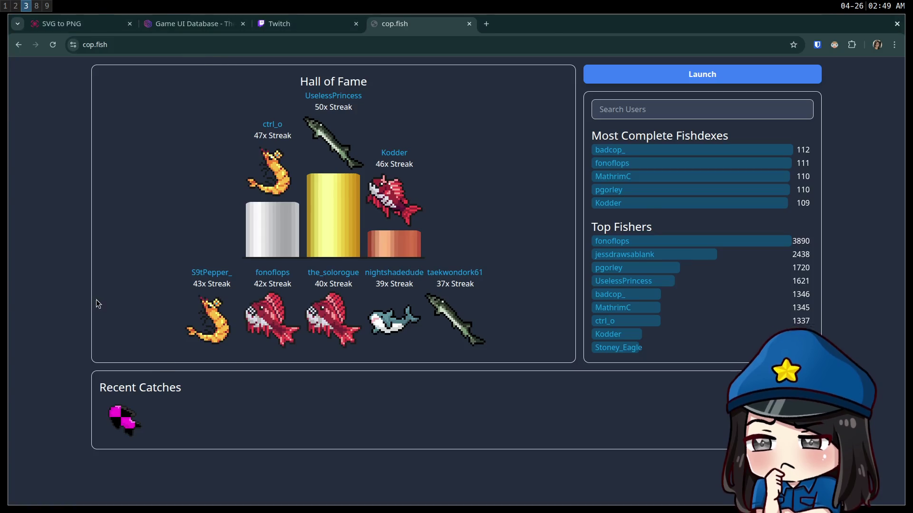
Live-grep the project for 'dialogue' in Neovim and scroll through the 73 matches
{"action": "key", "text": "super+1"}
{"action": "key", "text": "space"}
{"action": "type", "text": "fg"}
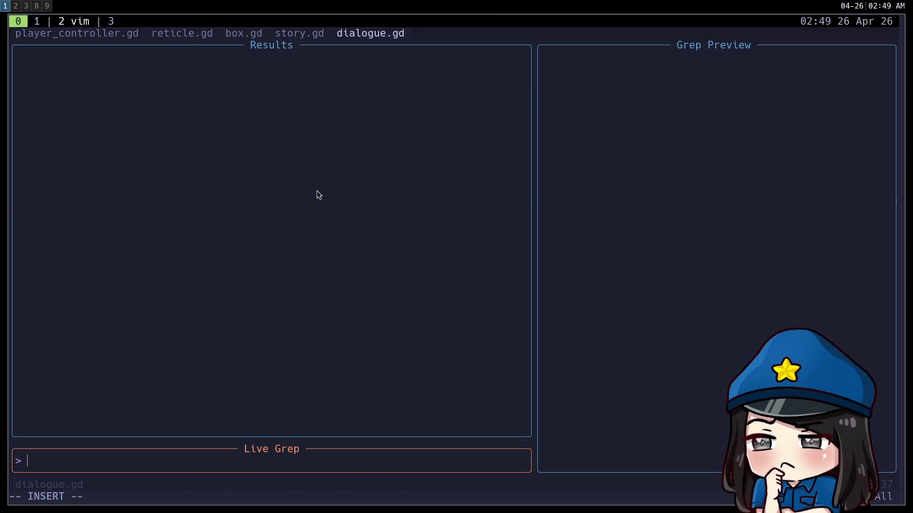
{"action": "type", "text": "dialogue"}
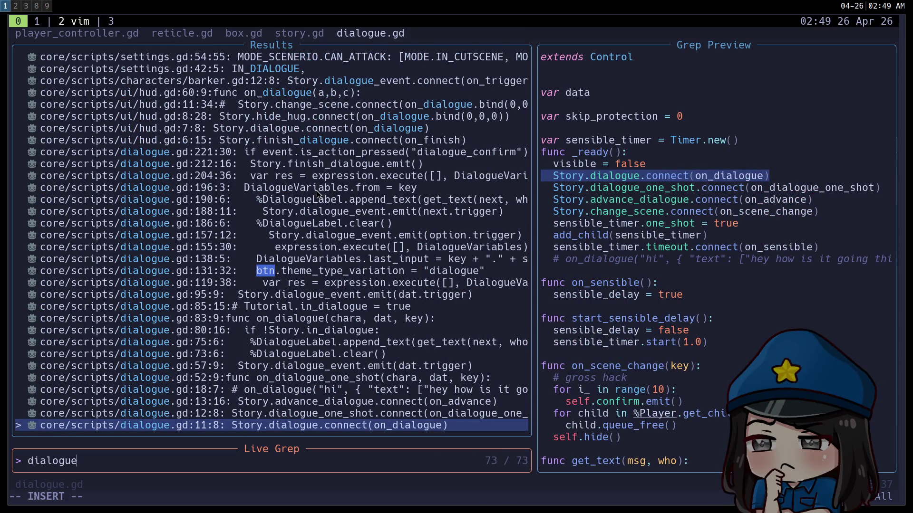
{"action": "scroll", "coordinate": [317, 190], "scroll_direction": "up", "scroll_amount": 20}
{"action": "scroll", "coordinate": [316, 190], "scroll_direction": "down", "scroll_amount": 2}
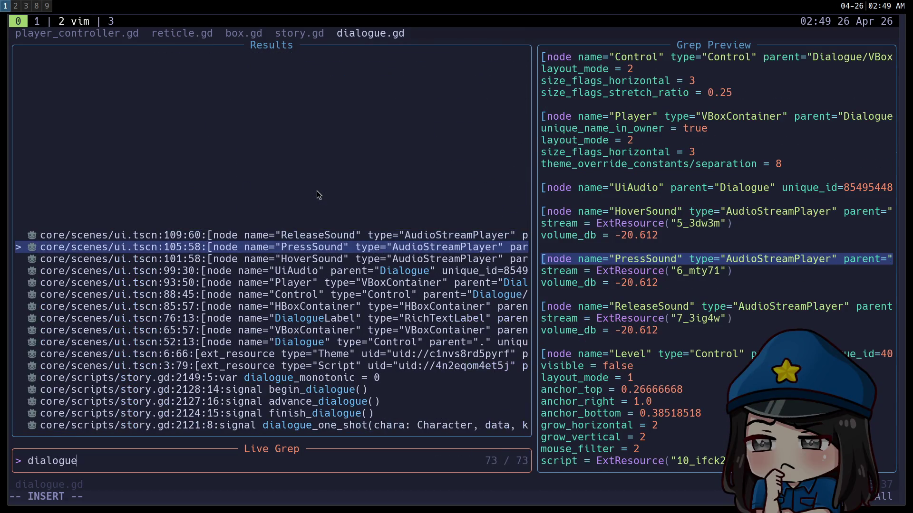
{"action": "scroll", "coordinate": [317, 191], "scroll_direction": "down", "scroll_amount": 1}
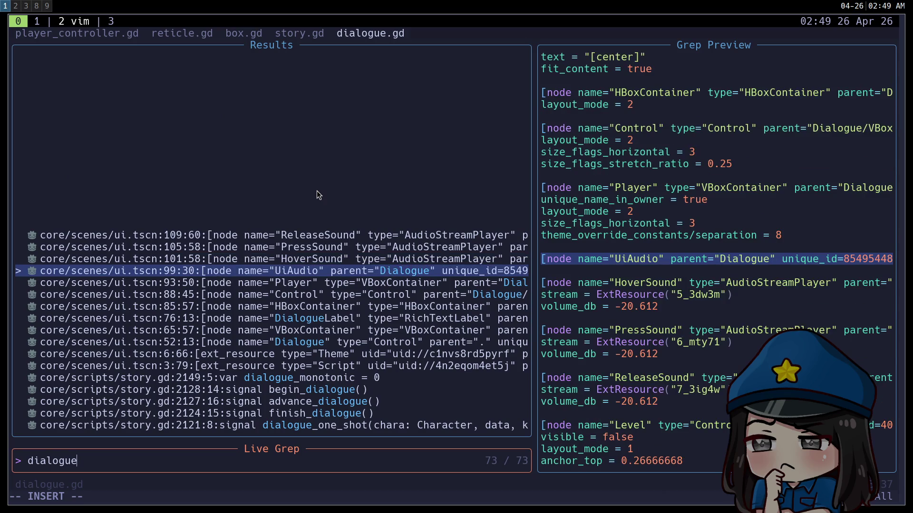
{"action": "scroll", "coordinate": [317, 191], "scroll_direction": "down", "scroll_amount": 5}
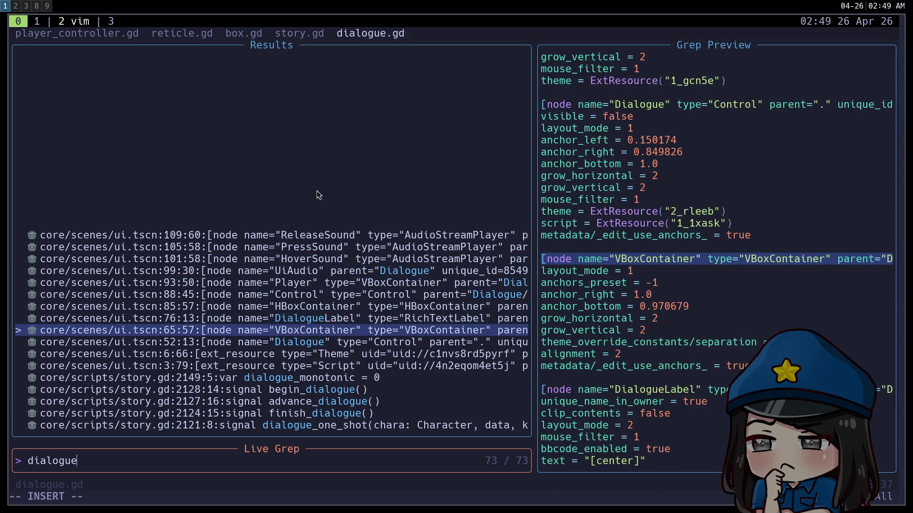
{"action": "scroll", "coordinate": [317, 190], "scroll_direction": "down", "scroll_amount": 1}
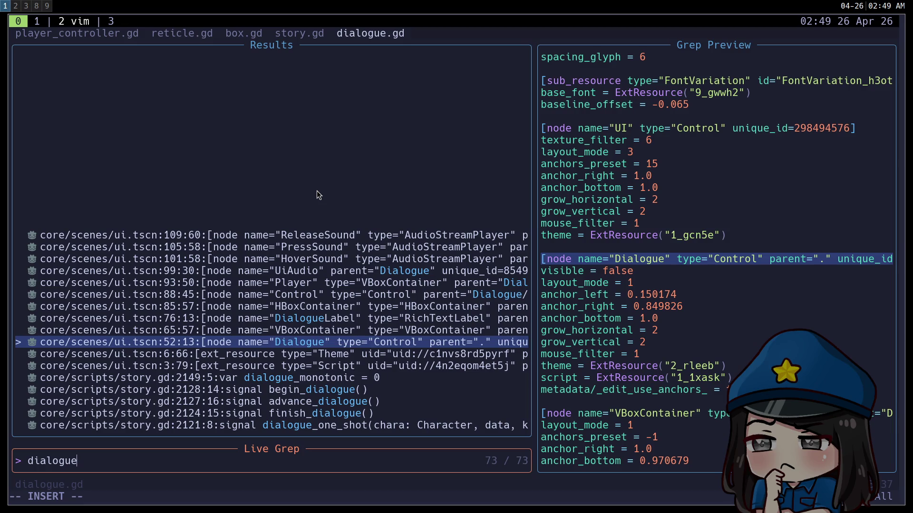
Close the search, return to the Godot workspace, and select the FileSystem filter text
{"action": "key", "text": "Escape"}
{"action": "key", "text": "super+3"}
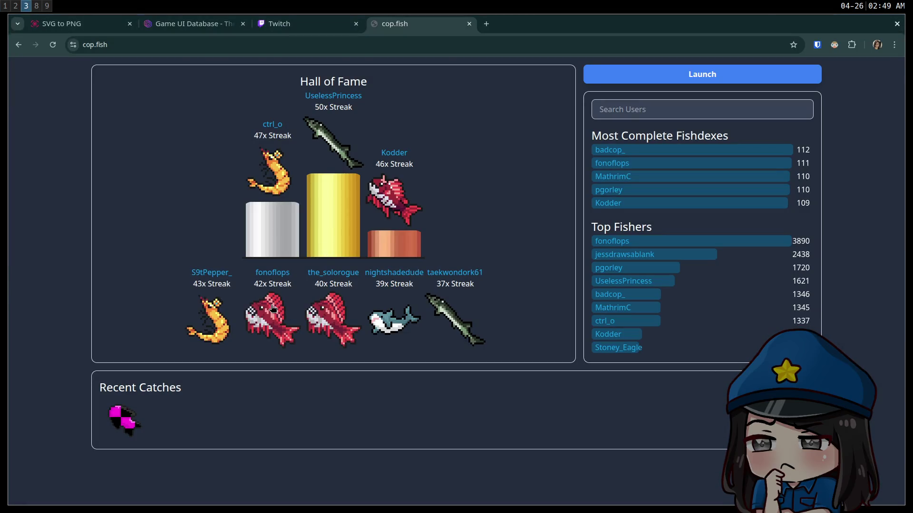
{"action": "key", "text": "super+1"}
{"action": "key", "text": "super+2"}
{"action": "double_click", "coordinate": [47, 302]}
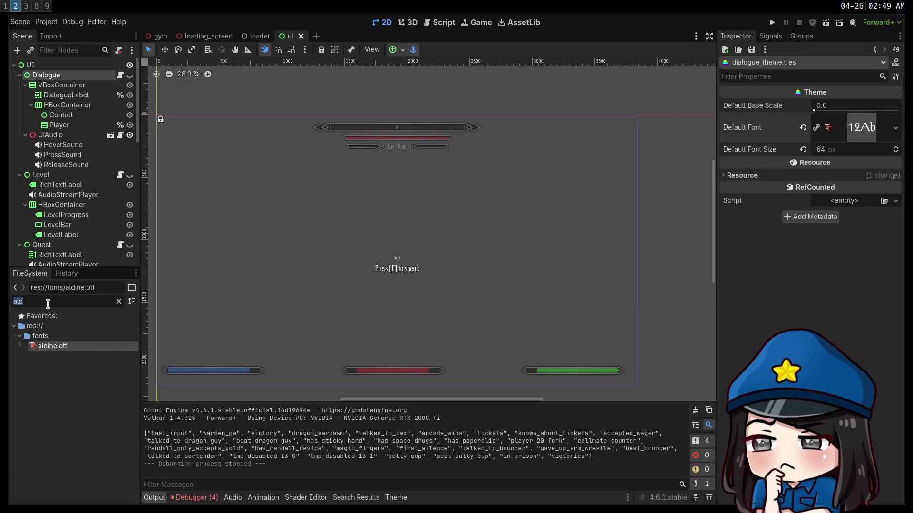
Open ui.theme and set its Default Font Size to 40
{"action": "type", "text": "ui"}
{"action": "left_click", "coordinate": [61, 406]}
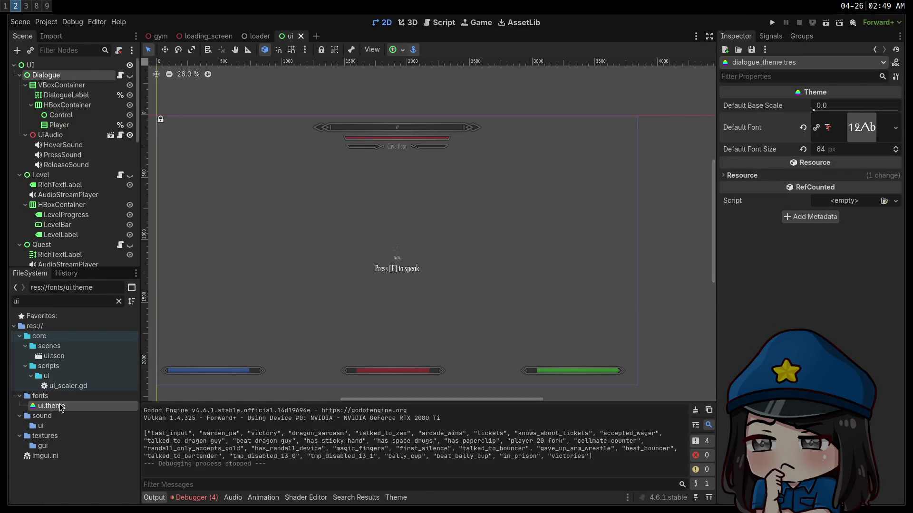
{"action": "double_click", "coordinate": [61, 407]}
{"action": "left_click", "coordinate": [741, 173]}
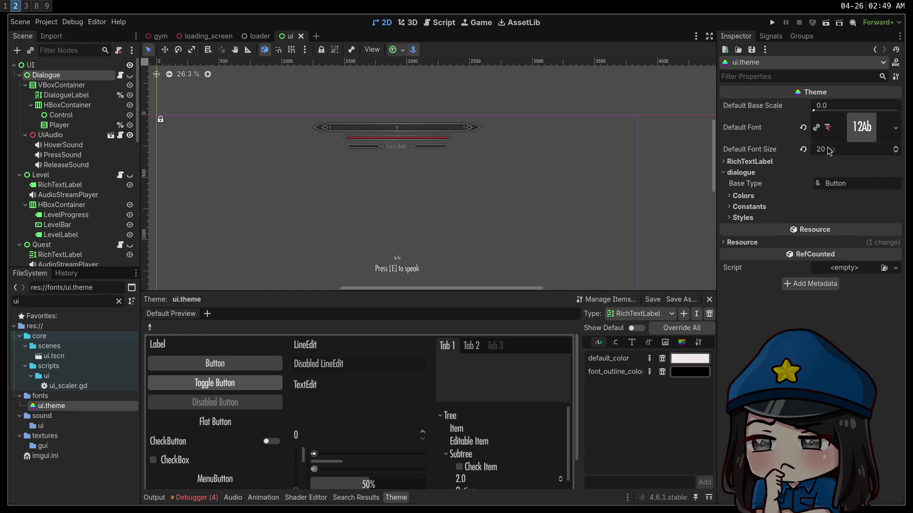
{"action": "left_click", "coordinate": [832, 152]}
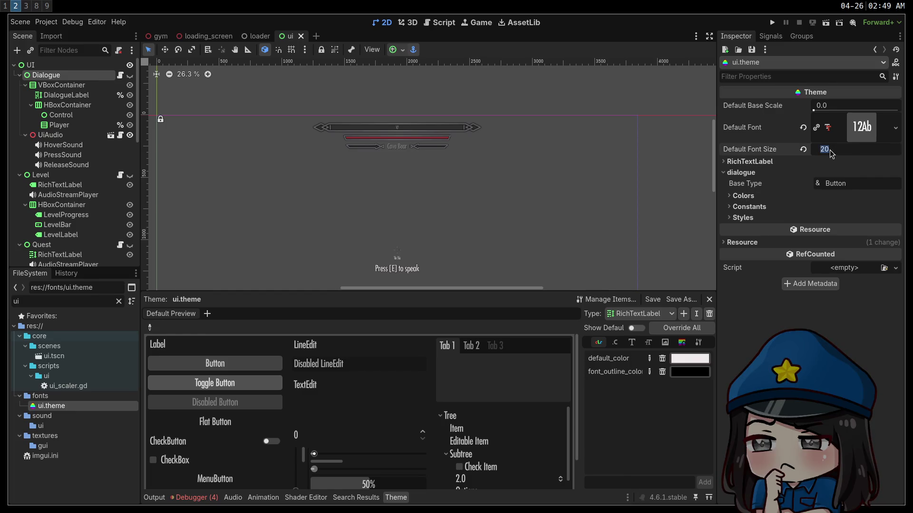
{"action": "type", "text": "40"}
{"action": "key", "text": "Return"}
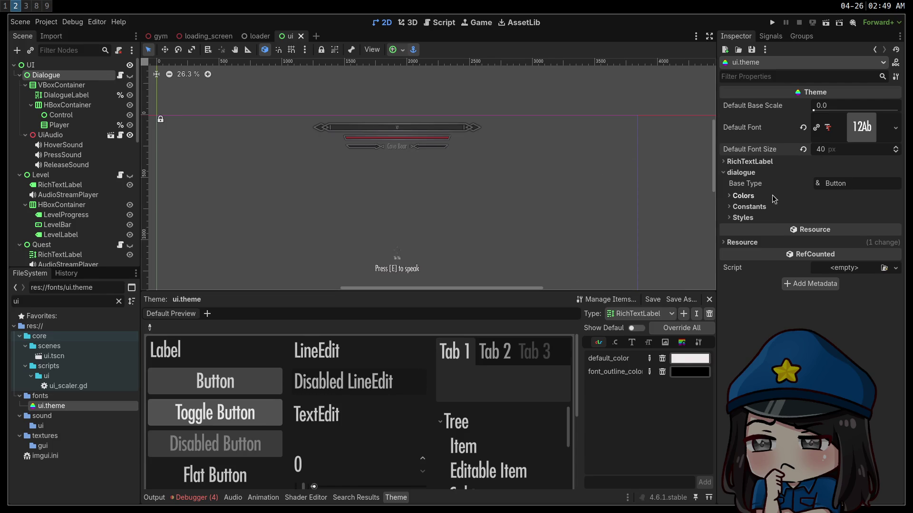
Set the dialogue type's Constants > Outline Size to 14 in ui.theme
{"action": "left_click", "coordinate": [750, 162]}
{"action": "left_click", "coordinate": [749, 162]}
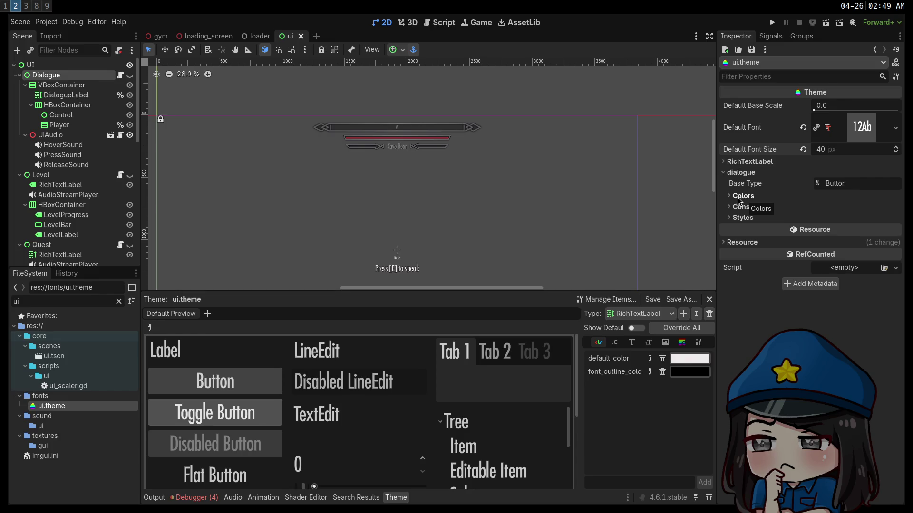
{"action": "left_click_drag", "start_coordinate": [458, 204], "coordinate": [524, 70]}
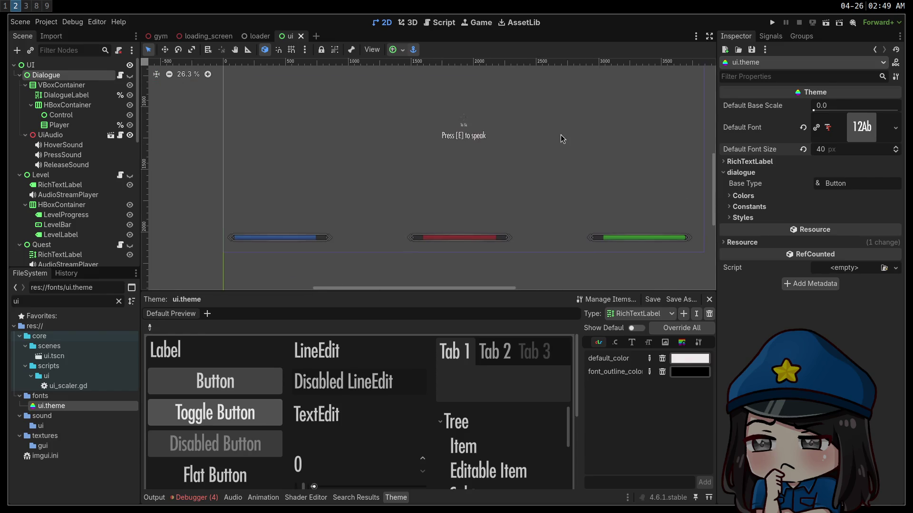
{"action": "left_click_drag", "start_coordinate": [563, 138], "coordinate": [546, 164]}
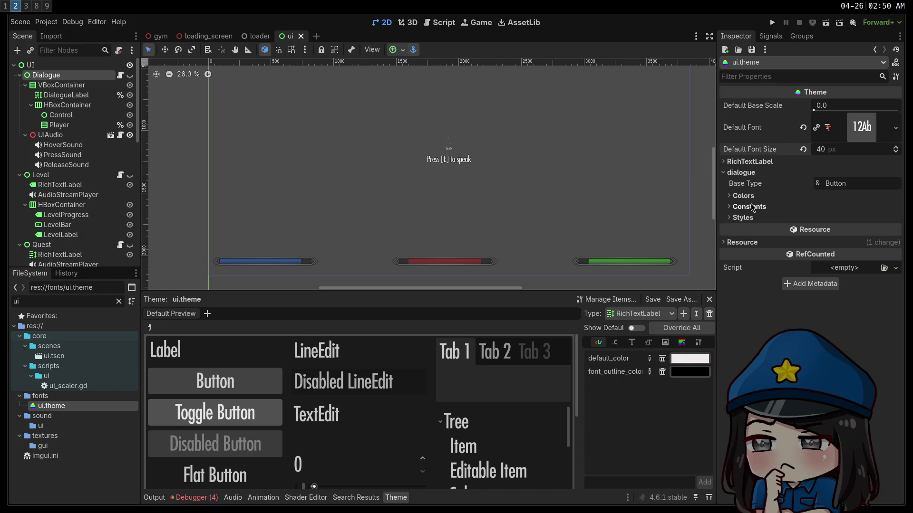
{"action": "left_click", "coordinate": [751, 196]}
{"action": "left_click", "coordinate": [752, 197]}
{"action": "left_click", "coordinate": [750, 207]}
{"action": "left_click", "coordinate": [751, 207]}
{"action": "left_click", "coordinate": [748, 218]}
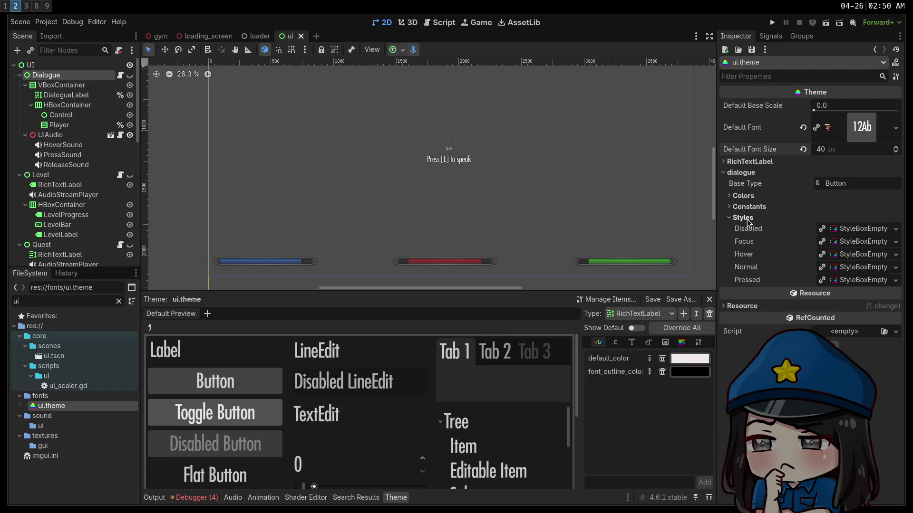
{"action": "left_click", "coordinate": [748, 218]}
{"action": "left_click", "coordinate": [749, 207]}
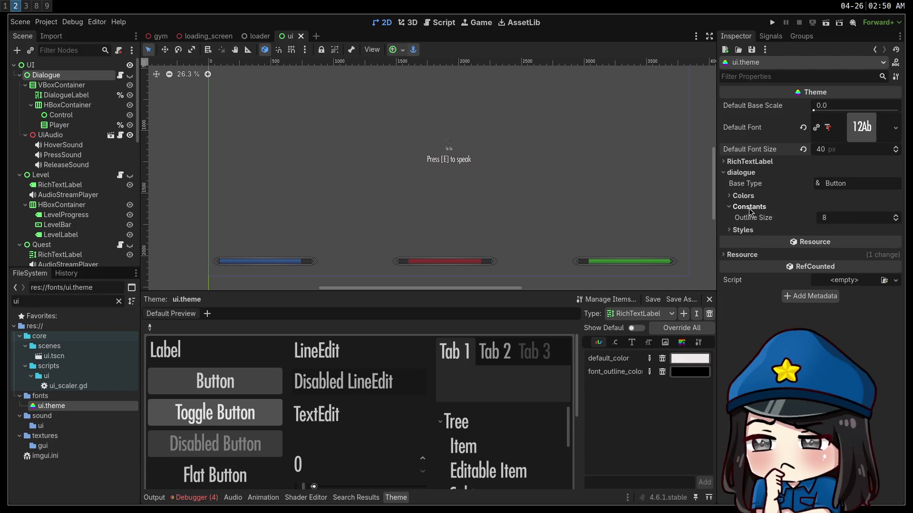
{"action": "left_click", "coordinate": [851, 222]}
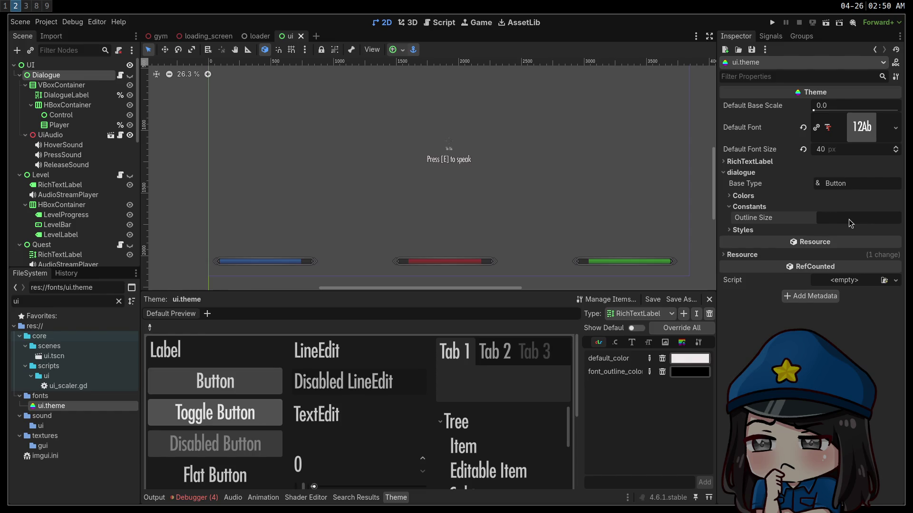
{"action": "type", "text": "14"}
Run the game, step through the Dragon's reply choices, then stop it
{"action": "left_click", "coordinate": [772, 23]}
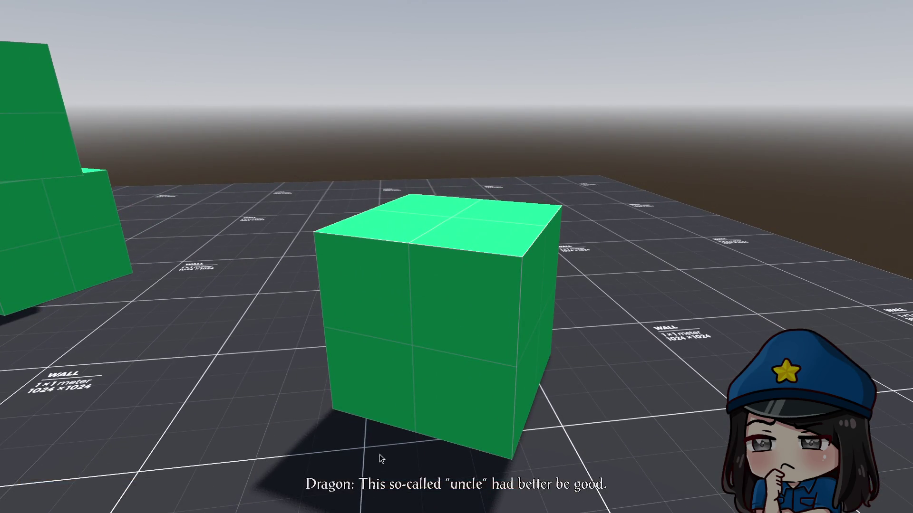
{"action": "key", "text": "Down"}
{"action": "key", "text": "Down"}
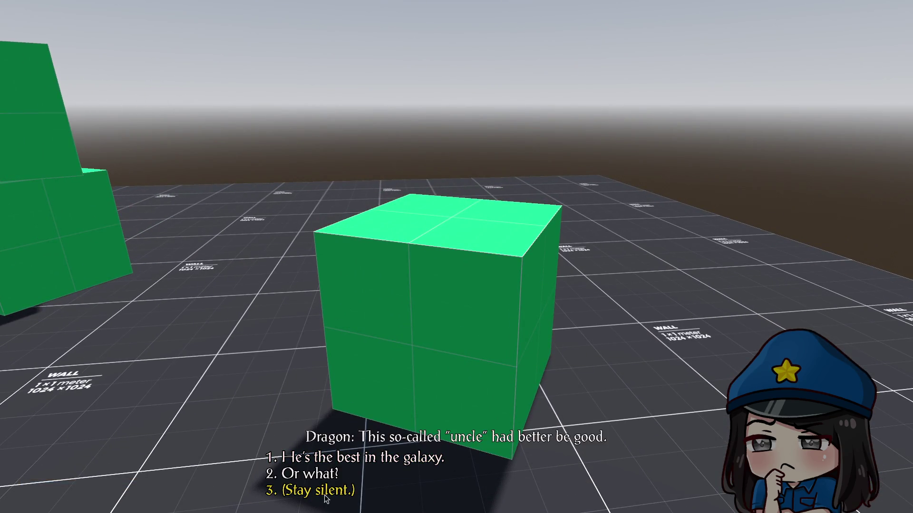
{"action": "key", "text": "Up"}
{"action": "key", "text": "Up"}
{"action": "key", "text": "F11"}
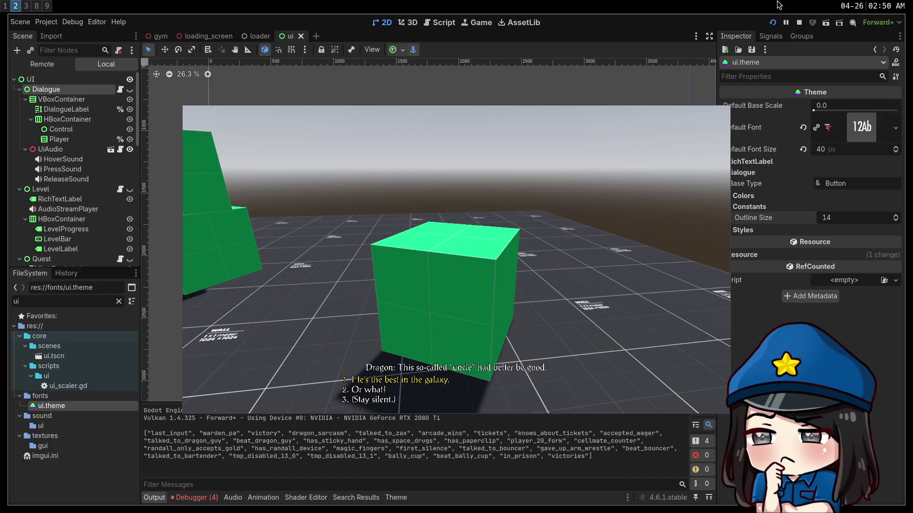
{"action": "left_click", "coordinate": [799, 22]}
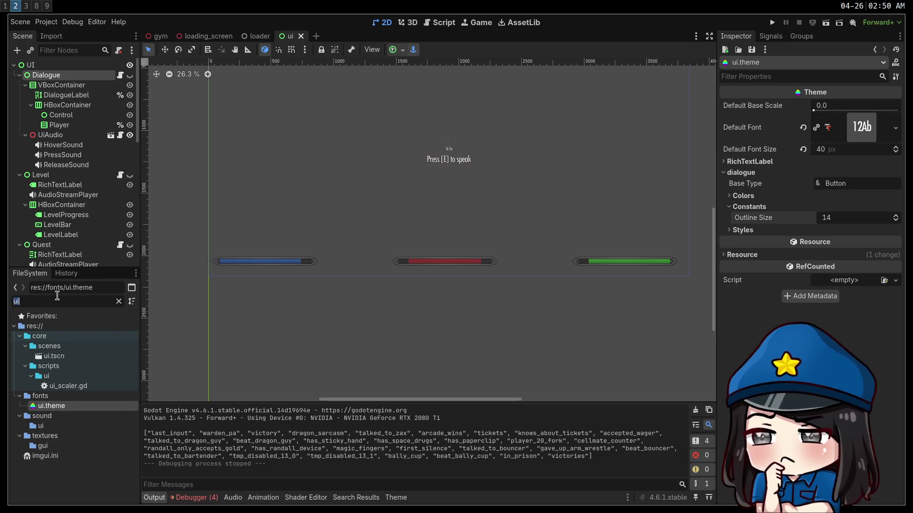
Open dialogue_theme.tres and change its Default Font Size to 56 px
{"action": "double_click", "coordinate": [57, 300]}
{"action": "type", "text": "dial"}
{"action": "double_click", "coordinate": [64, 376]}
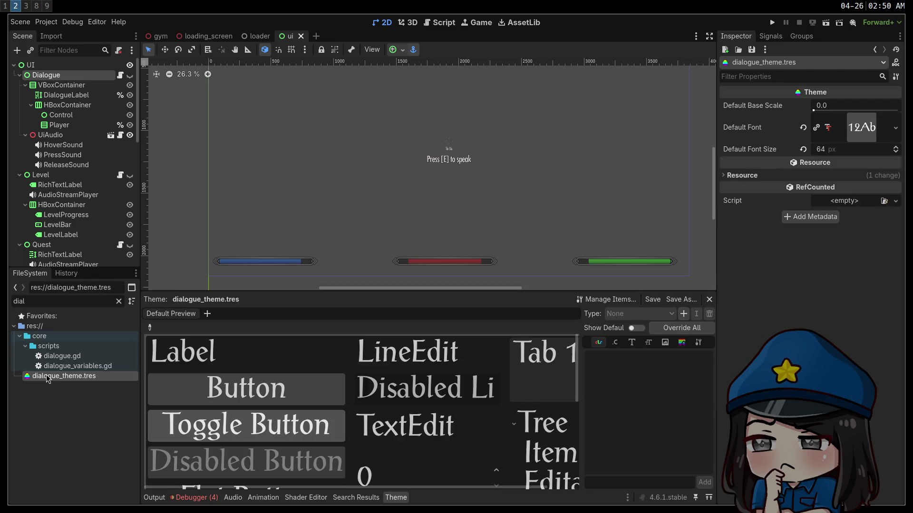
{"action": "left_click", "coordinate": [828, 149]}
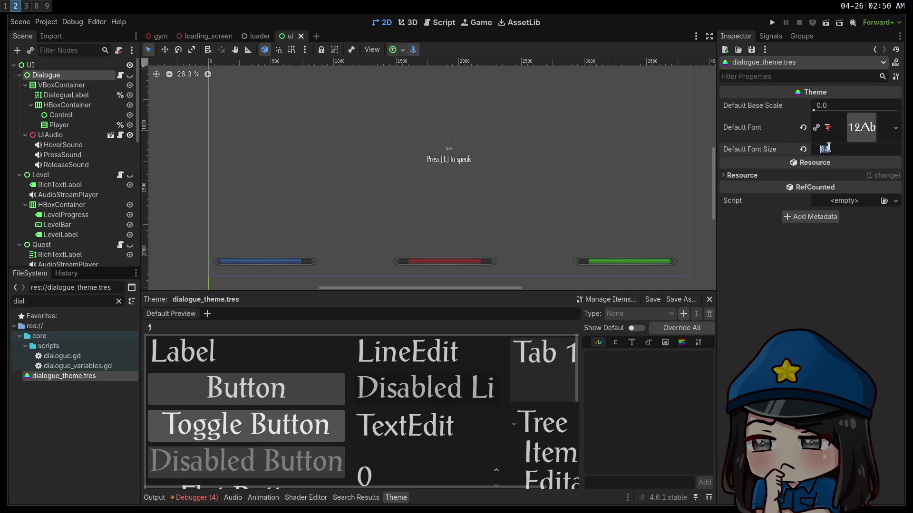
{"action": "type", "text": "56"}
{"action": "key", "text": "Return"}
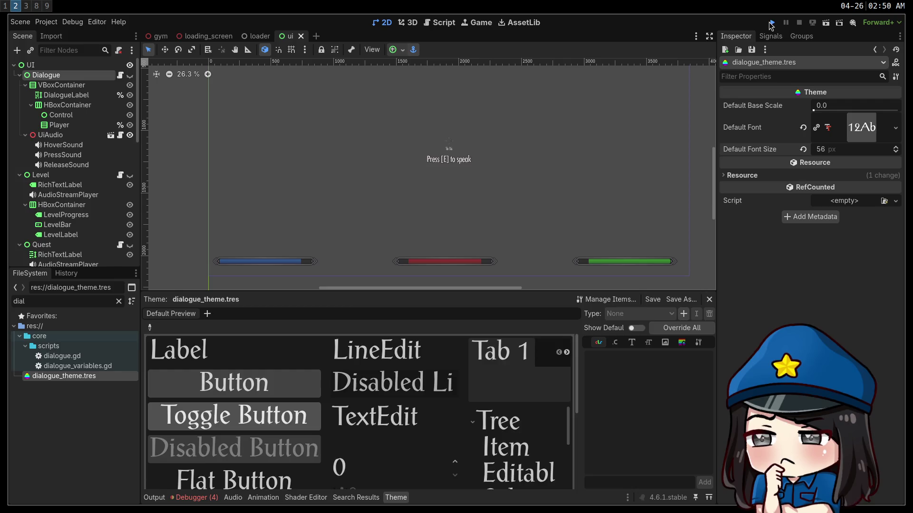
Run the game, talk to the Dragon to check the text, then stop
{"action": "left_click", "coordinate": [772, 22]}
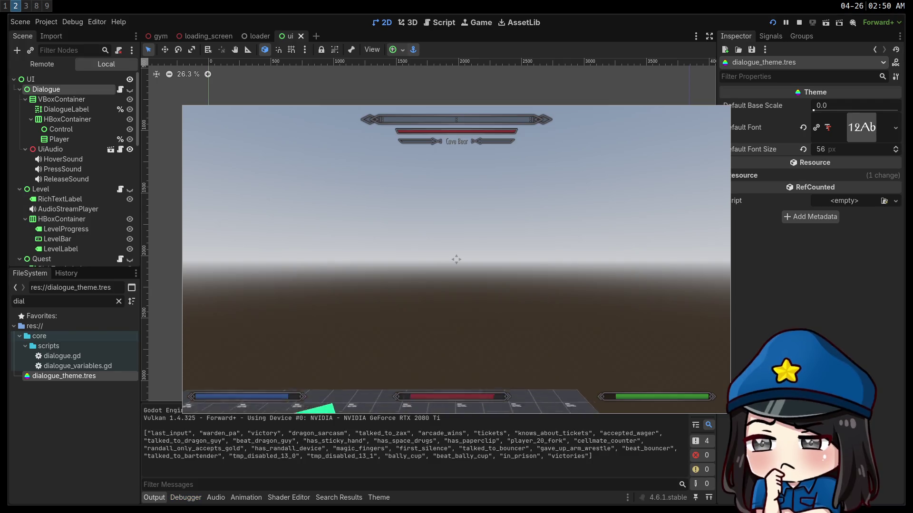
{"action": "key", "text": "e"}
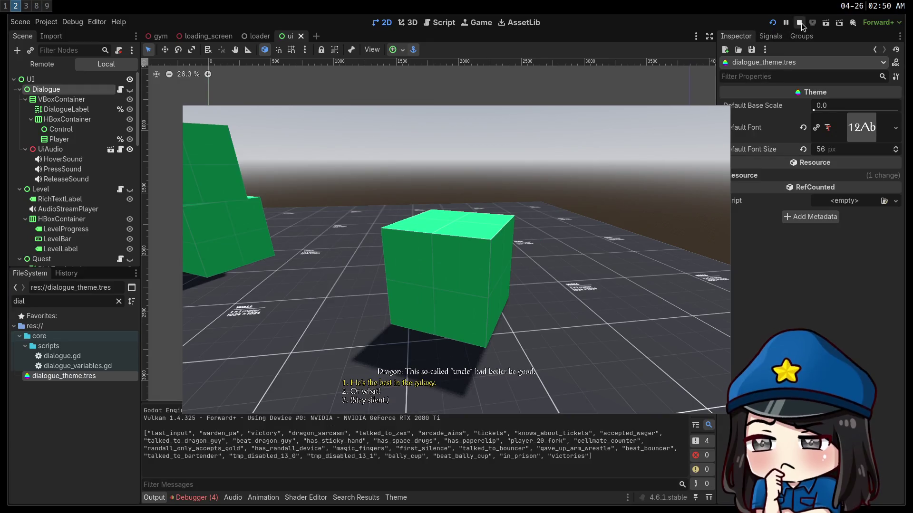
{"action": "left_click", "coordinate": [800, 24]}
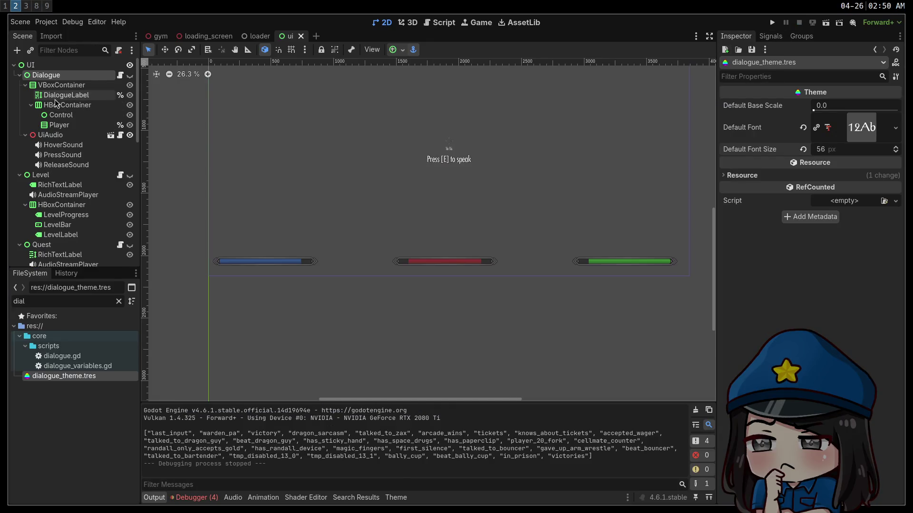
Inspect the DialogueLabel node's theme settings and theme overrides
{"action": "left_click", "coordinate": [59, 96]}
{"action": "scroll", "coordinate": [768, 312], "scroll_direction": "down", "scroll_amount": 10}
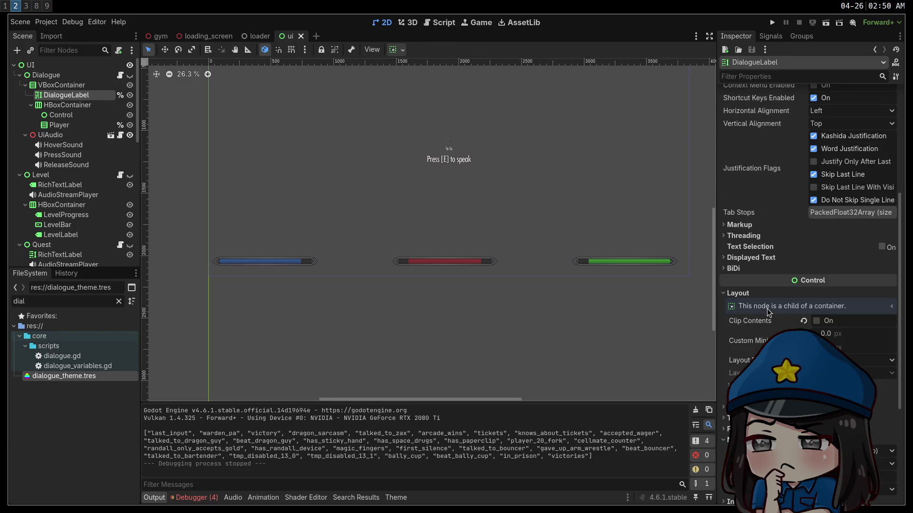
{"action": "scroll", "coordinate": [768, 312], "scroll_direction": "down", "scroll_amount": 5}
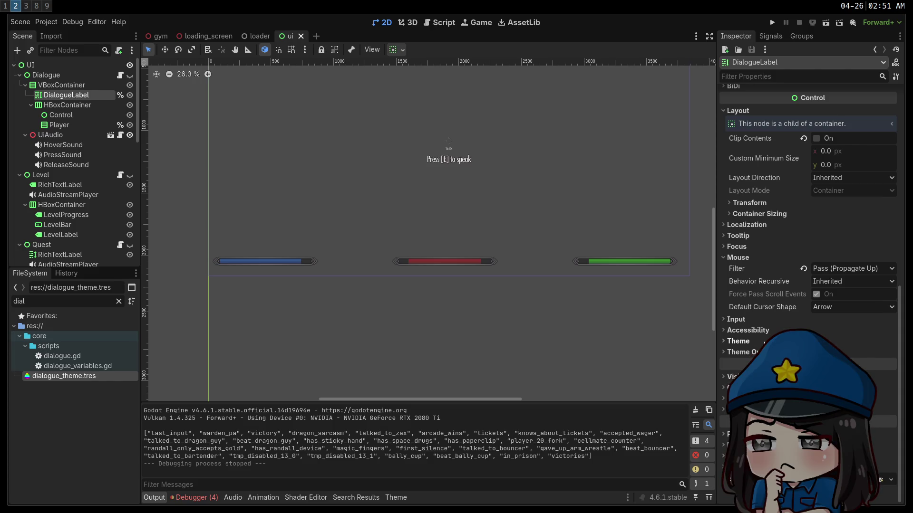
{"action": "left_click", "coordinate": [764, 341]}
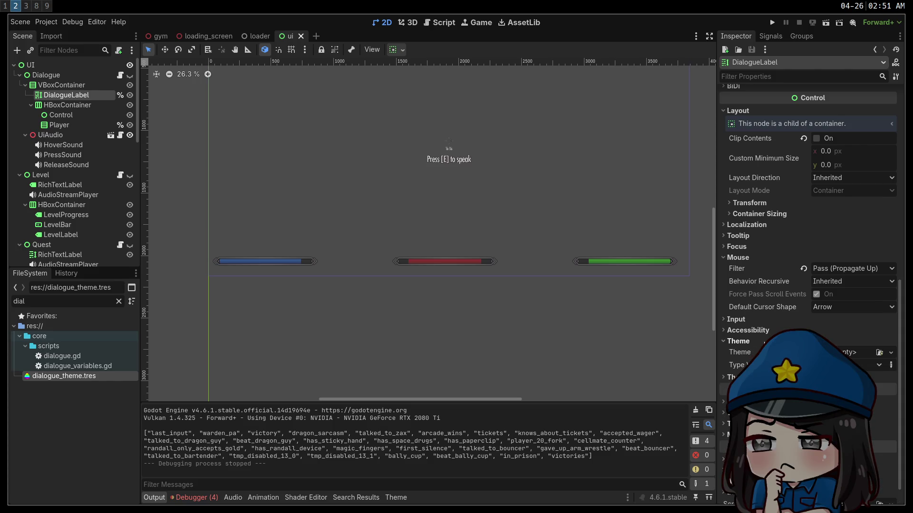
{"action": "left_click", "coordinate": [763, 341]}
{"action": "left_click", "coordinate": [751, 352]}
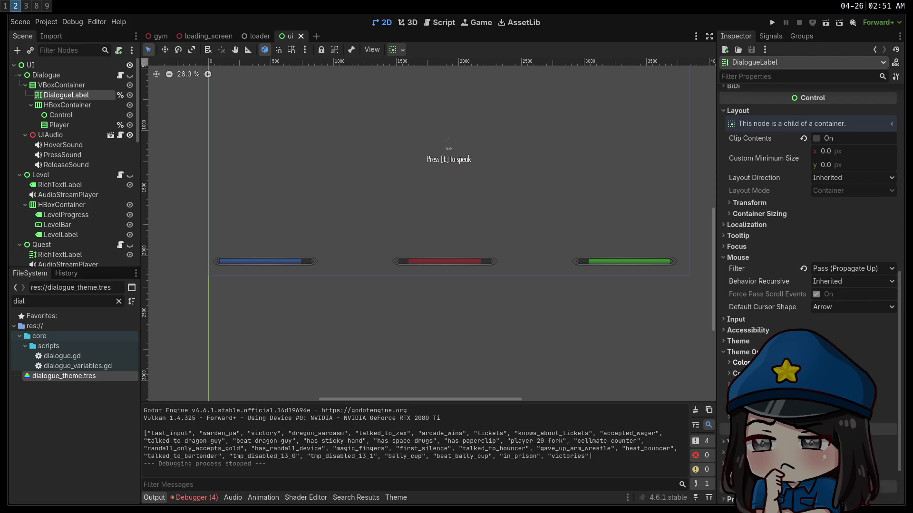
Add a Separation override on the VBoxContainer and save the ui scene
{"action": "left_click", "coordinate": [60, 85]}
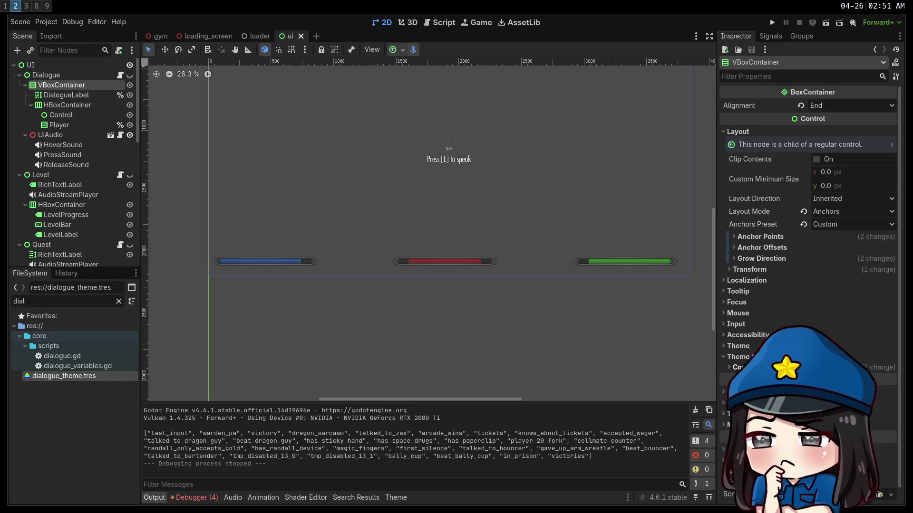
{"action": "left_click", "coordinate": [79, 99]}
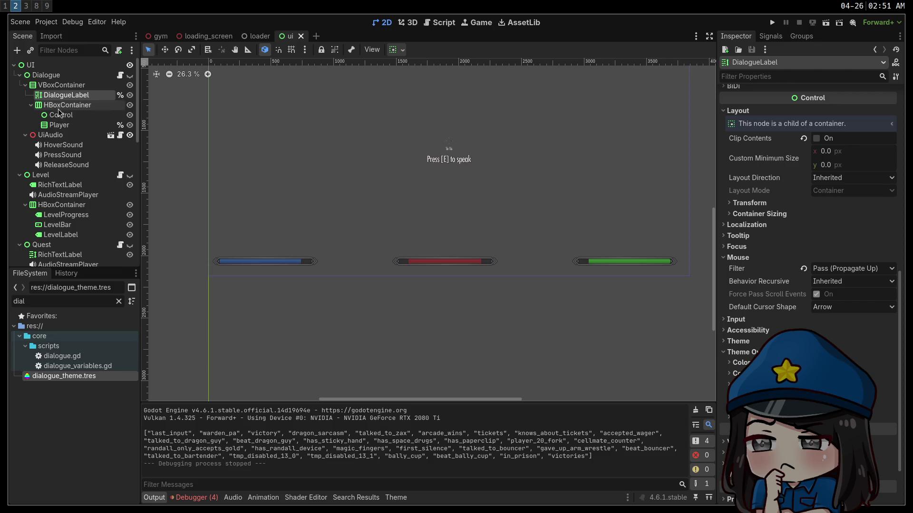
{"action": "left_click", "coordinate": [62, 85]}
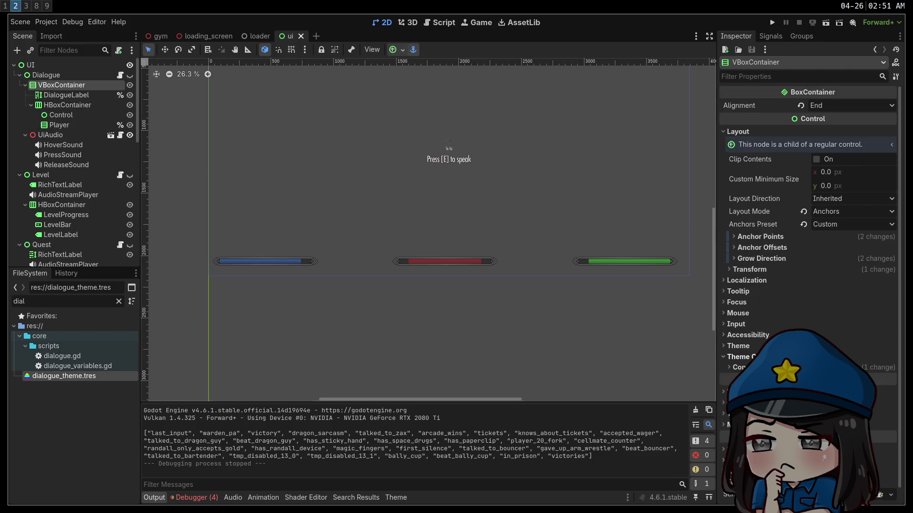
{"action": "left_click", "coordinate": [890, 376]}
{"action": "key", "text": "ctrl+s"}
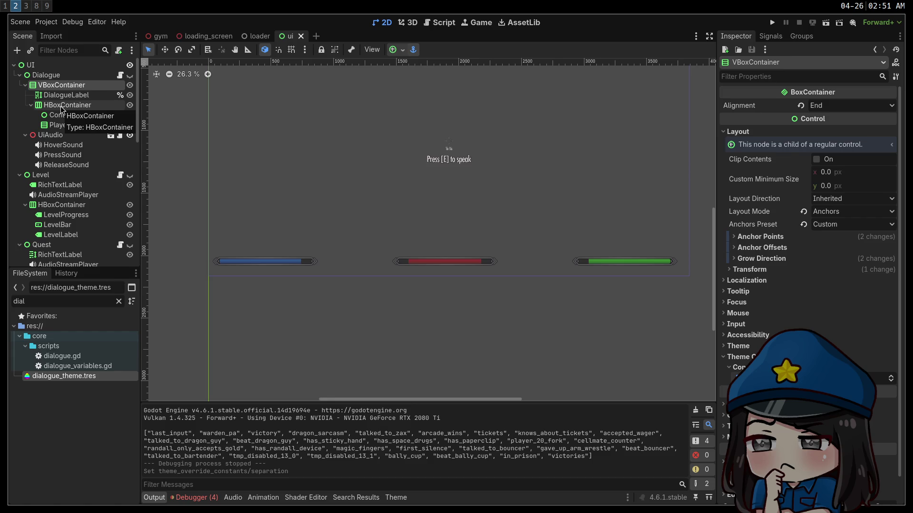
Review the Player container's Separation constant override, save again, and launch the game
{"action": "left_click", "coordinate": [61, 106]}
{"action": "left_click", "coordinate": [758, 321]}
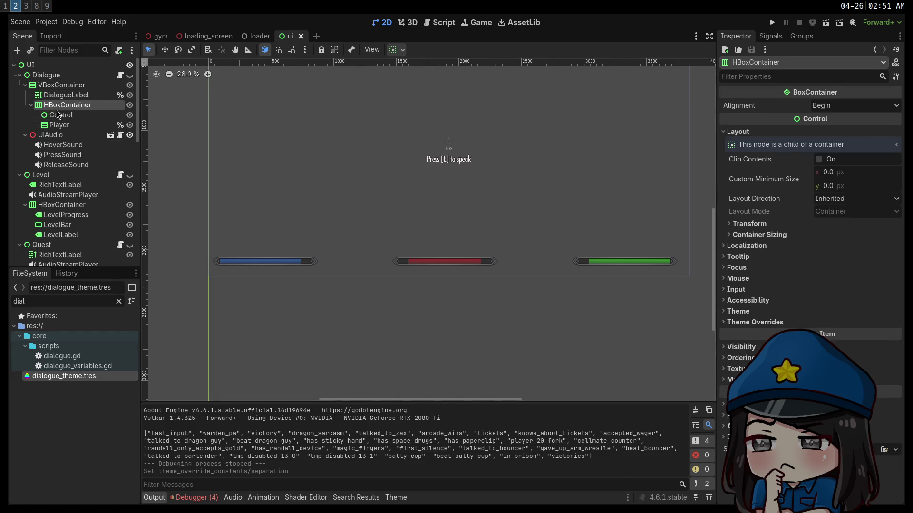
{"action": "left_click", "coordinate": [59, 125]}
{"action": "left_click", "coordinate": [749, 333]}
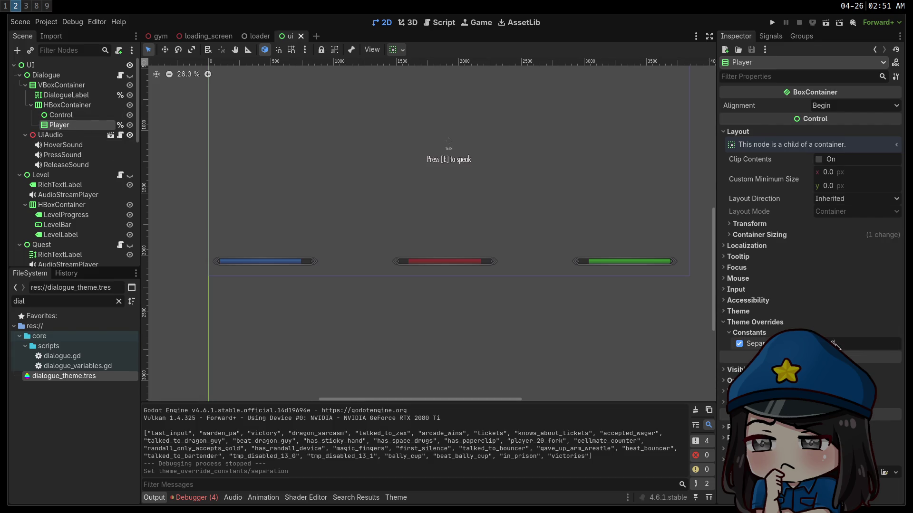
{"action": "scroll", "coordinate": [836, 344], "scroll_direction": "up", "scroll_amount": 1}
{"action": "key", "text": "ctrl+s"}
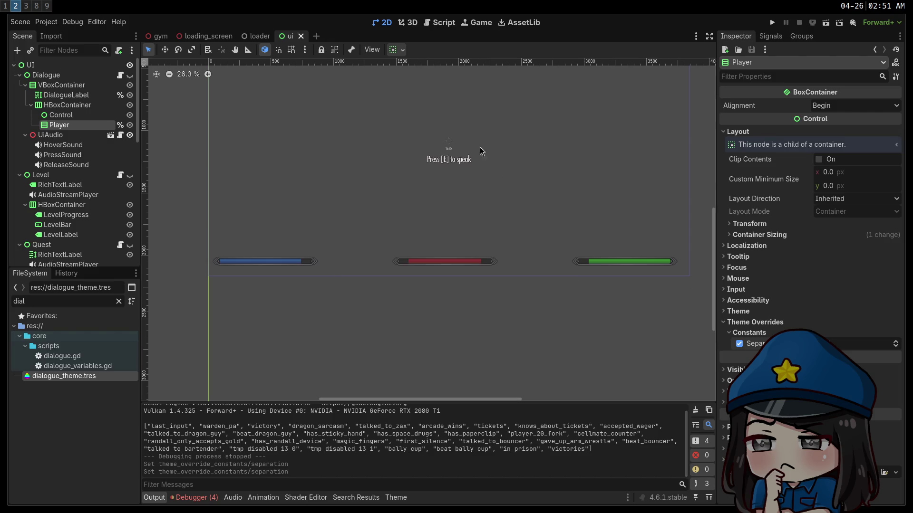
{"action": "left_click", "coordinate": [772, 23]}
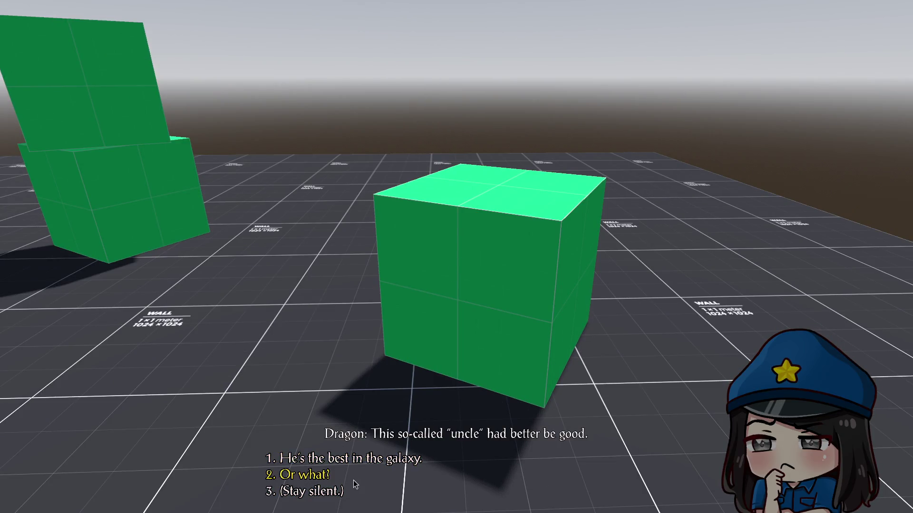
Toggle the game between windowed and fullscreen, stop it, then switch to dialogue.gd
{"action": "key", "text": "super+f"}
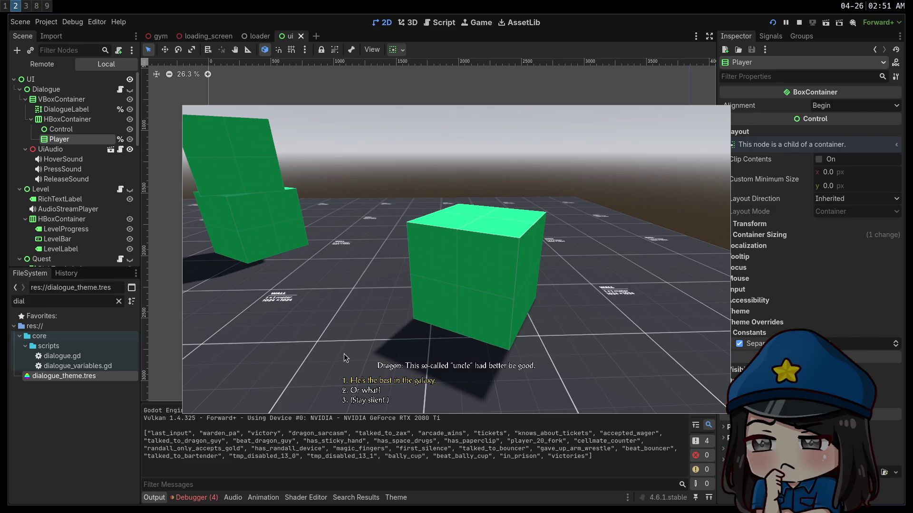
{"action": "key", "text": "F11"}
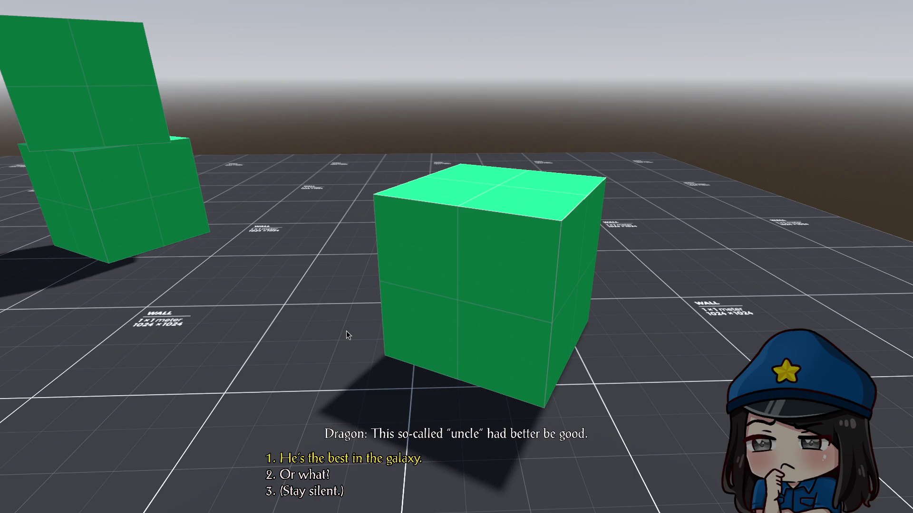
{"action": "key", "text": "F11"}
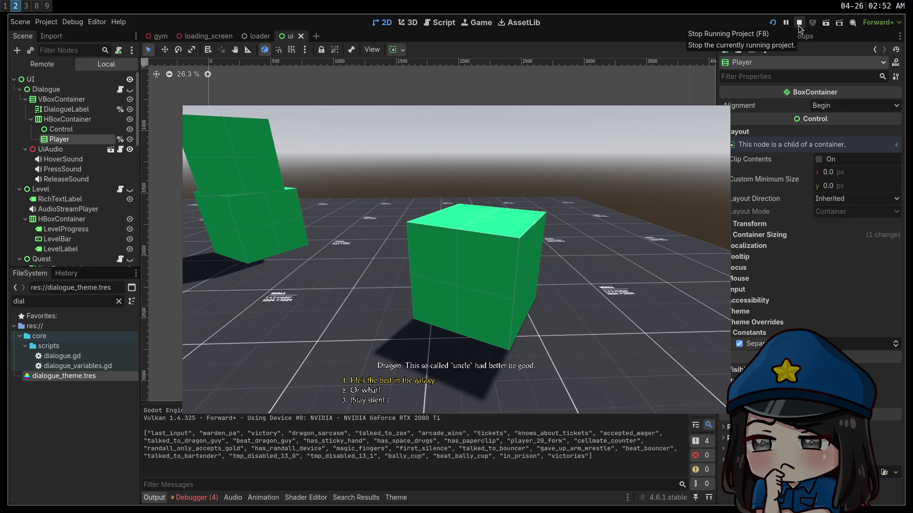
{"action": "key", "text": "super+f"}
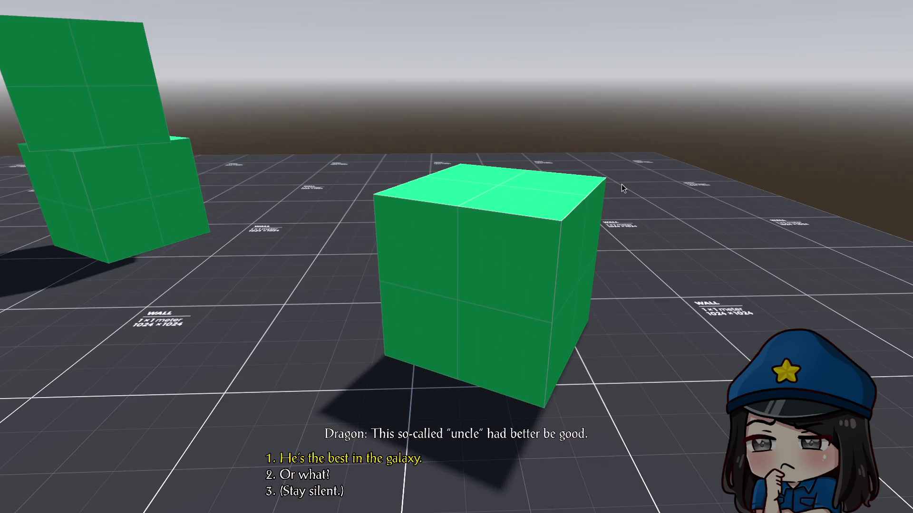
{"action": "key", "text": "super+f"}
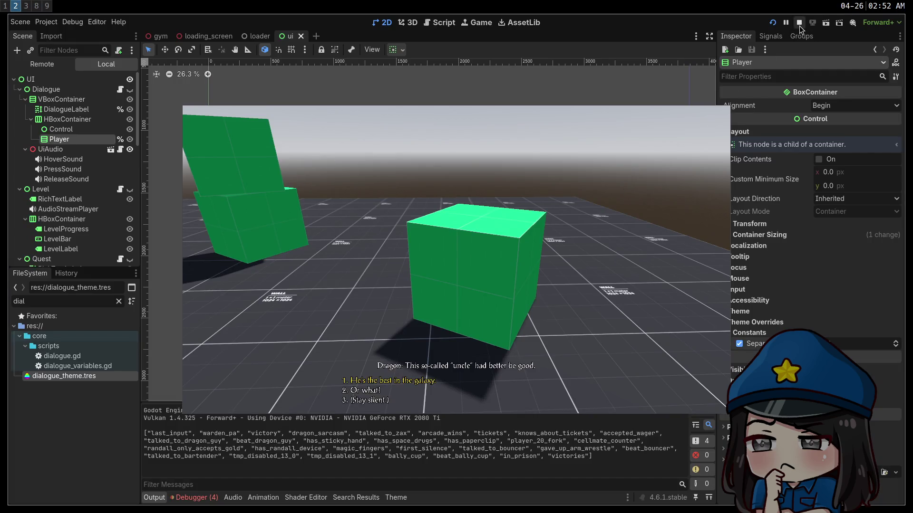
{"action": "left_click", "coordinate": [799, 23]}
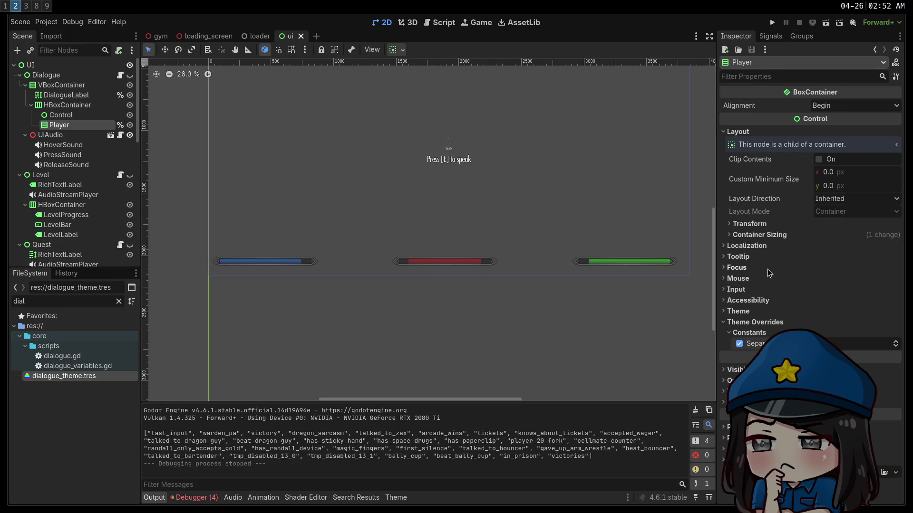
{"action": "mouse_move", "coordinate": [413, 149]}
{"action": "left_mouse_down"}
{"action": "mouse_move", "coordinate": [459, 285]}
{"action": "mouse_move", "coordinate": [429, 252]}
{"action": "left_mouse_up"}
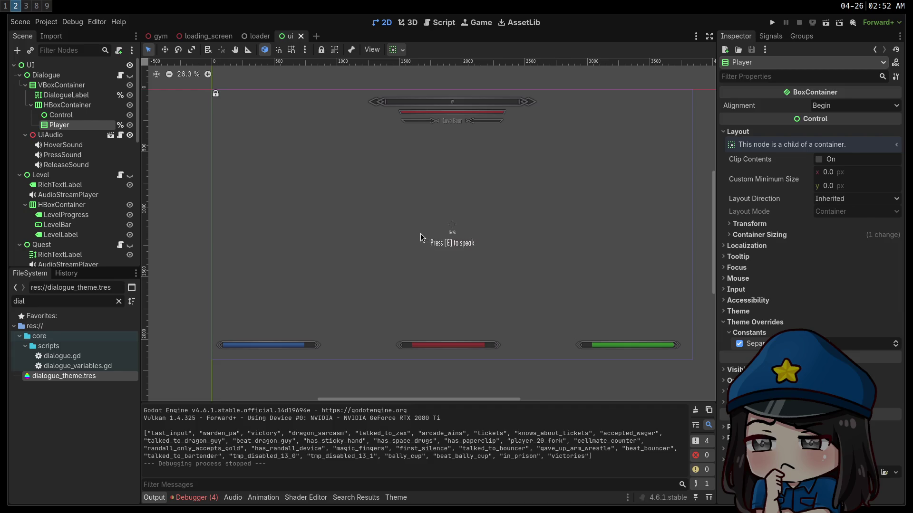
{"action": "key", "text": "super+1"}
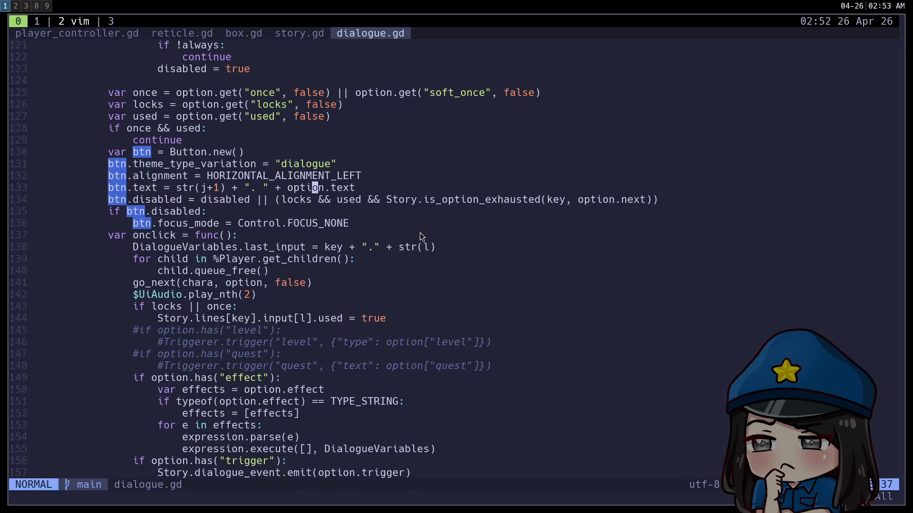
Search 'godot multiple' in a new Chrome tab and load the Multiple resolutions page
{"action": "key", "text": "super+3"}
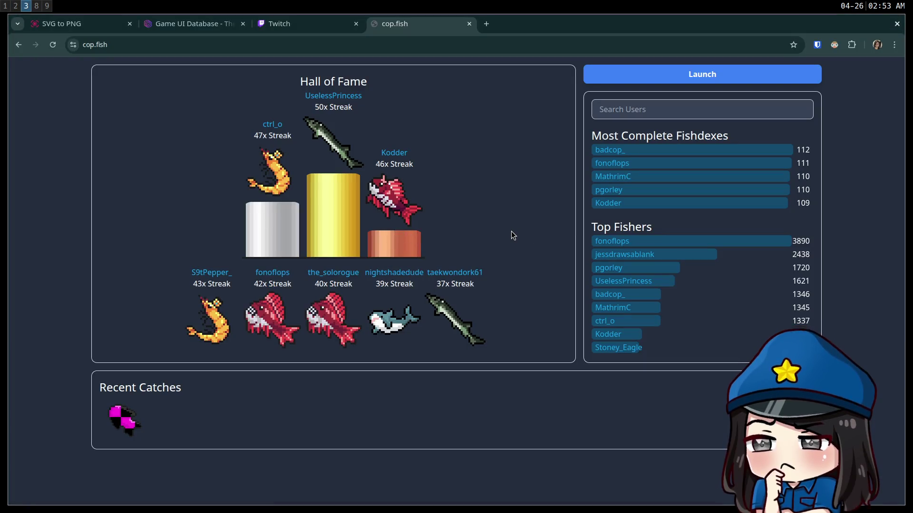
{"action": "key", "text": "ctrl+t"}
{"action": "type", "text": "godot multiple"}
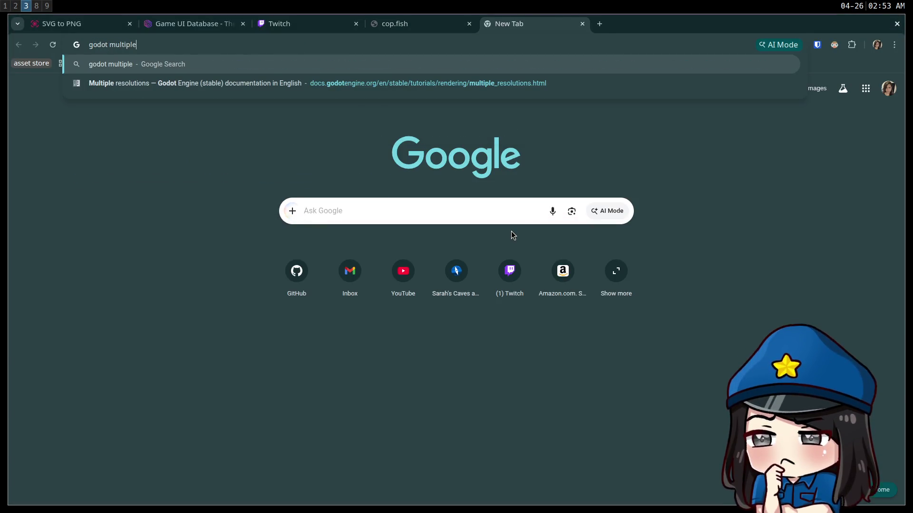
{"action": "key", "text": "Down"}
{"action": "key", "text": "Return"}
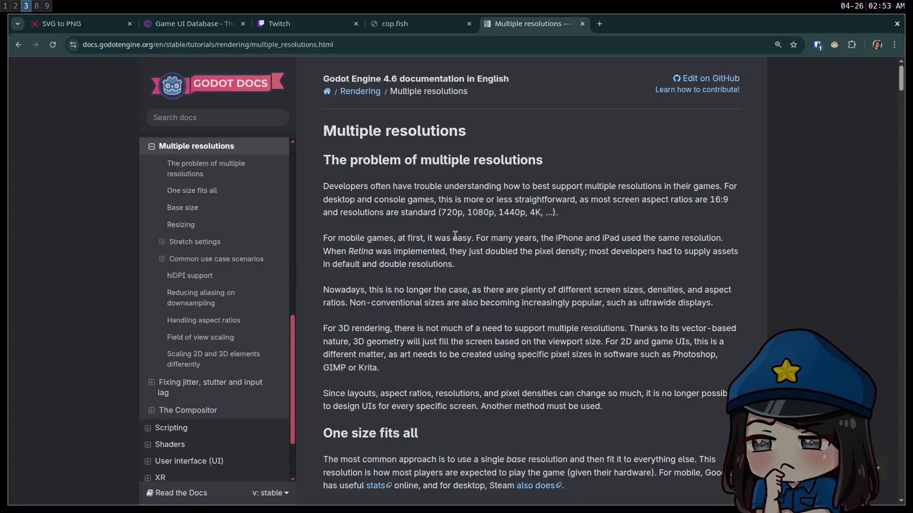
Scroll to the Stretch Scale section and highlight the extra scaling factor sentence
{"action": "scroll", "coordinate": [418, 250], "scroll_direction": "down", "scroll_amount": 3}
{"action": "scroll", "coordinate": [417, 250], "scroll_direction": "down", "scroll_amount": 3}
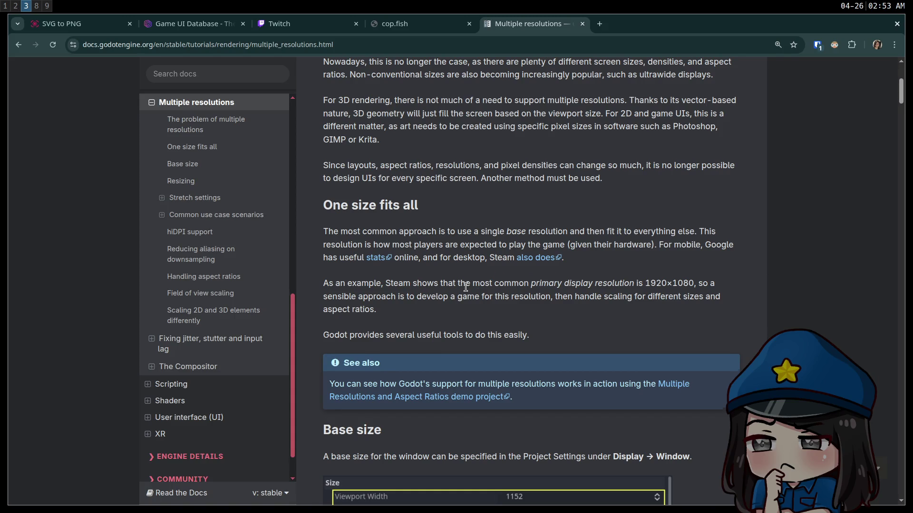
{"action": "scroll", "coordinate": [464, 287], "scroll_direction": "down", "scroll_amount": 3}
{"action": "scroll", "coordinate": [463, 285], "scroll_direction": "down", "scroll_amount": 1}
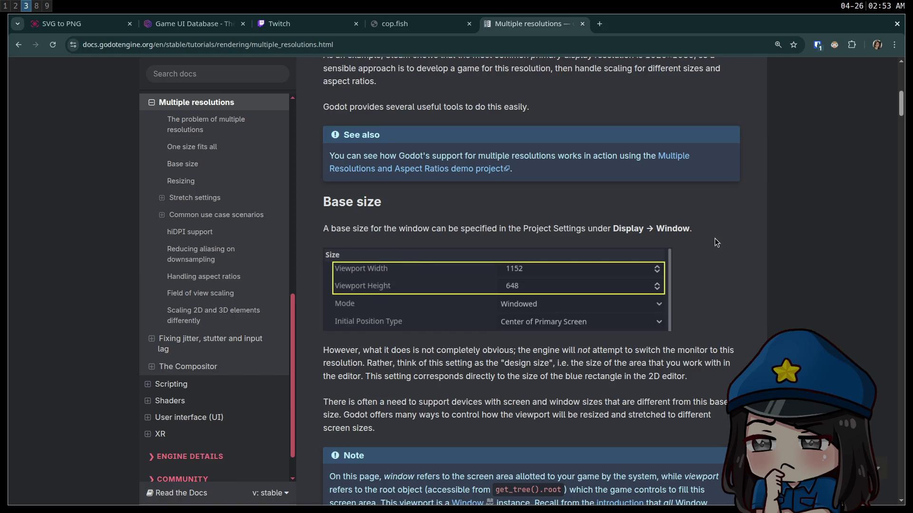
{"action": "scroll", "coordinate": [429, 280], "scroll_direction": "down", "scroll_amount": 4}
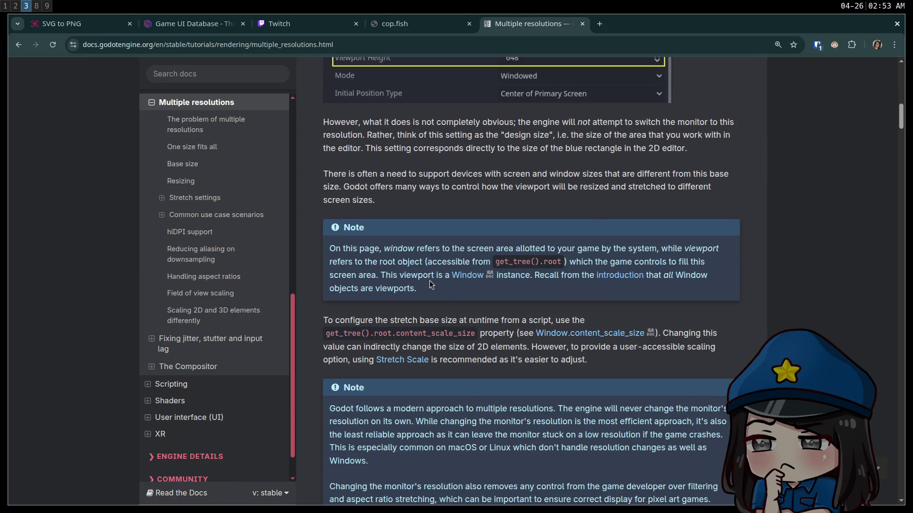
{"action": "scroll", "coordinate": [398, 245], "scroll_direction": "down", "scroll_amount": 5}
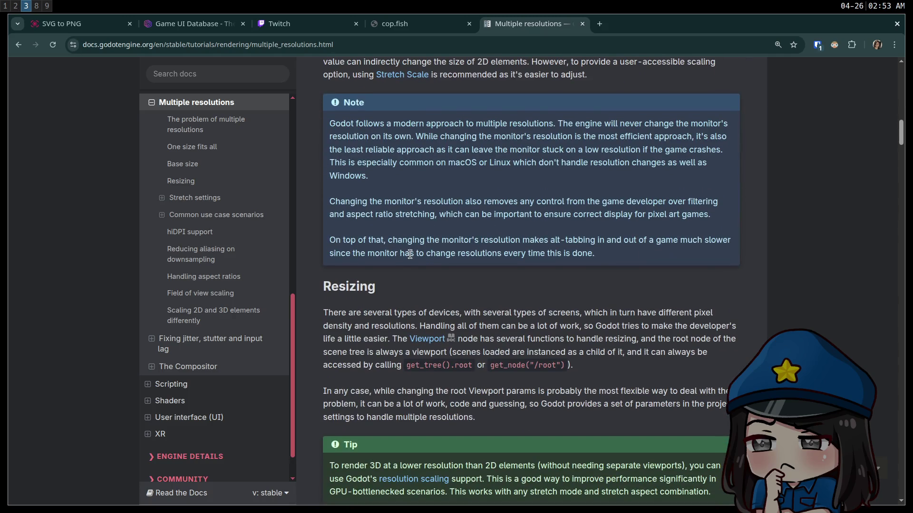
{"action": "scroll", "coordinate": [416, 259], "scroll_direction": "down", "scroll_amount": 3}
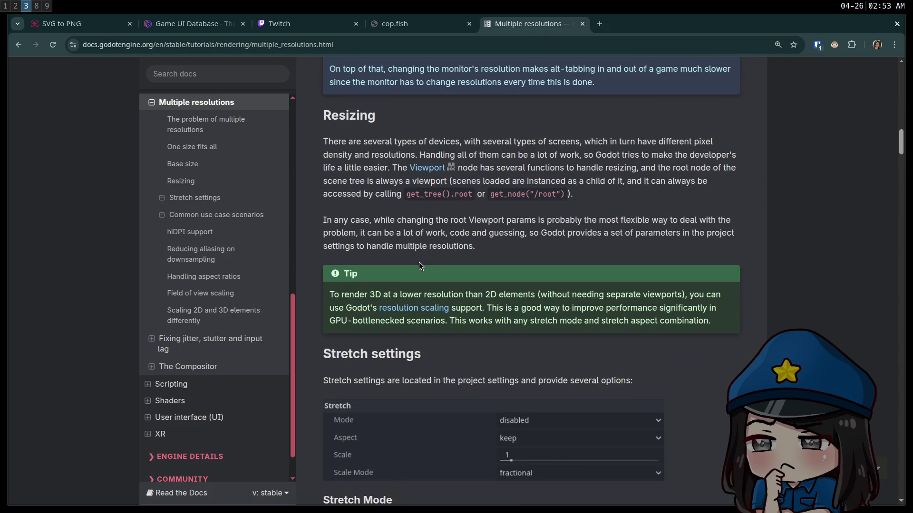
{"action": "scroll", "coordinate": [419, 265], "scroll_direction": "down", "scroll_amount": 8}
{"action": "scroll", "coordinate": [428, 268], "scroll_direction": "down", "scroll_amount": 11}
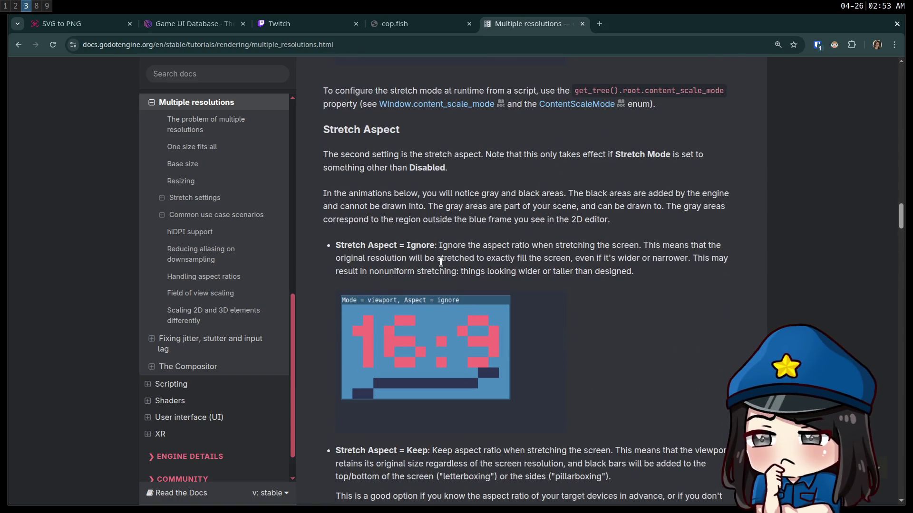
{"action": "scroll", "coordinate": [442, 266], "scroll_direction": "down", "scroll_amount": 12}
{"action": "scroll", "coordinate": [449, 272], "scroll_direction": "down", "scroll_amount": 15}
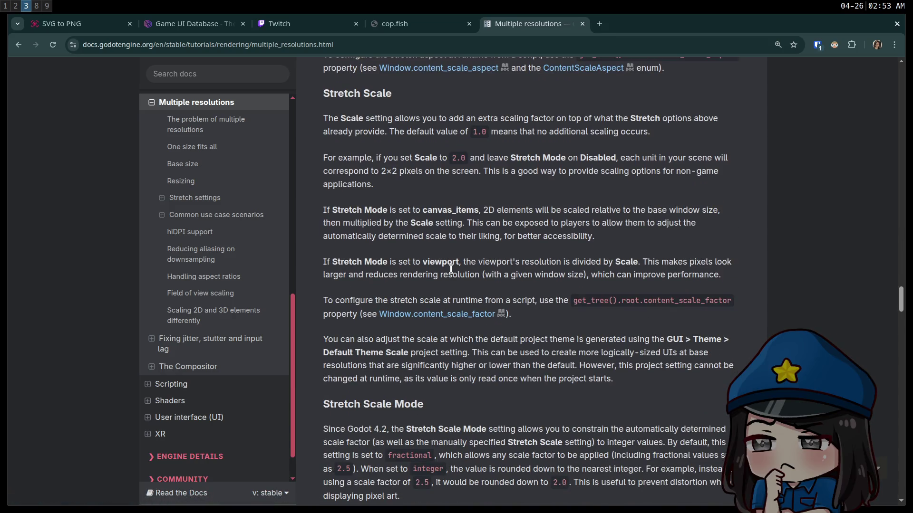
{"action": "left_click_drag", "start_coordinate": [409, 117], "coordinate": [548, 115]}
{"action": "left_click", "coordinate": [547, 116]}
Highlight content_scale_factor and the theme notes, then scroll to Stretch Scale Mode guidance
{"action": "left_click_drag", "start_coordinate": [732, 301], "coordinate": [601, 300]}
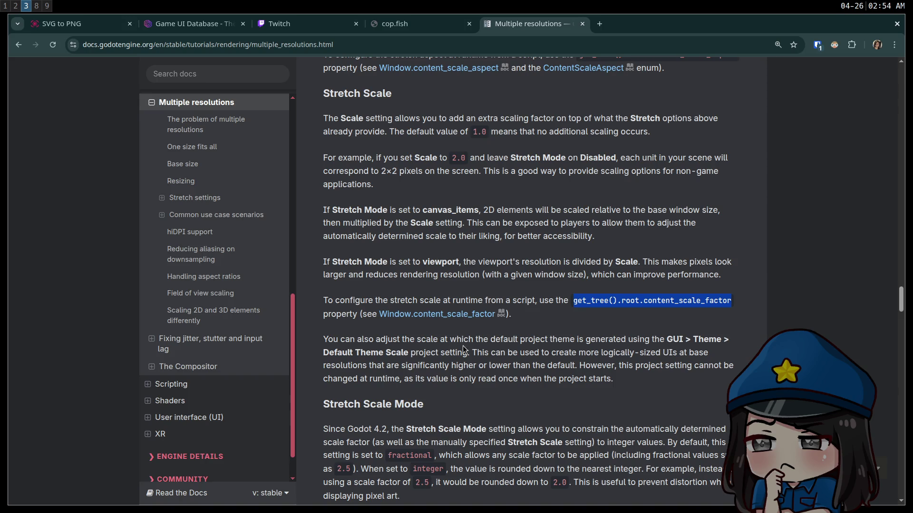
{"action": "mouse_move", "coordinate": [491, 339]}
{"action": "left_mouse_down"}
{"action": "mouse_move", "coordinate": [664, 340]}
{"action": "mouse_move", "coordinate": [417, 341]}
{"action": "left_mouse_up"}
{"action": "left_click", "coordinate": [428, 348]}
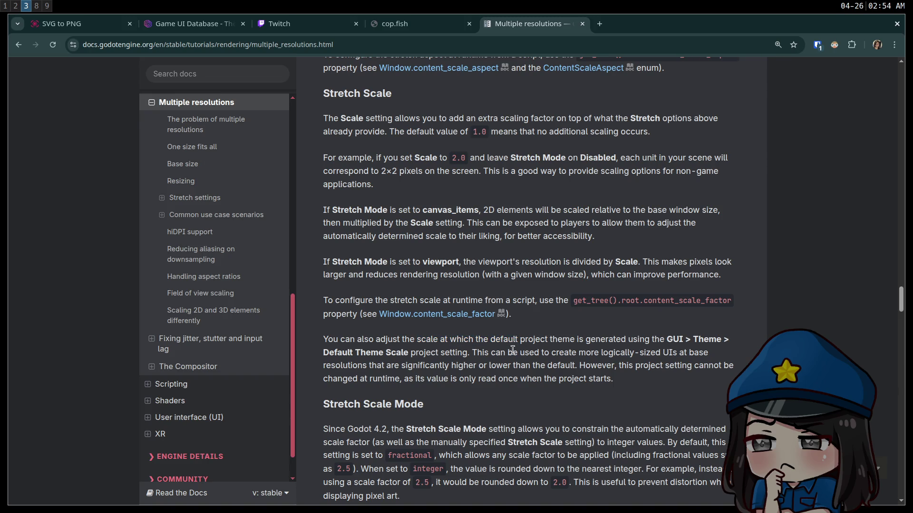
{"action": "mouse_move", "coordinate": [551, 353]}
{"action": "left_mouse_down"}
{"action": "mouse_move", "coordinate": [703, 360]}
{"action": "mouse_move", "coordinate": [551, 354]}
{"action": "left_mouse_up"}
{"action": "scroll", "coordinate": [464, 326], "scroll_direction": "down", "scroll_amount": 2}
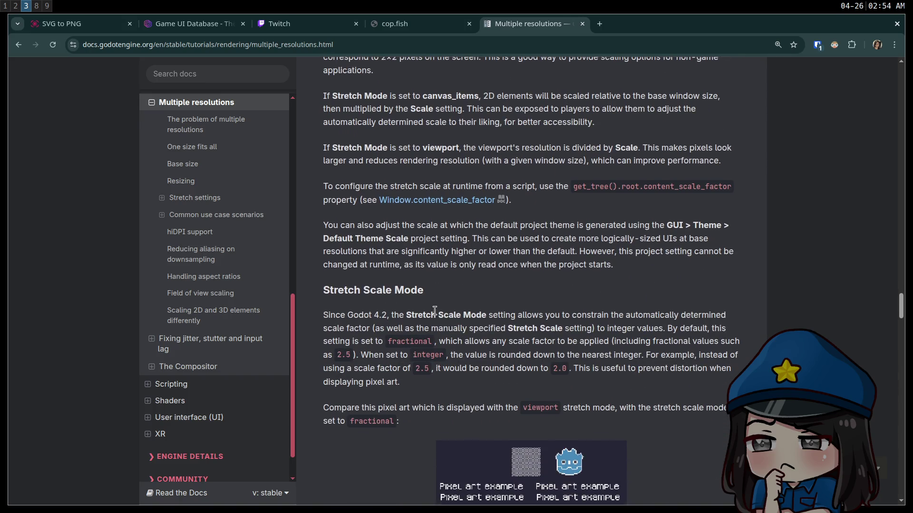
{"action": "scroll", "coordinate": [434, 310], "scroll_direction": "down", "scroll_amount": 2}
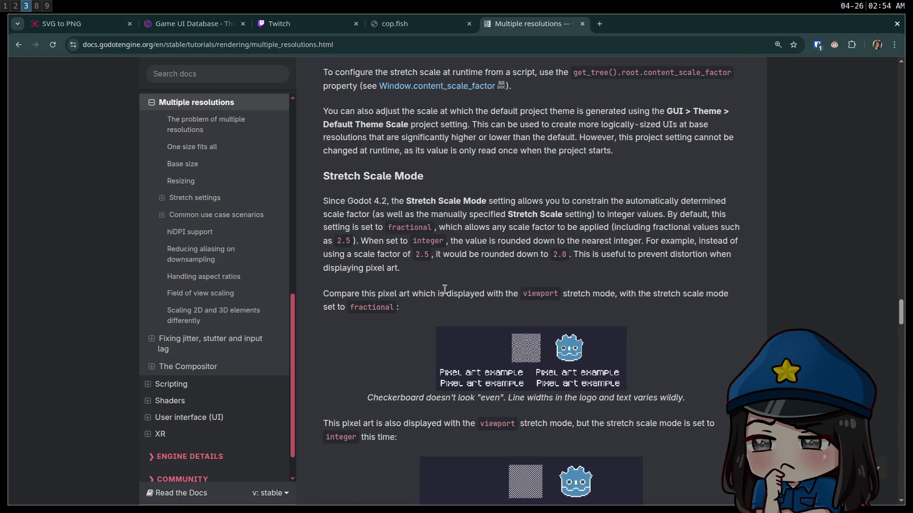
{"action": "scroll", "coordinate": [444, 289], "scroll_direction": "down", "scroll_amount": 2}
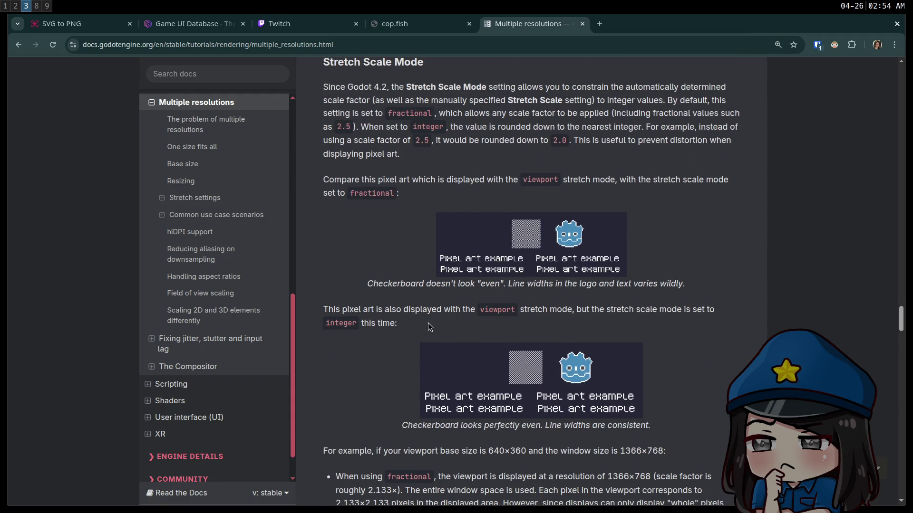
{"action": "scroll", "coordinate": [428, 323], "scroll_direction": "down", "scroll_amount": 6}
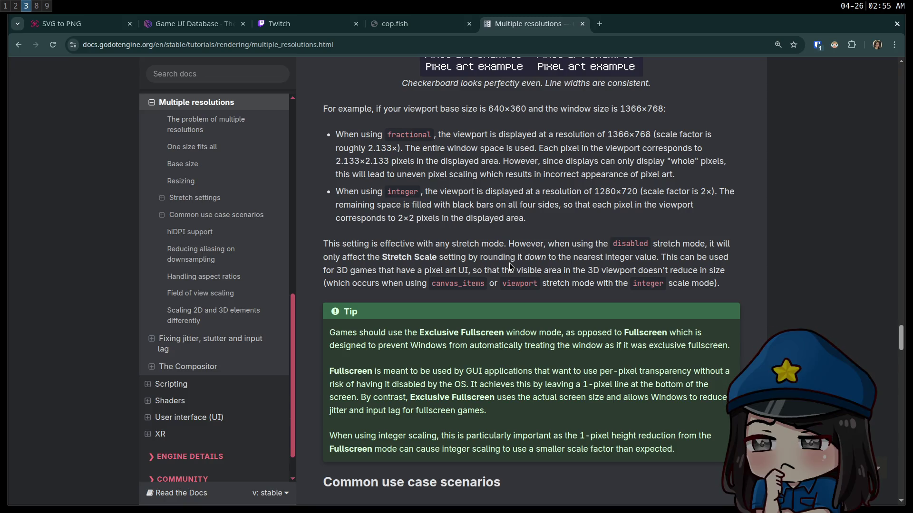
{"action": "scroll", "coordinate": [510, 258], "scroll_direction": "down", "scroll_amount": 2}
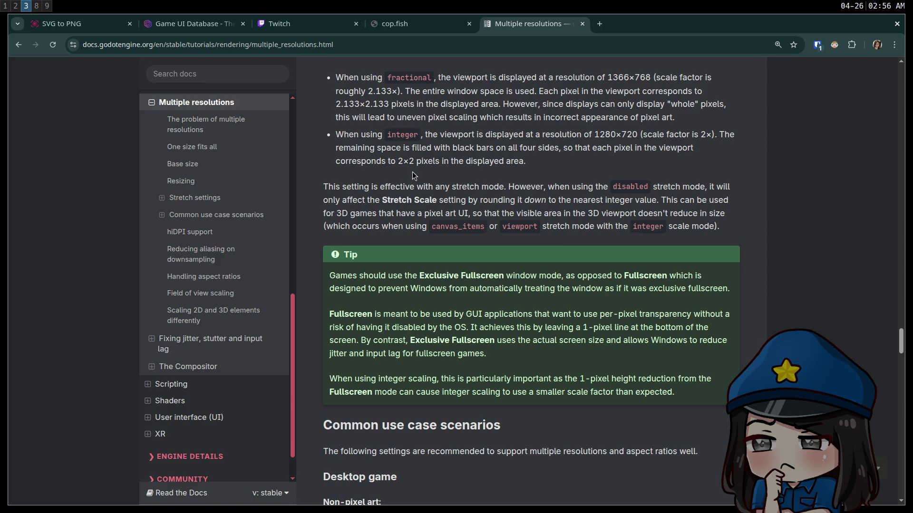
Load the developer's 'badcop' itch.io profile in a new browser tab
{"action": "triple_click", "coordinate": [387, 186]}
{"action": "left_click", "coordinate": [388, 186]}
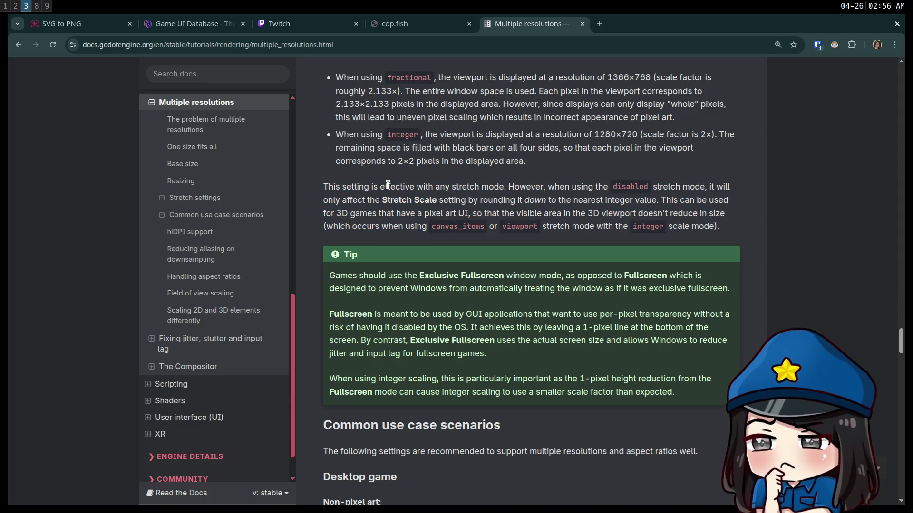
{"action": "key", "text": "ctrl+t"}
{"action": "type", "text": "caverim2"}
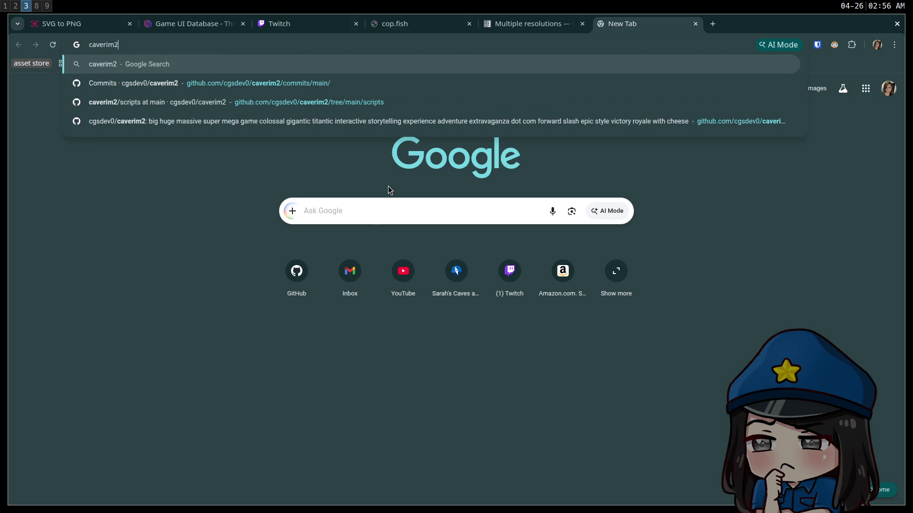
{"action": "key", "text": "ctrl+a"}
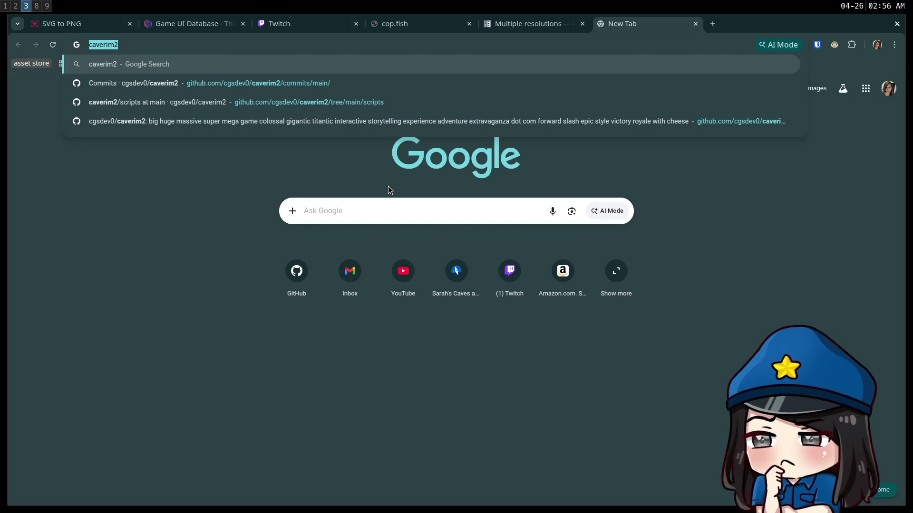
{"action": "type", "text": "badcop"}
{"action": "key", "text": "Return"}
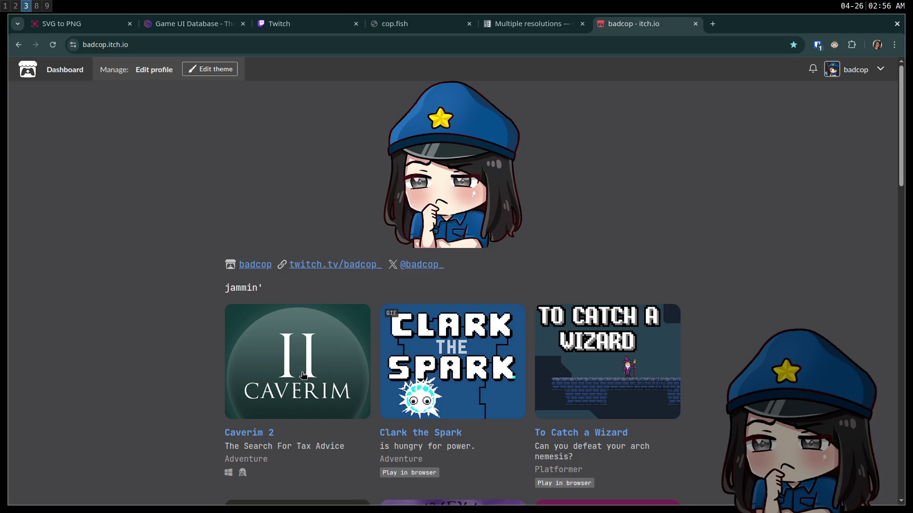
Browse the Caverim 2 page and the original Caverim page, then close that tab
{"action": "left_click", "coordinate": [302, 375]}
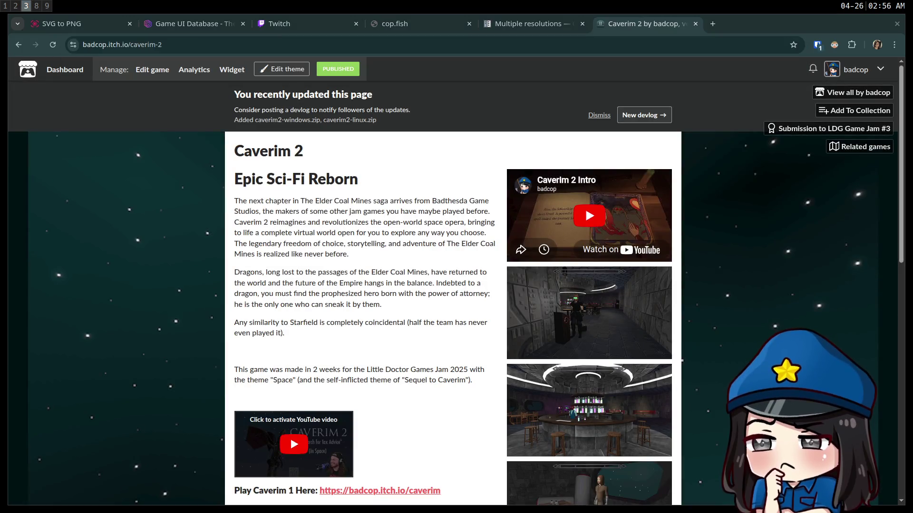
{"action": "scroll", "coordinate": [255, 228], "scroll_direction": "down", "scroll_amount": 3}
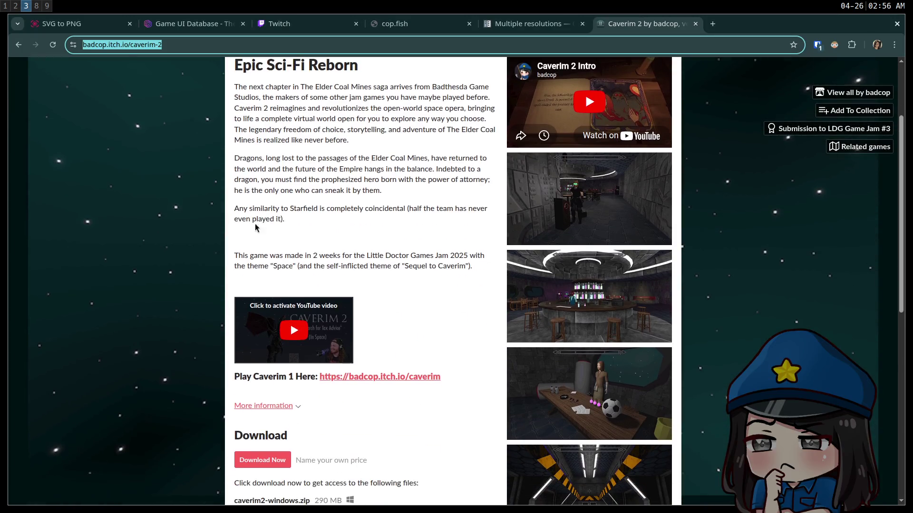
{"action": "scroll", "coordinate": [255, 228], "scroll_direction": "down", "scroll_amount": 3}
{"action": "left_click", "coordinate": [376, 264]}
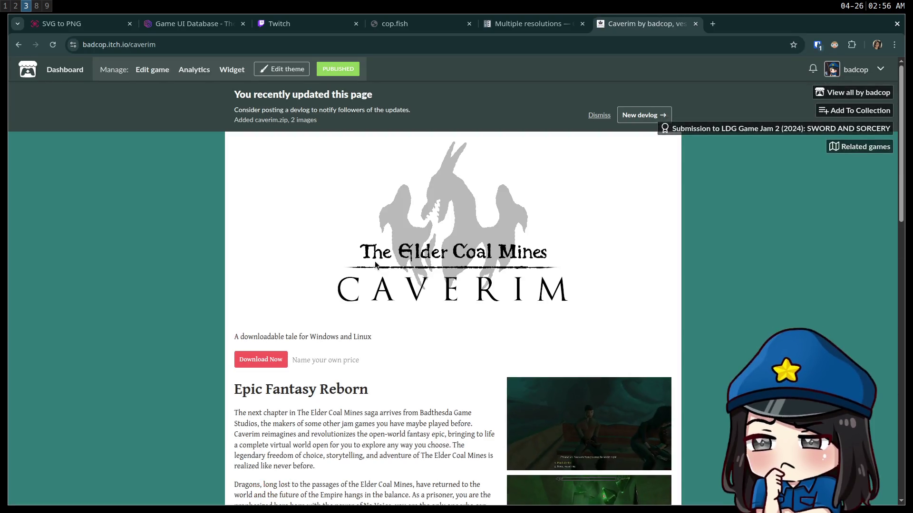
{"action": "scroll", "coordinate": [375, 265], "scroll_direction": "down", "scroll_amount": 5}
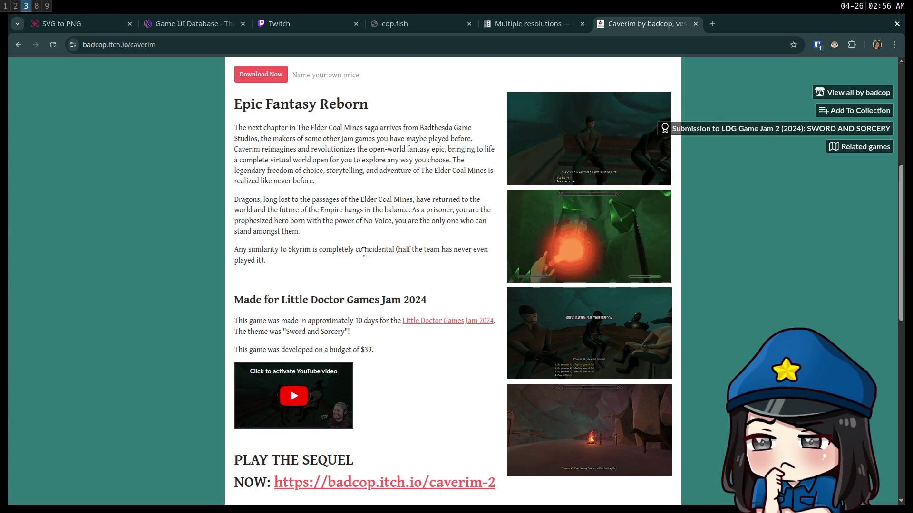
{"action": "scroll", "coordinate": [392, 244], "scroll_direction": "up", "scroll_amount": 5}
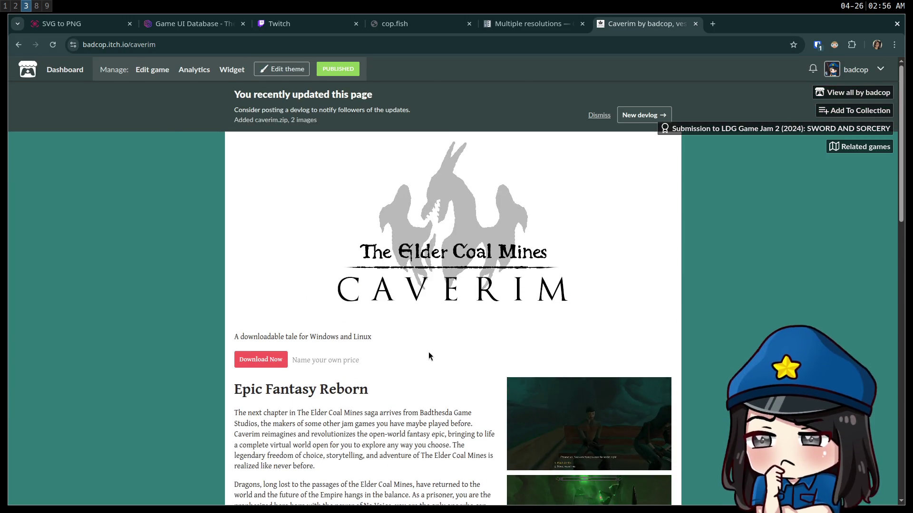
{"action": "key", "text": "ctrl+w"}
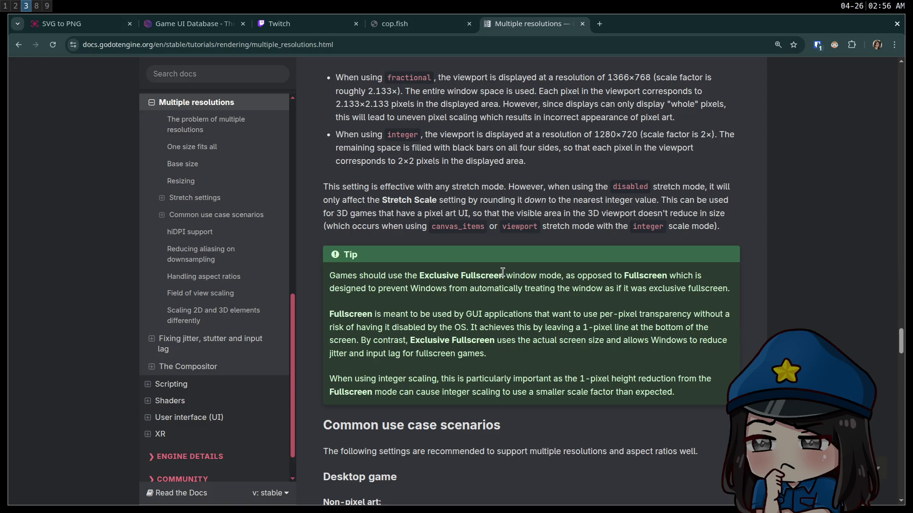
Read the Desktop game advice, marking the 1920×1080 base size, high-end devices and 2160 passages
{"action": "scroll", "coordinate": [453, 223], "scroll_direction": "down", "scroll_amount": 6}
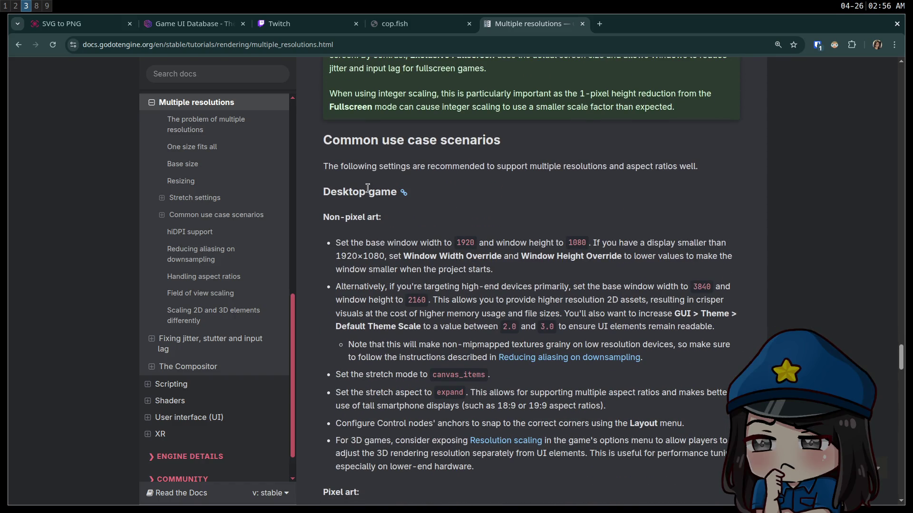
{"action": "left_click", "coordinate": [373, 243]}
{"action": "scroll", "coordinate": [373, 214], "scroll_direction": "down", "scroll_amount": 1}
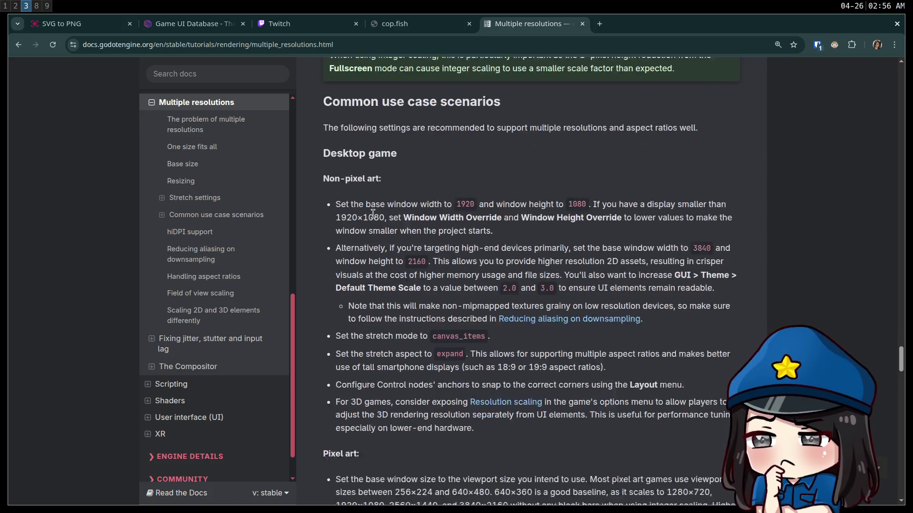
{"action": "scroll", "coordinate": [373, 214], "scroll_direction": "down", "scroll_amount": 2}
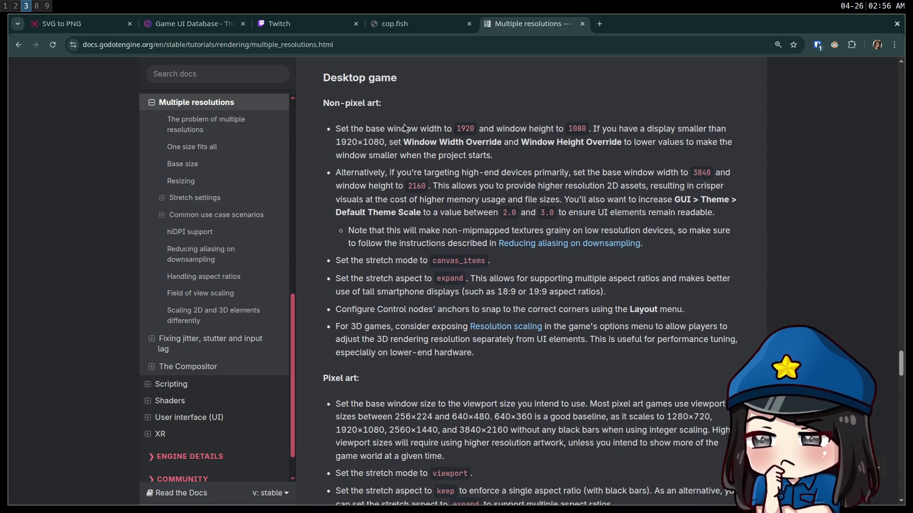
{"action": "left_click_drag", "start_coordinate": [404, 128], "coordinate": [547, 143]}
{"action": "left_click", "coordinate": [418, 128]}
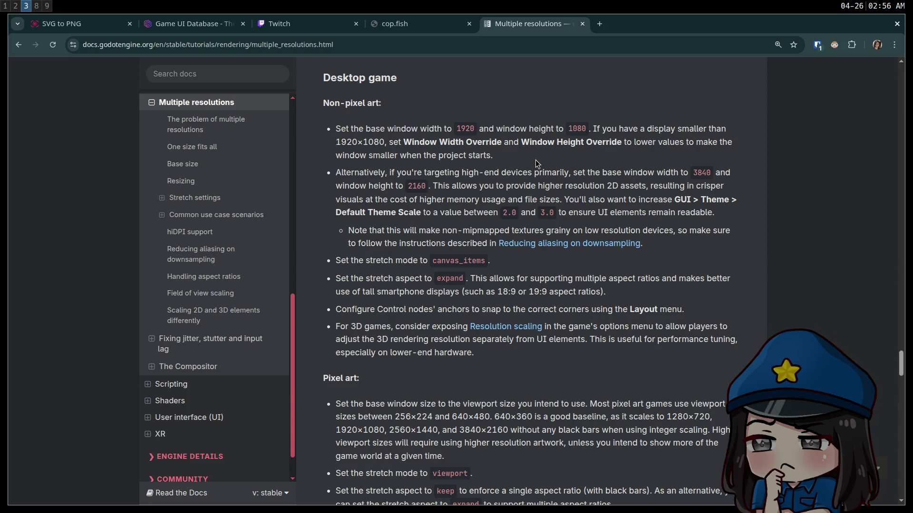
{"action": "left_click_drag", "start_coordinate": [424, 173], "coordinate": [680, 174]}
{"action": "left_click", "coordinate": [702, 173]}
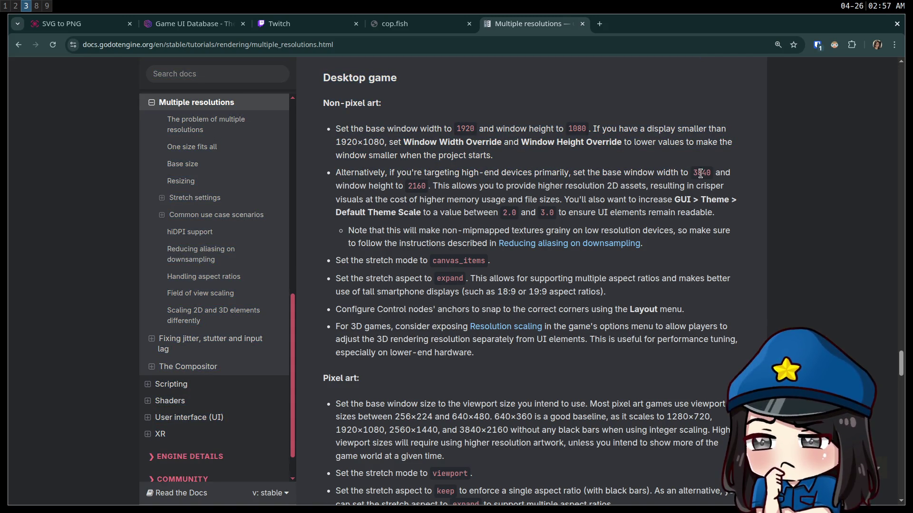
{"action": "double_click", "coordinate": [421, 186]}
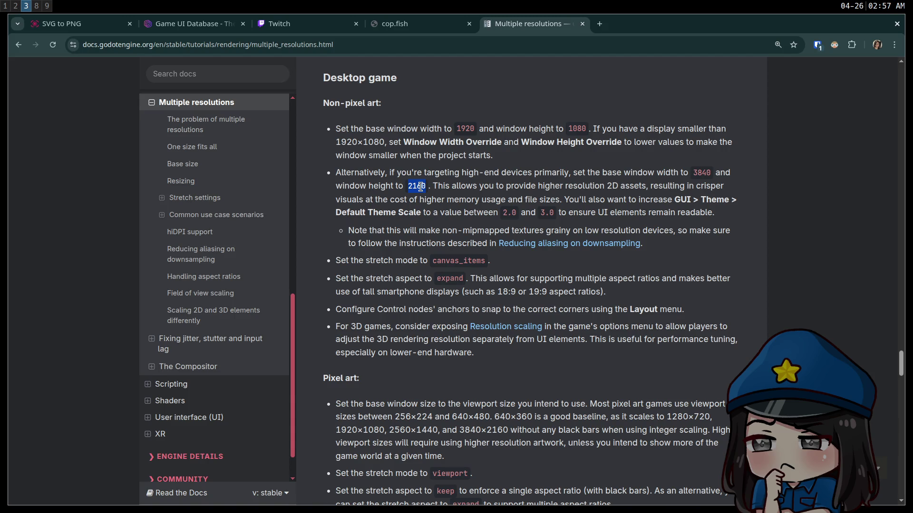
In Godot's Project Settings, clear the filter and turn on Advanced Settings
{"action": "key", "text": "super+2"}
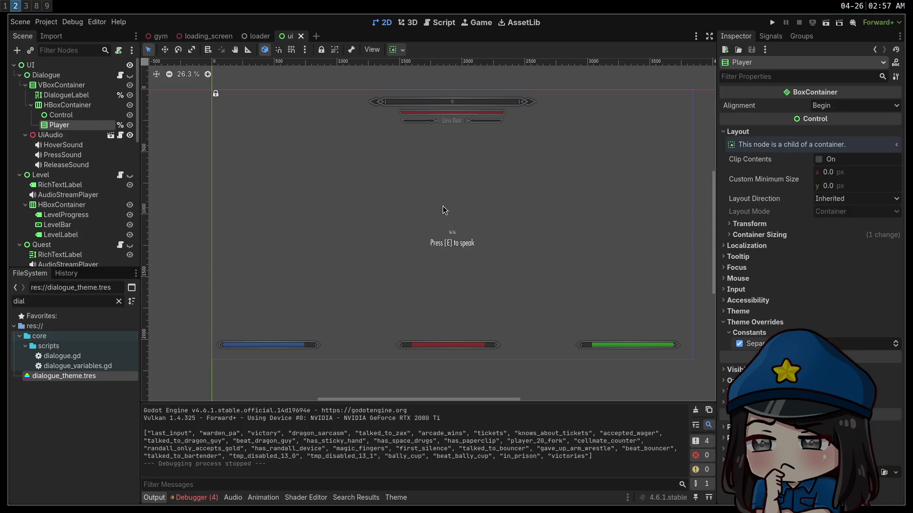
{"action": "left_click", "coordinate": [46, 21]}
{"action": "left_click", "coordinate": [62, 34]}
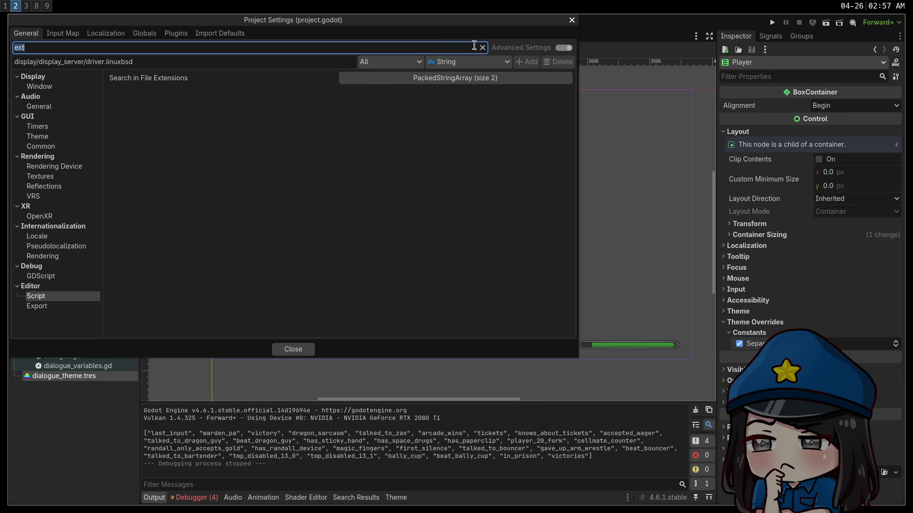
{"action": "left_click", "coordinate": [483, 47]}
{"action": "left_click", "coordinate": [564, 47]}
{"action": "scroll", "coordinate": [52, 235], "scroll_direction": "down", "scroll_amount": 3}
{"action": "scroll", "coordinate": [51, 235], "scroll_direction": "down", "scroll_amount": 15}
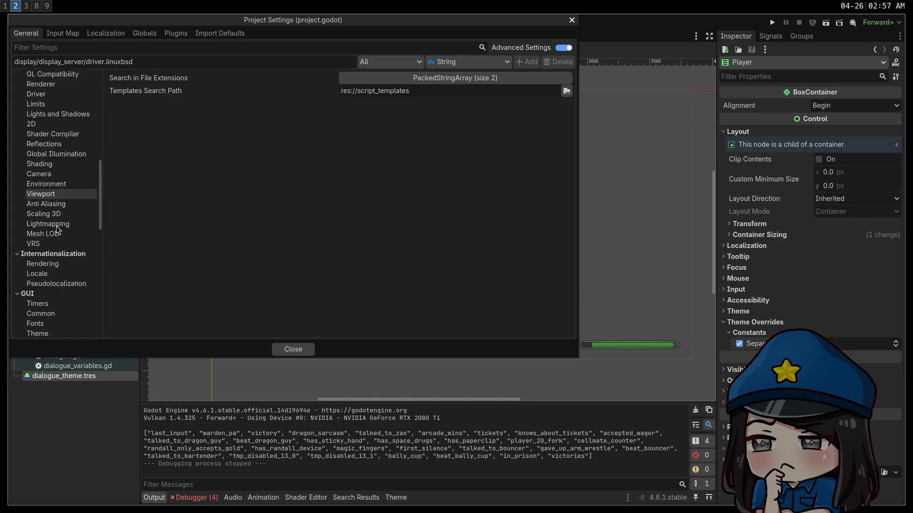
{"action": "scroll", "coordinate": [57, 231], "scroll_direction": "down", "scroll_amount": 2}
Set GUI > Theme Default Theme Scale to 2.0, close settings, and run the game
{"action": "left_click", "coordinate": [57, 302]}
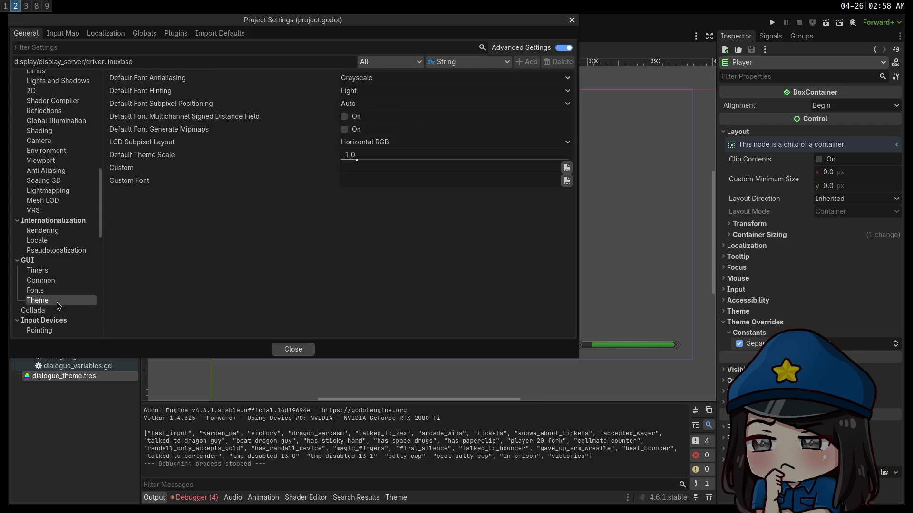
{"action": "left_click_drag", "start_coordinate": [403, 157], "coordinate": [399, 159]}
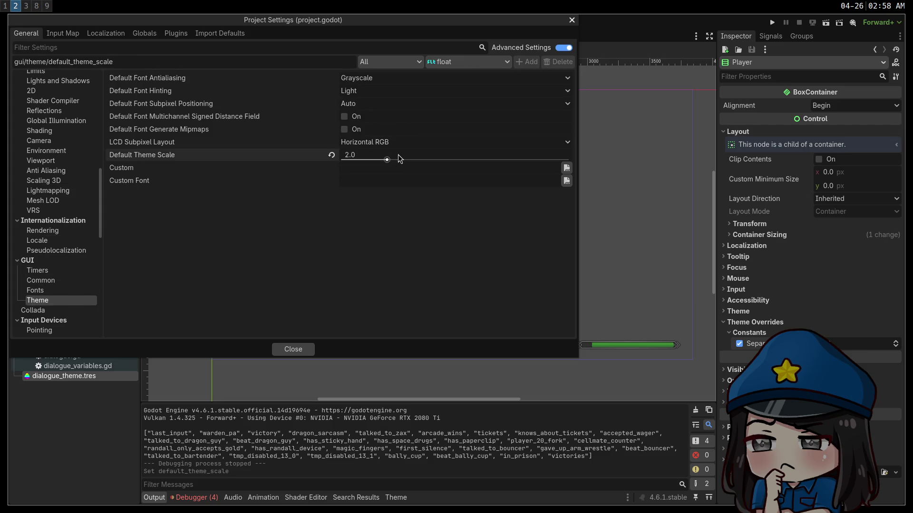
{"action": "left_click", "coordinate": [294, 350]}
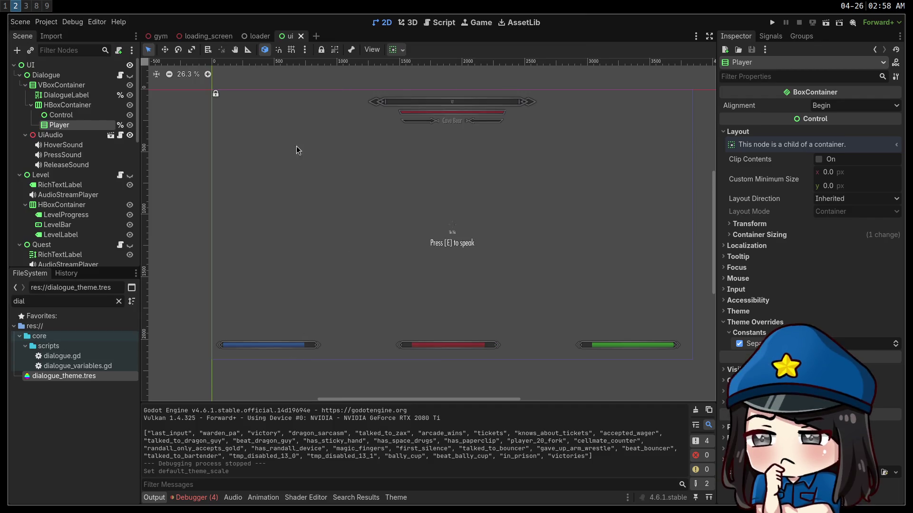
{"action": "left_click", "coordinate": [772, 22]}
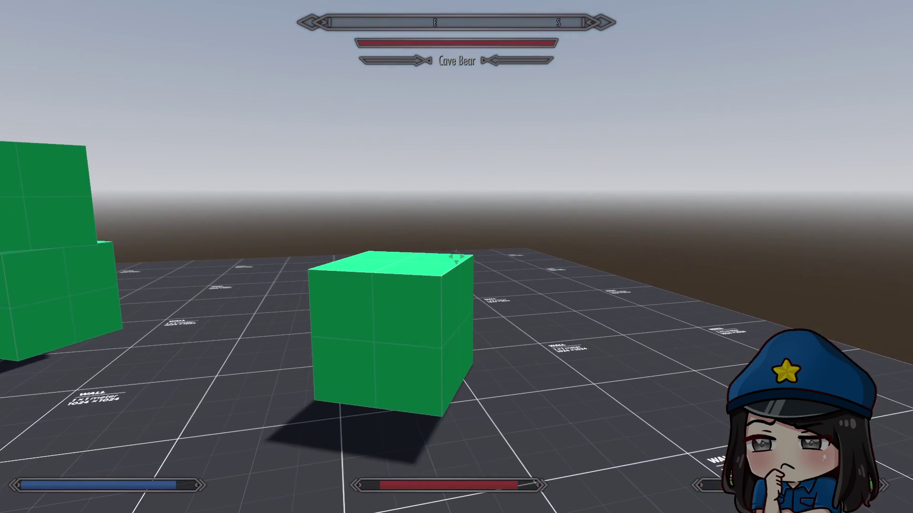
Window the running game, open its pause overlay, stop it, and reopen Project Settings
{"action": "key", "text": "F11"}
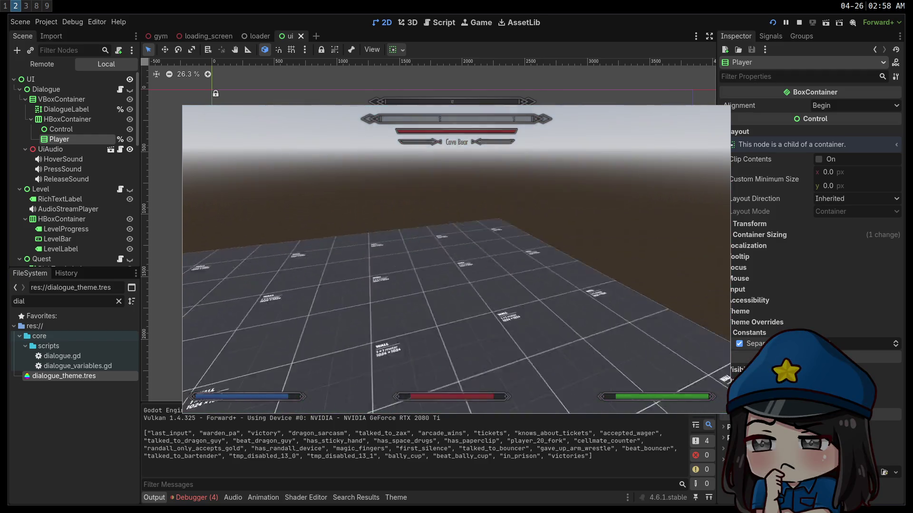
{"action": "key", "text": "Escape"}
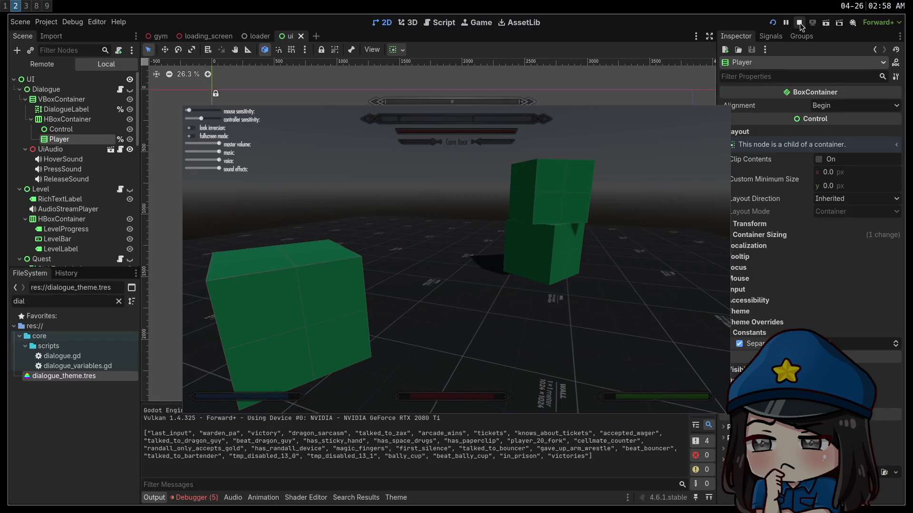
{"action": "left_click", "coordinate": [800, 23]}
{"action": "left_click", "coordinate": [46, 22]}
{"action": "left_click", "coordinate": [67, 31]}
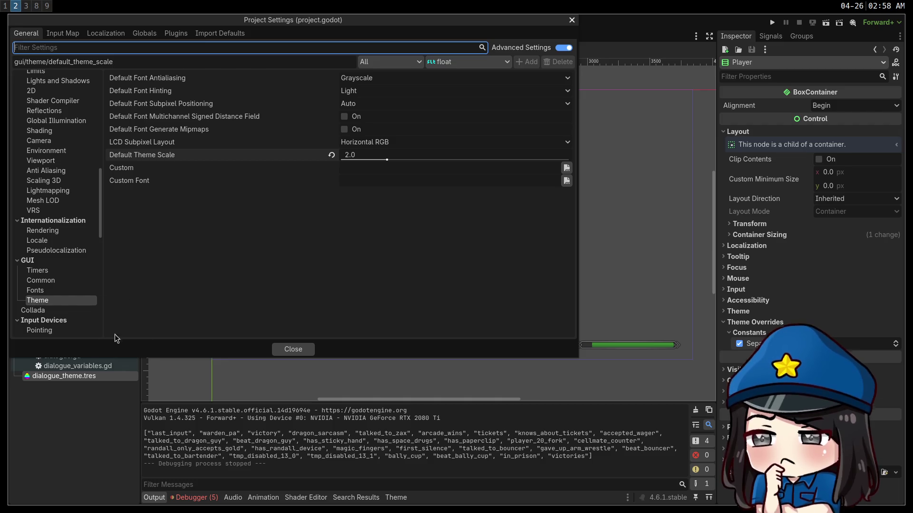
Read the Default Theme Scale tooltip, then close Project Settings
{"action": "mouse_move", "coordinate": [158, 156]}
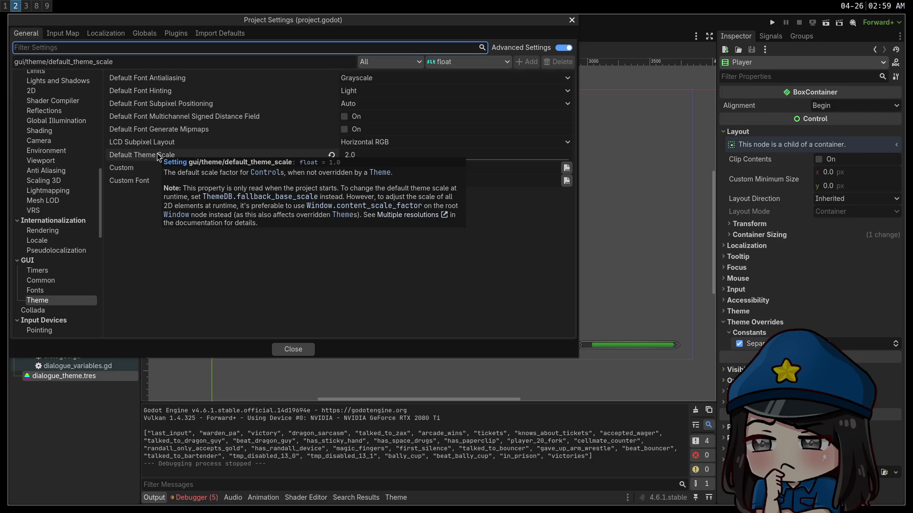
{"action": "left_click", "coordinate": [311, 350]}
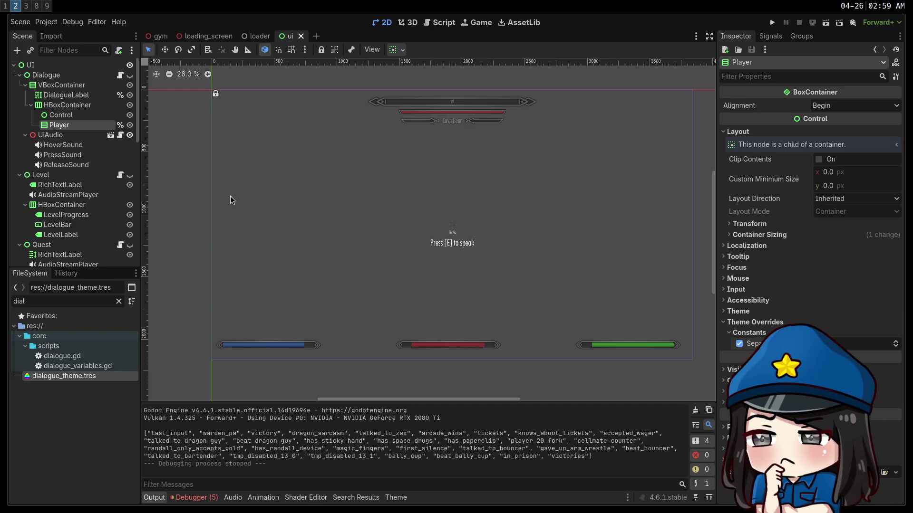
Open the UI node's ui.theme and browse the RichTextLabel item categories
{"action": "left_click", "coordinate": [50, 65]}
{"action": "left_click", "coordinate": [856, 359]}
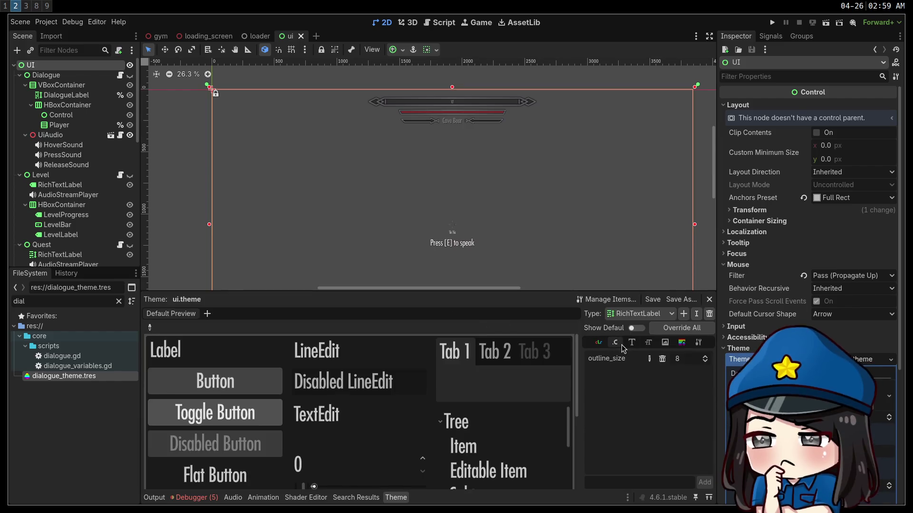
{"action": "left_click", "coordinate": [665, 343]}
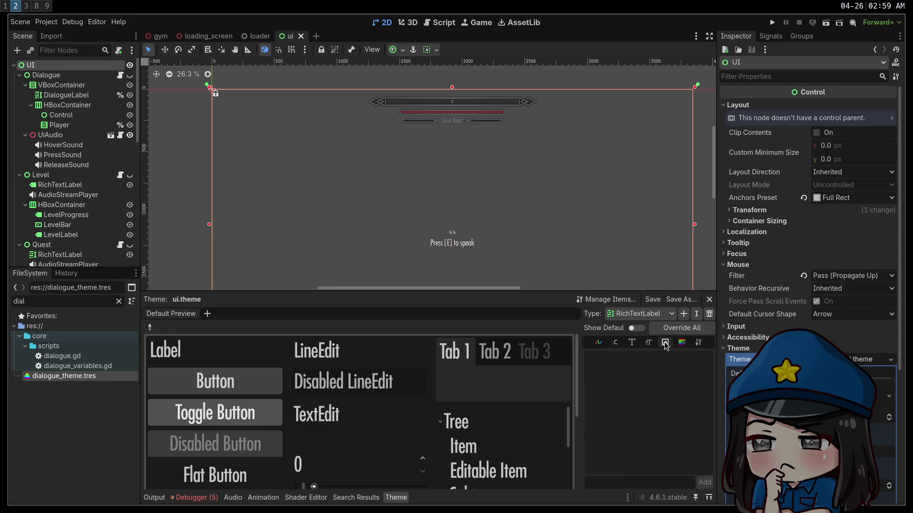
{"action": "left_click", "coordinate": [699, 343]}
{"action": "left_click", "coordinate": [599, 343]}
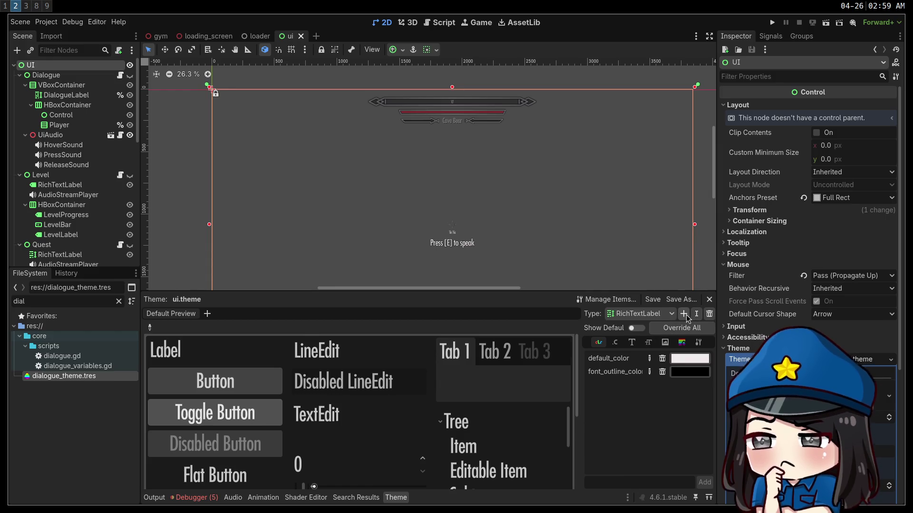
{"action": "left_click", "coordinate": [663, 314]}
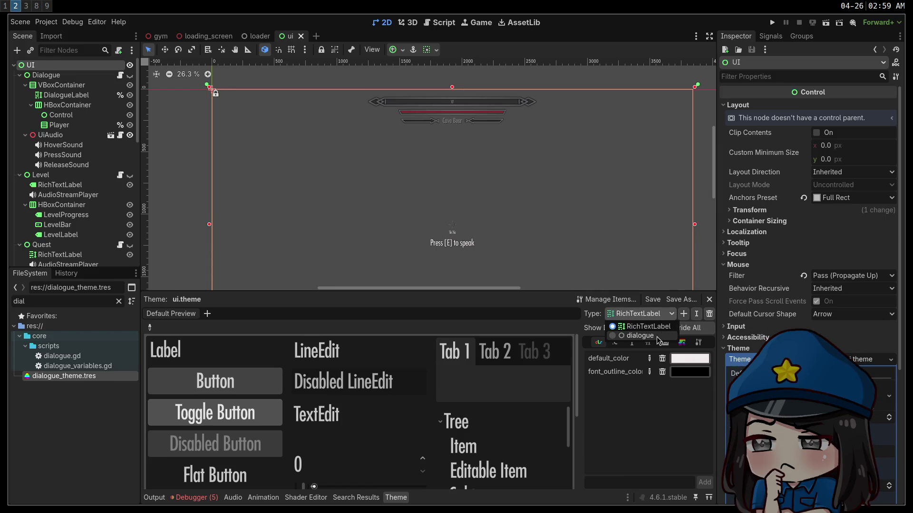
{"action": "left_click", "coordinate": [651, 327]}
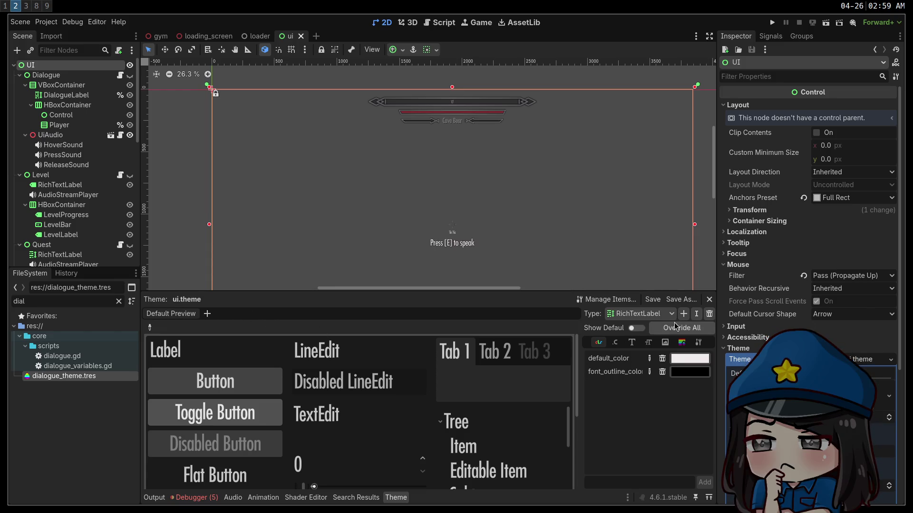
Look through the dialogue type's constants, styleboxes, font sizes and colours
{"action": "left_click", "coordinate": [642, 313]}
{"action": "left_click", "coordinate": [637, 337]}
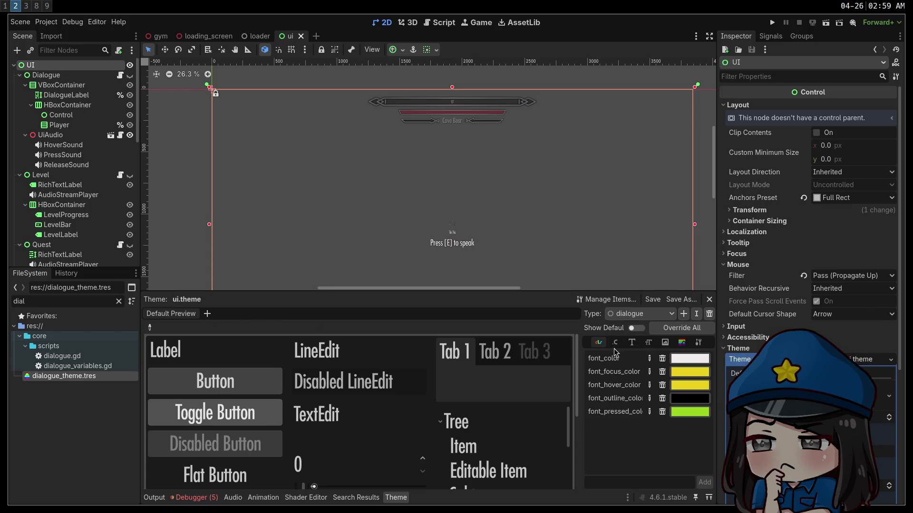
{"action": "left_click", "coordinate": [616, 344]}
{"action": "left_click", "coordinate": [632, 342]}
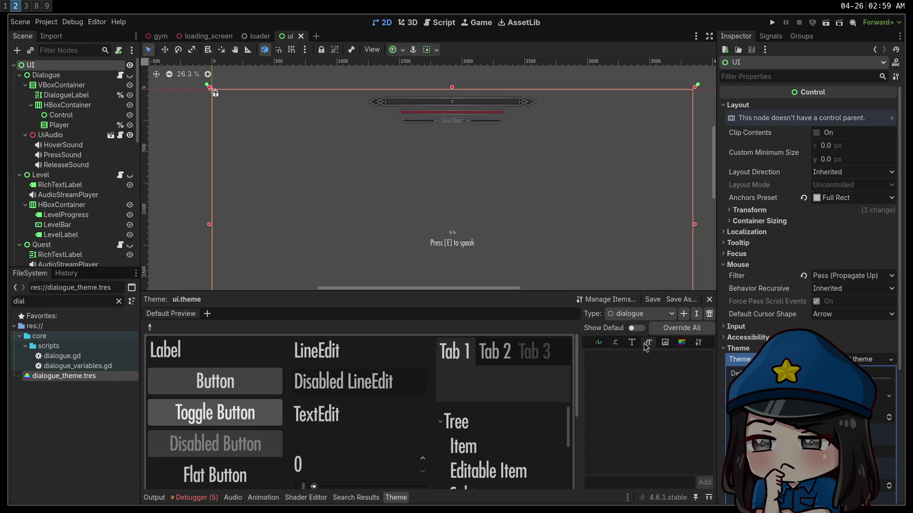
{"action": "left_click", "coordinate": [681, 342]}
{"action": "left_click", "coordinate": [699, 344]}
{"action": "left_click", "coordinate": [615, 343]}
{"action": "left_click", "coordinate": [632, 343]}
{"action": "left_click", "coordinate": [649, 344]}
{"action": "left_click", "coordinate": [698, 343]}
{"action": "left_click", "coordinate": [599, 343]}
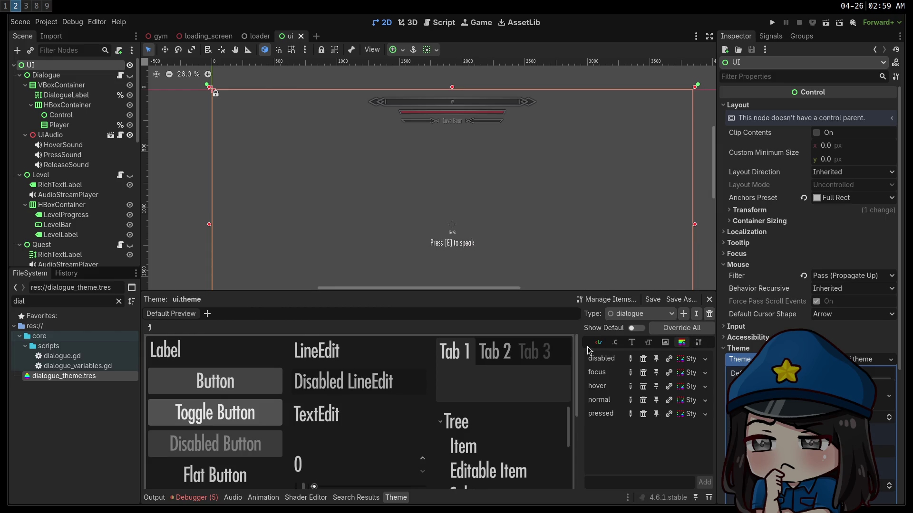
Override the RichTextLabel outline_size constant to 14
{"action": "left_click", "coordinate": [627, 314]}
{"action": "left_click", "coordinate": [627, 331]}
{"action": "left_click", "coordinate": [615, 342]}
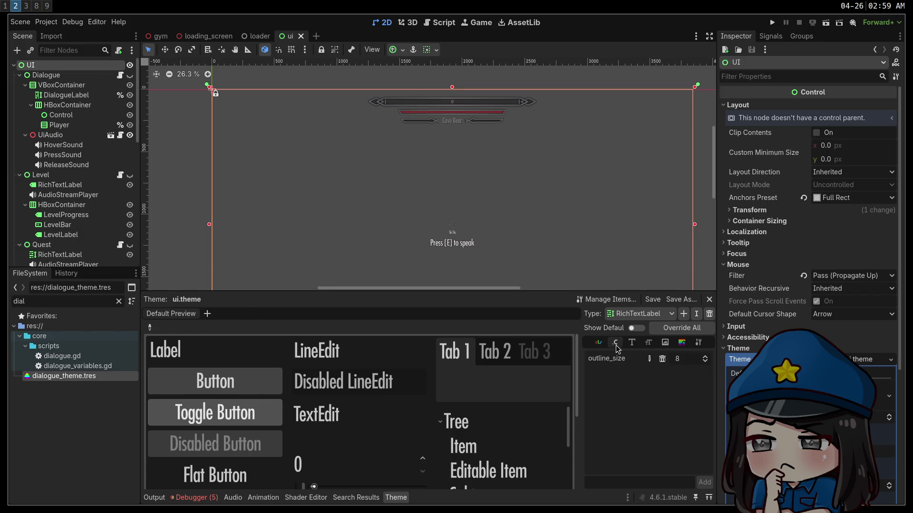
{"action": "left_click", "coordinate": [682, 360]}
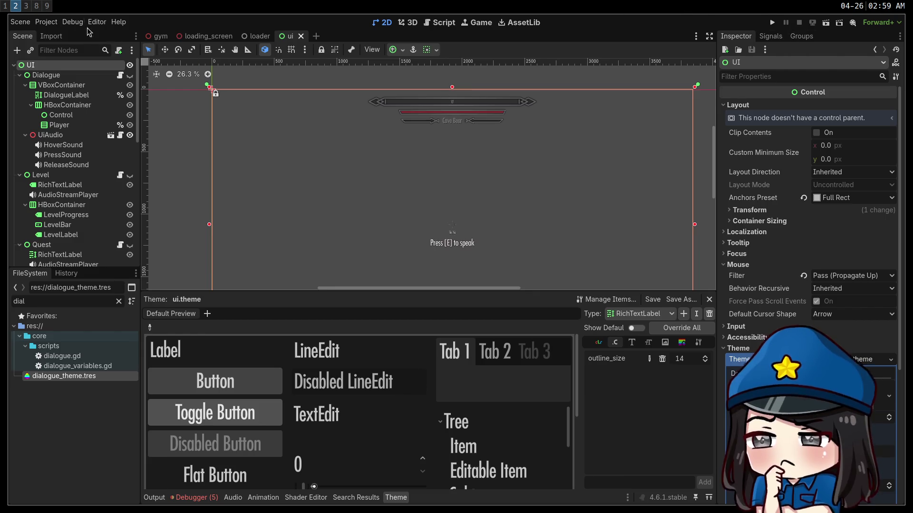
Set Default Theme Scale to 3.0, test-run the game windowed, then stop it
{"action": "left_click", "coordinate": [54, 23]}
{"action": "left_click", "coordinate": [60, 33]}
{"action": "left_click", "coordinate": [379, 157]}
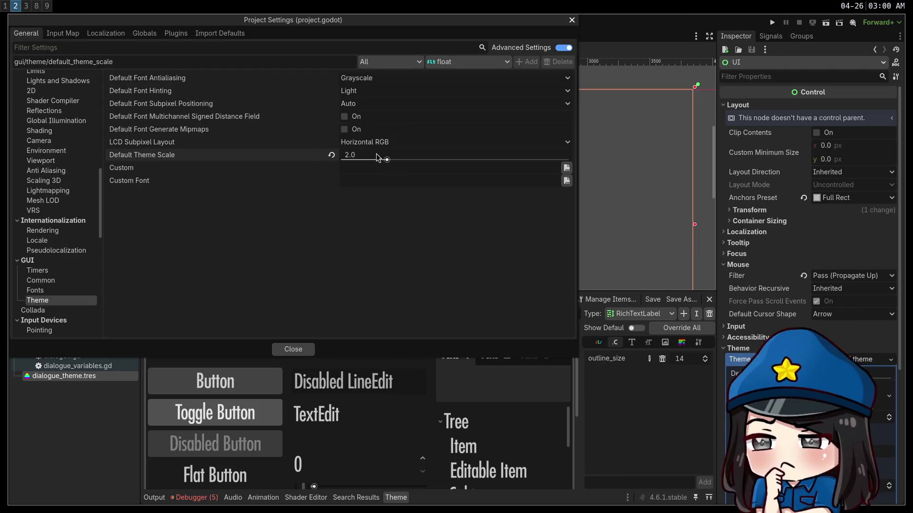
{"action": "type", "text": "3"}
{"action": "key", "text": "Return"}
{"action": "left_click", "coordinate": [393, 161]}
{"action": "key", "text": "Return"}
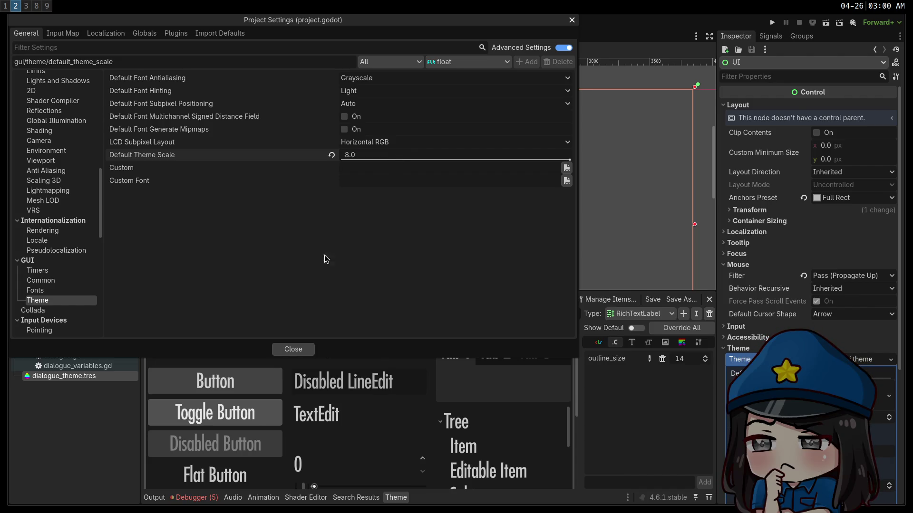
{"action": "left_click", "coordinate": [294, 349]}
{"action": "key", "text": "F5"}
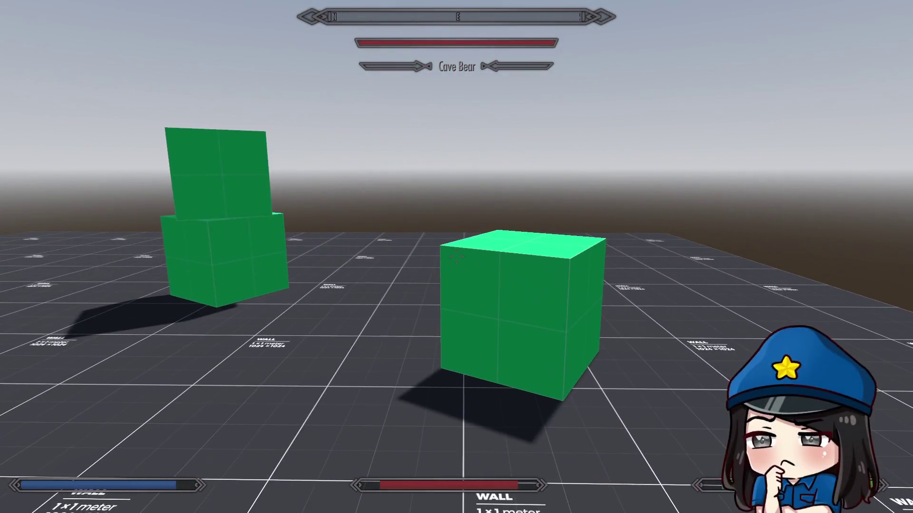
{"action": "key", "text": "F11"}
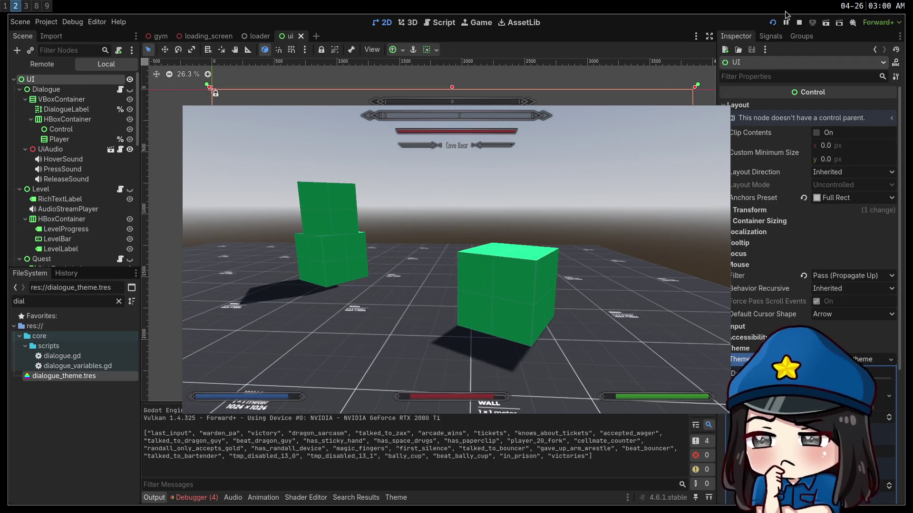
{"action": "left_click", "coordinate": [799, 22]}
Set Default Theme Scale back to 2.0 and close Project Settings
{"action": "left_click", "coordinate": [56, 22]}
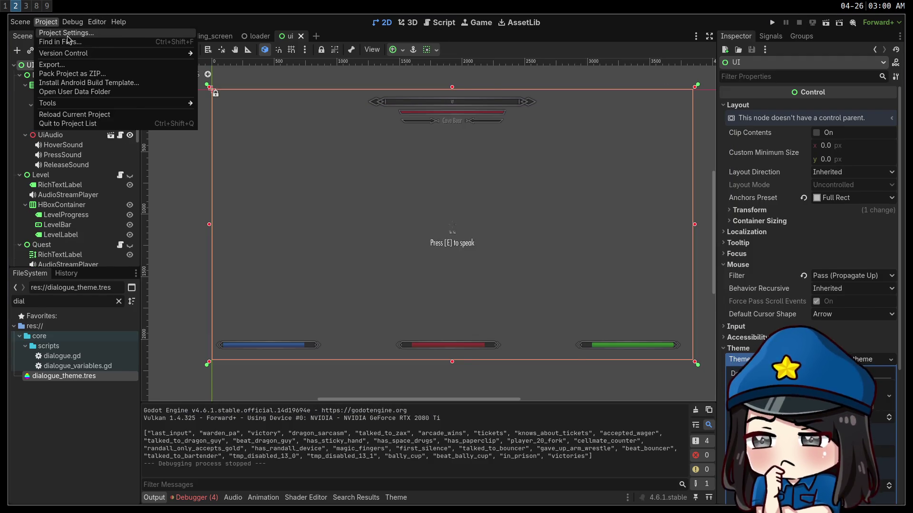
{"action": "left_click", "coordinate": [59, 29]}
{"action": "left_click", "coordinate": [408, 157]}
{"action": "type", "text": "2"}
{"action": "key", "text": "Return"}
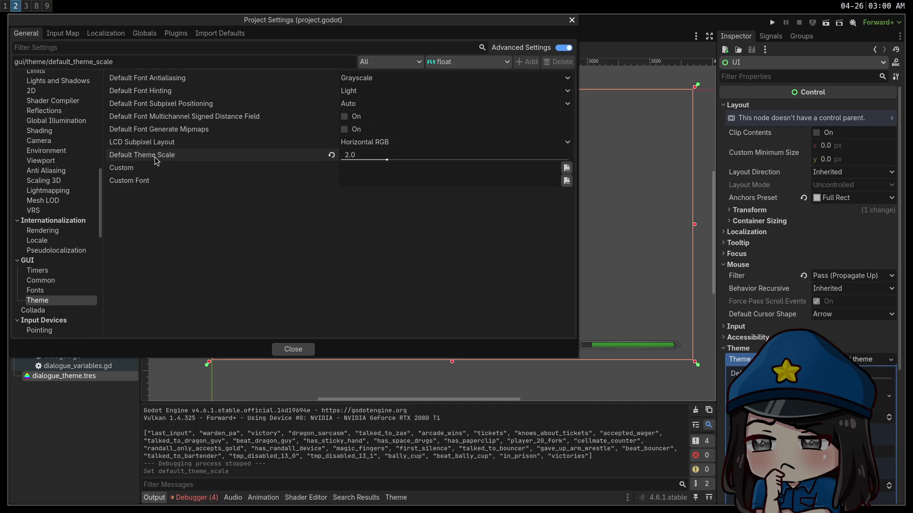
{"action": "mouse_move", "coordinate": [155, 160]}
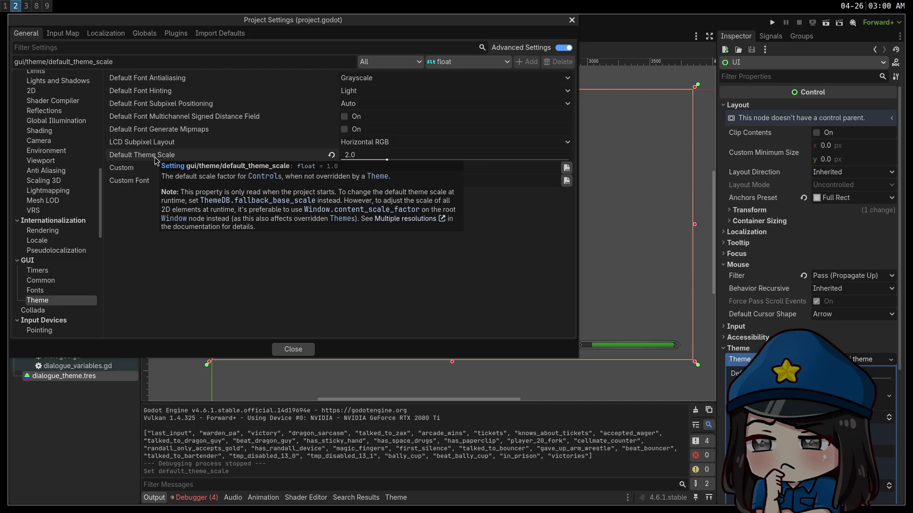
{"action": "left_click", "coordinate": [297, 350]}
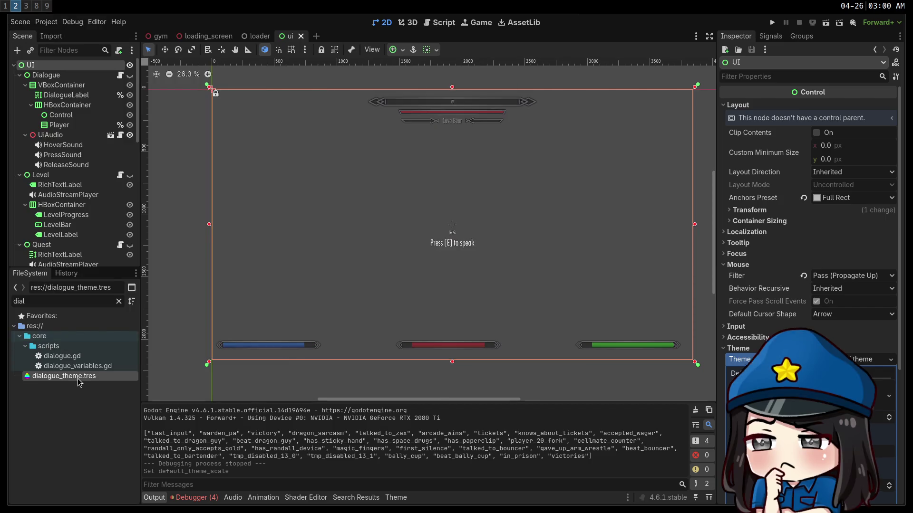
Open dialogue_theme.tres, then filter FileSystem for 'ui' and open ui.theme
{"action": "double_click", "coordinate": [79, 378]}
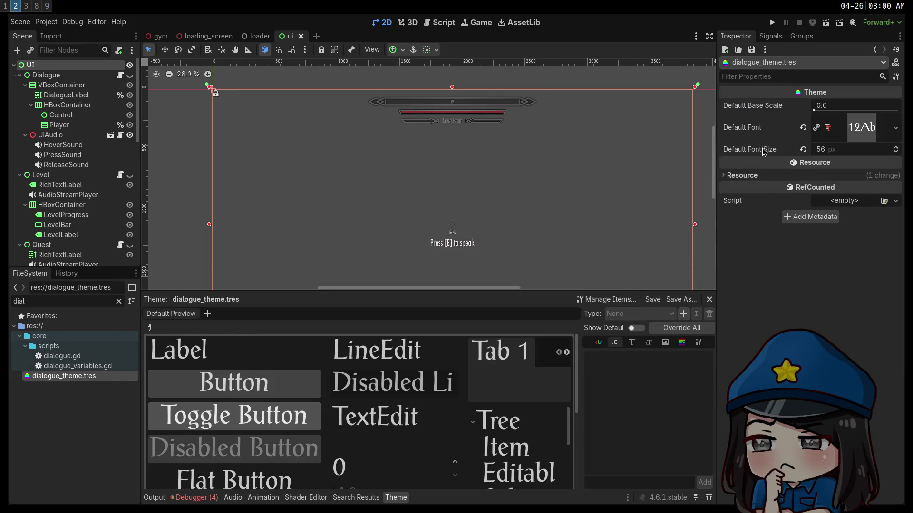
{"action": "mouse_move", "coordinate": [770, 111]}
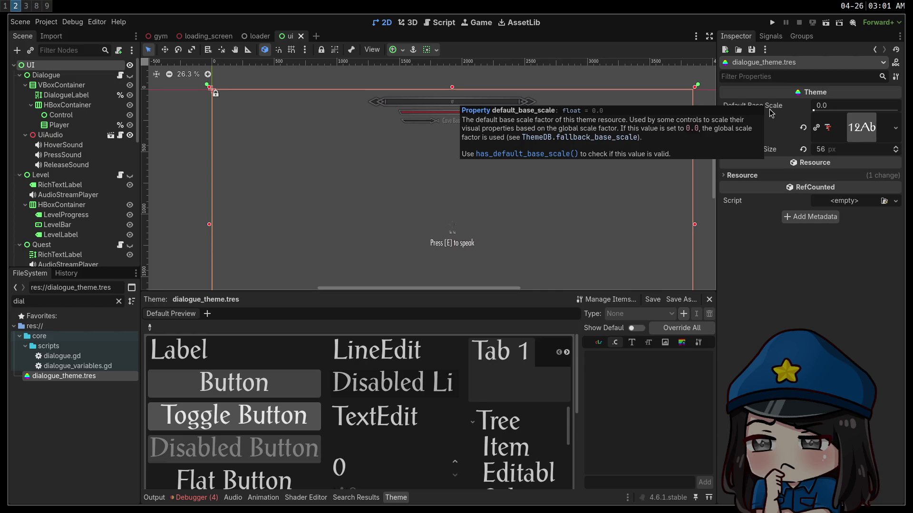
{"action": "double_click", "coordinate": [89, 304]}
{"action": "type", "text": "ui"}
{"action": "double_click", "coordinate": [67, 406]}
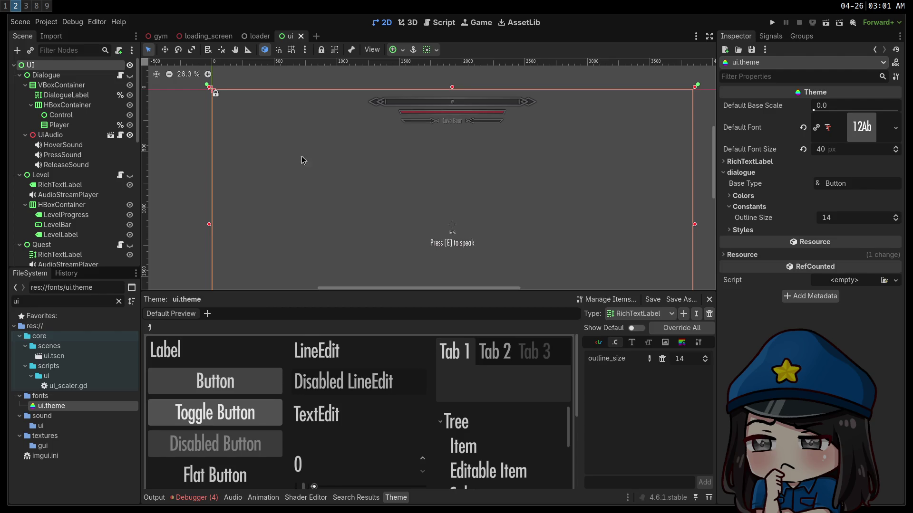
Deselect the UI root node, glance at dialogue.gd, and move to the browser docs
{"action": "left_click", "coordinate": [187, 152]}
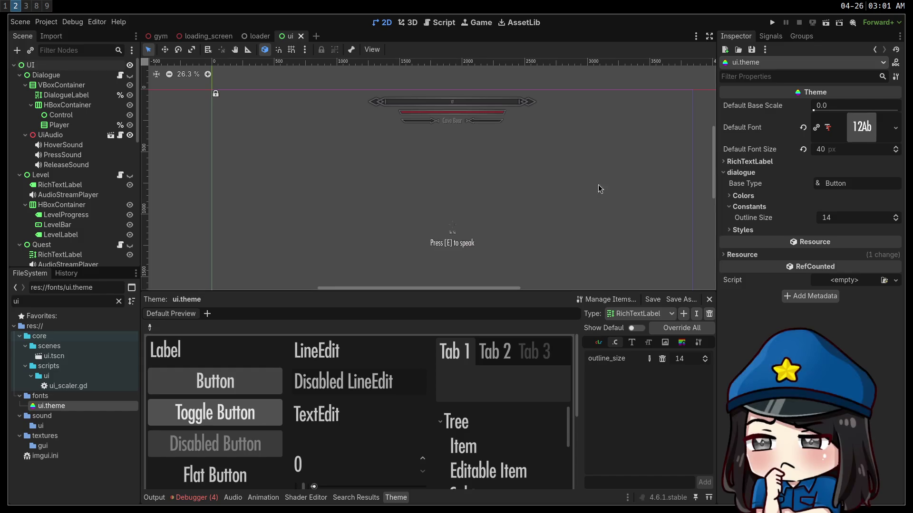
{"action": "key", "text": "super+1"}
{"action": "key", "text": "super+2"}
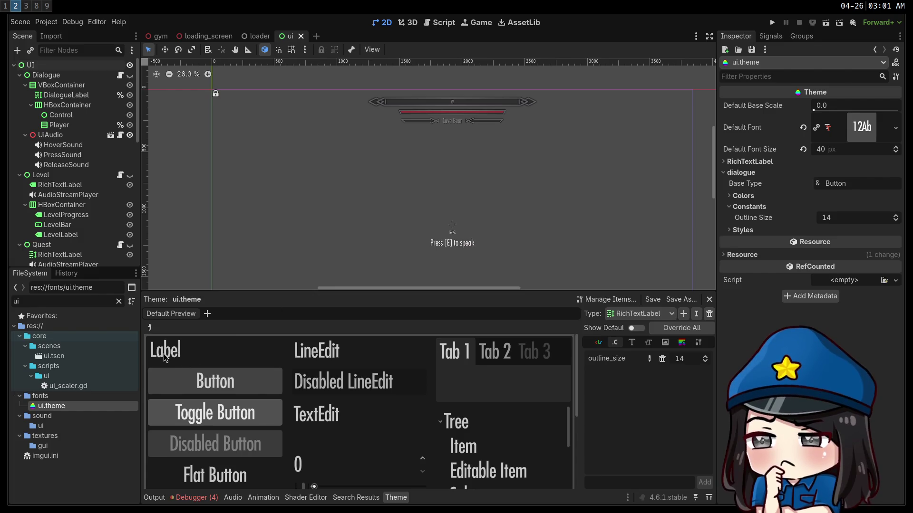
{"action": "scroll", "coordinate": [429, 171], "scroll_direction": "up", "scroll_amount": 5}
{"action": "scroll", "coordinate": [445, 186], "scroll_direction": "down", "scroll_amount": 5}
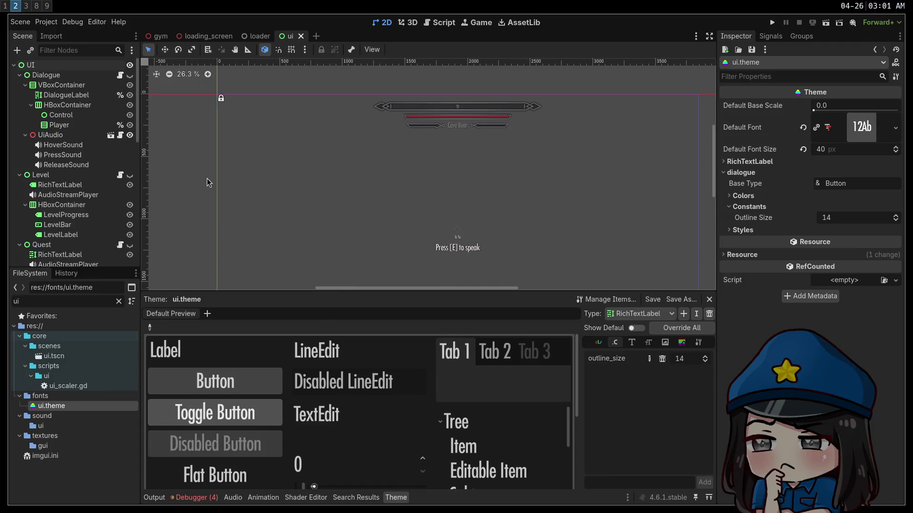
{"action": "key", "text": "super+3"}
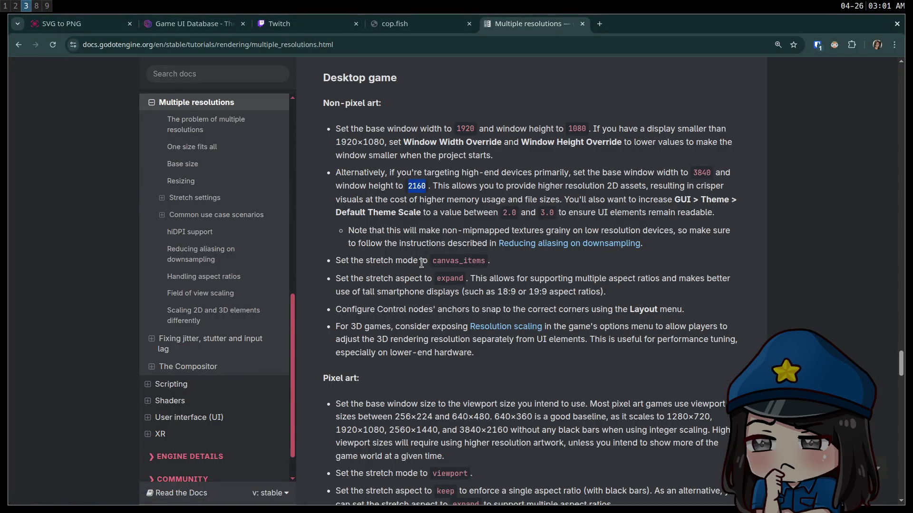
Highlight the canvas_items stretch mode and expand aspect advice while reading
{"action": "left_click_drag", "start_coordinate": [366, 261], "coordinate": [485, 260]}
{"action": "left_click", "coordinate": [438, 257]}
{"action": "double_click", "coordinate": [454, 262]}
{"action": "left_click", "coordinate": [446, 285]}
{"action": "left_click_drag", "start_coordinate": [671, 293], "coordinate": [330, 282]}
{"action": "left_click", "coordinate": [472, 295]}
Read the Resolution scaling page in a new tab down to Rendering scale, then return
{"action": "middle_click", "coordinate": [499, 328]}
{"action": "left_click", "coordinate": [644, 25]}
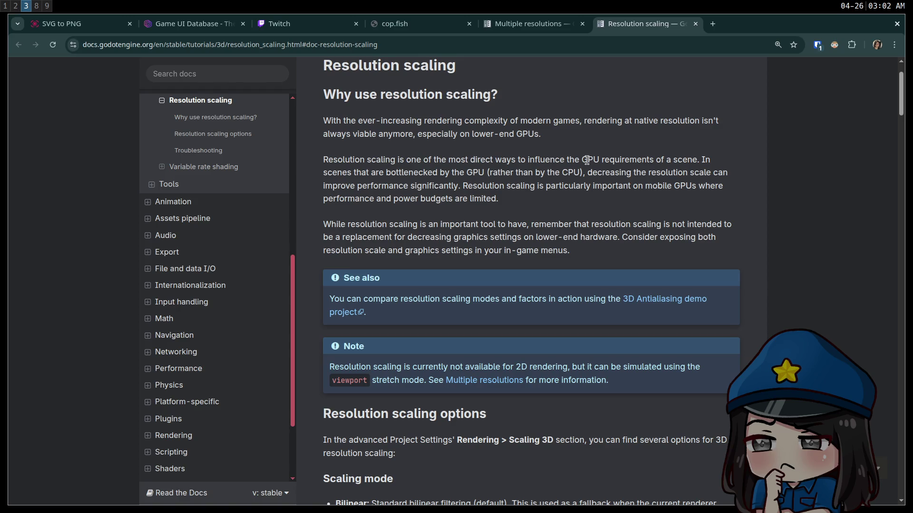
{"action": "scroll", "coordinate": [587, 160], "scroll_direction": "down", "scroll_amount": 10}
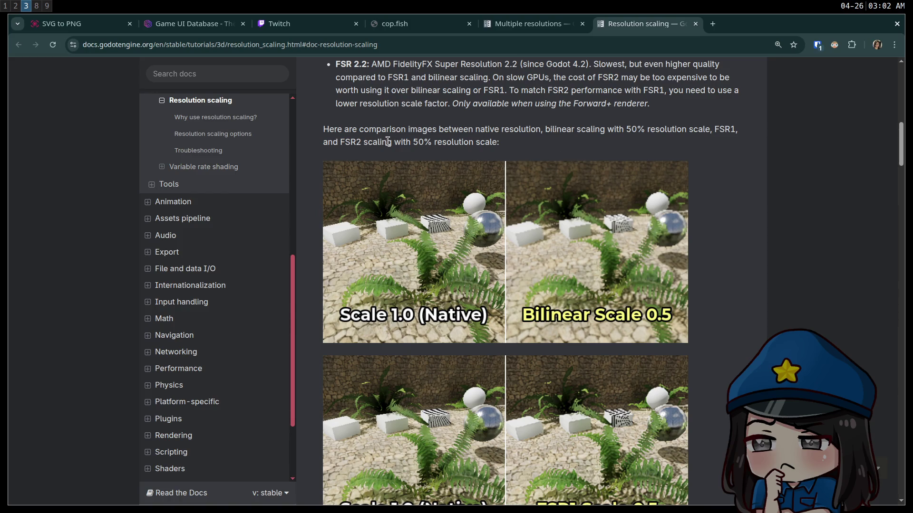
{"action": "scroll", "coordinate": [387, 141], "scroll_direction": "down", "scroll_amount": 1}
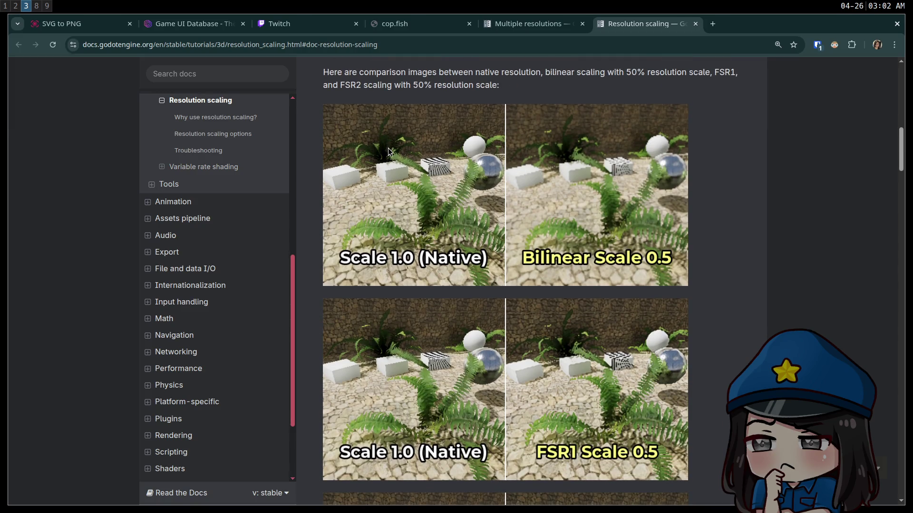
{"action": "scroll", "coordinate": [388, 151], "scroll_direction": "down", "scroll_amount": 20}
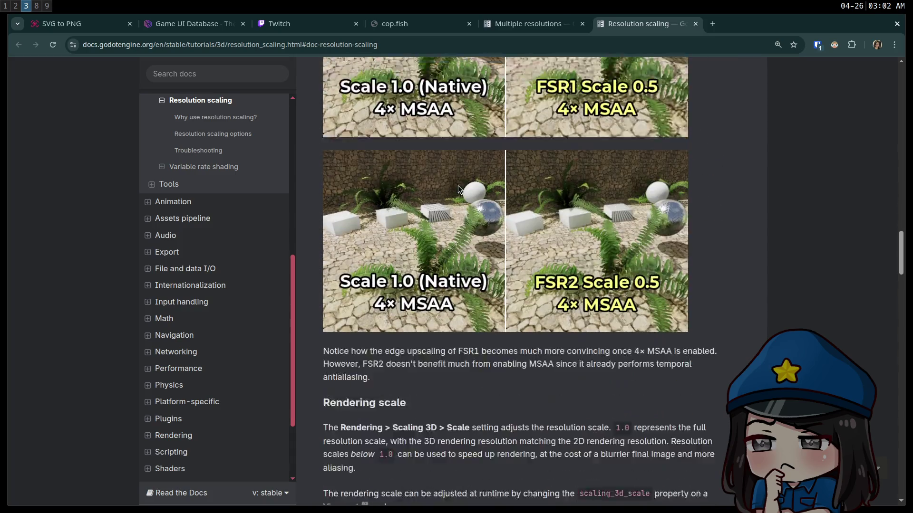
{"action": "scroll", "coordinate": [459, 186], "scroll_direction": "down", "scroll_amount": 1}
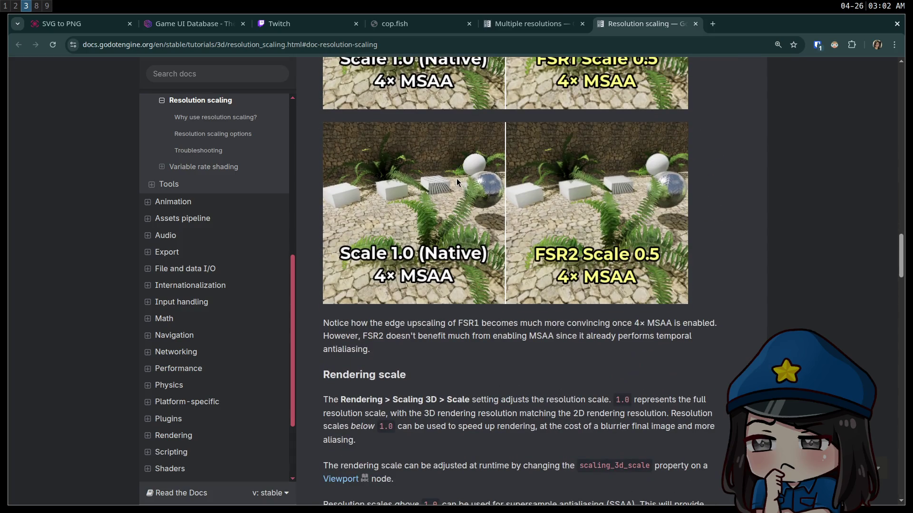
{"action": "left_click", "coordinate": [545, 23]}
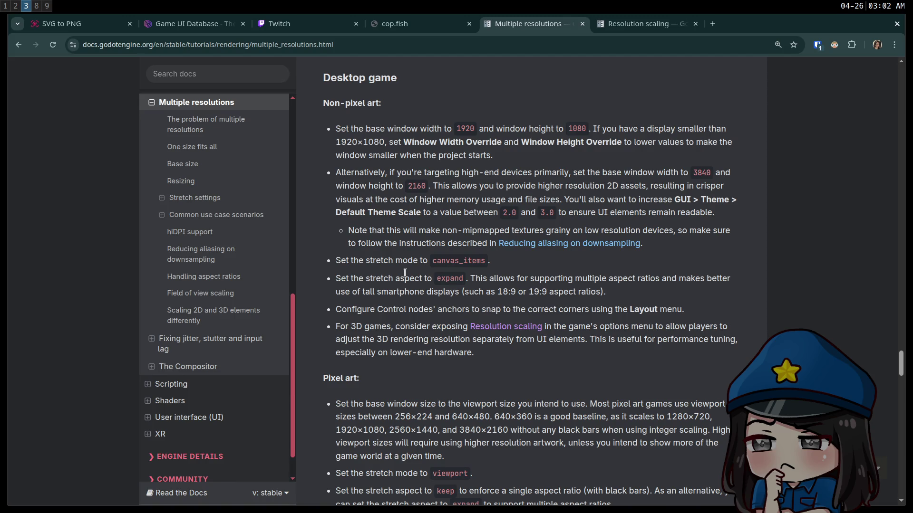
Read the hiDPI support explanation on the Multiple resolutions page
{"action": "scroll", "coordinate": [405, 273], "scroll_direction": "down", "scroll_amount": 6}
{"action": "scroll", "coordinate": [406, 271], "scroll_direction": "down", "scroll_amount": 5}
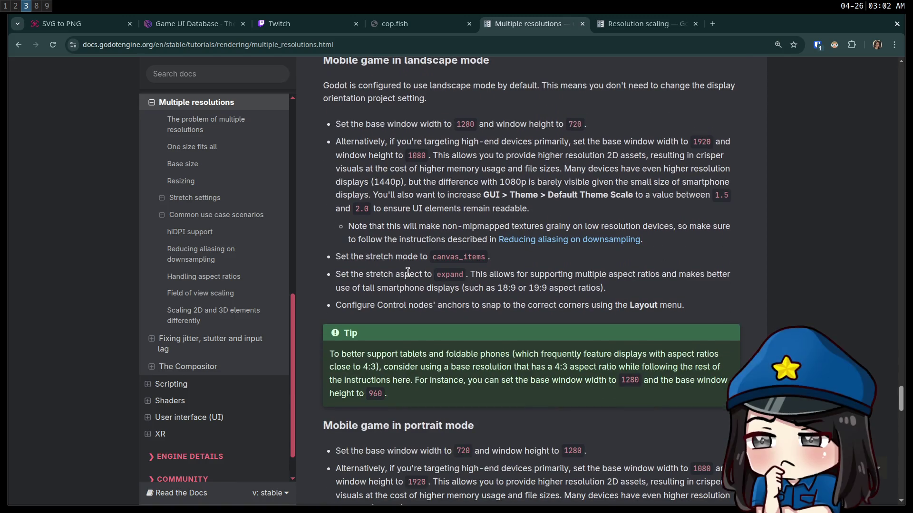
{"action": "scroll", "coordinate": [409, 276], "scroll_direction": "down", "scroll_amount": 8}
{"action": "scroll", "coordinate": [410, 274], "scroll_direction": "down", "scroll_amount": 5}
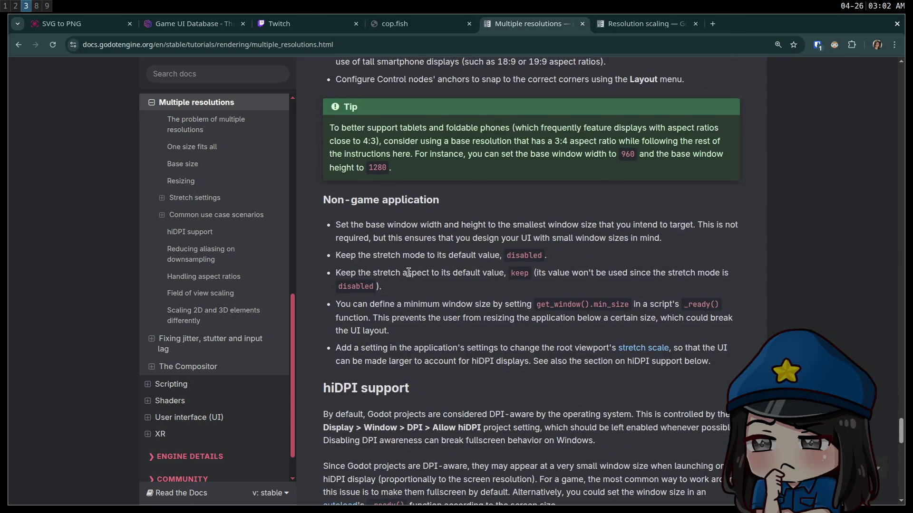
{"action": "mouse_move", "coordinate": [602, 186]}
{"action": "left_mouse_down"}
{"action": "mouse_move", "coordinate": [368, 185]}
{"action": "mouse_move", "coordinate": [721, 187]}
{"action": "mouse_move", "coordinate": [506, 199]}
{"action": "mouse_move", "coordinate": [720, 202]}
{"action": "mouse_move", "coordinate": [703, 216]}
{"action": "left_mouse_up"}
{"action": "left_click", "coordinate": [370, 228]}
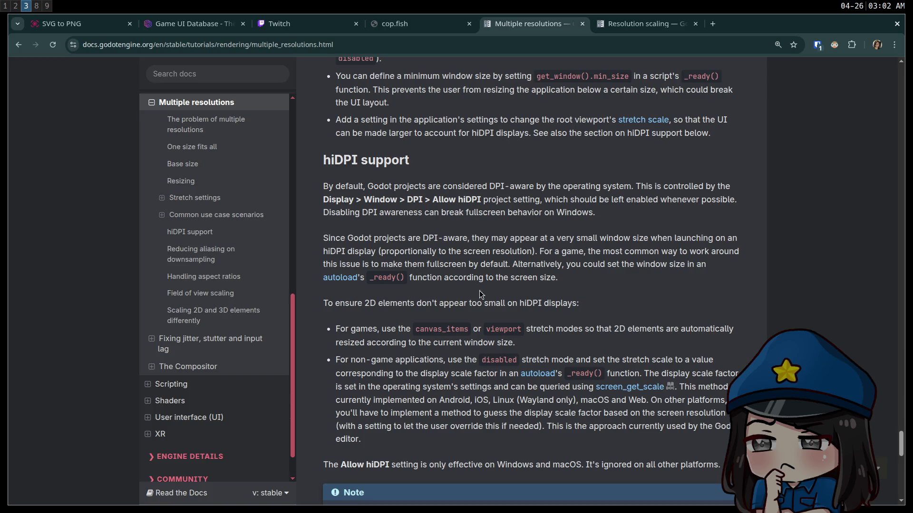
Read the Reducing aliasing on downsampling advice, then return to the Godot editor
{"action": "scroll", "coordinate": [504, 333], "scroll_direction": "down", "scroll_amount": 1}
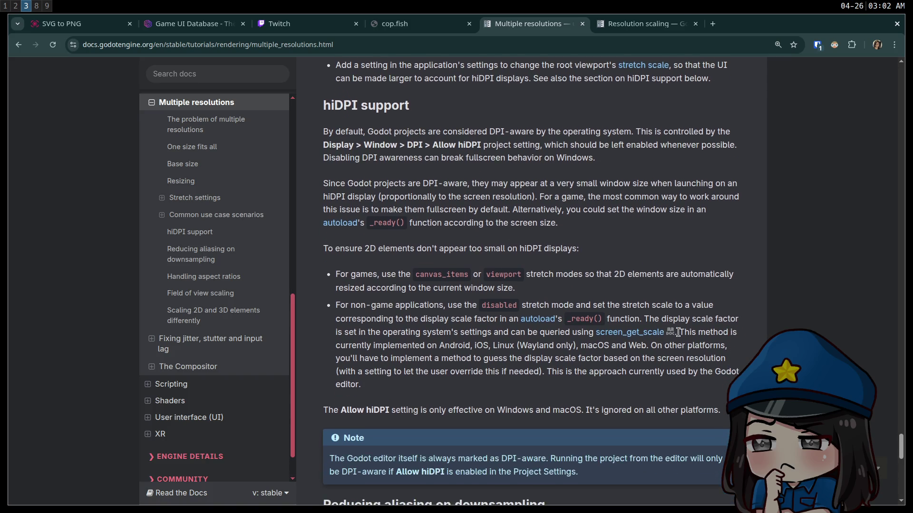
{"action": "scroll", "coordinate": [448, 271], "scroll_direction": "down", "scroll_amount": 5}
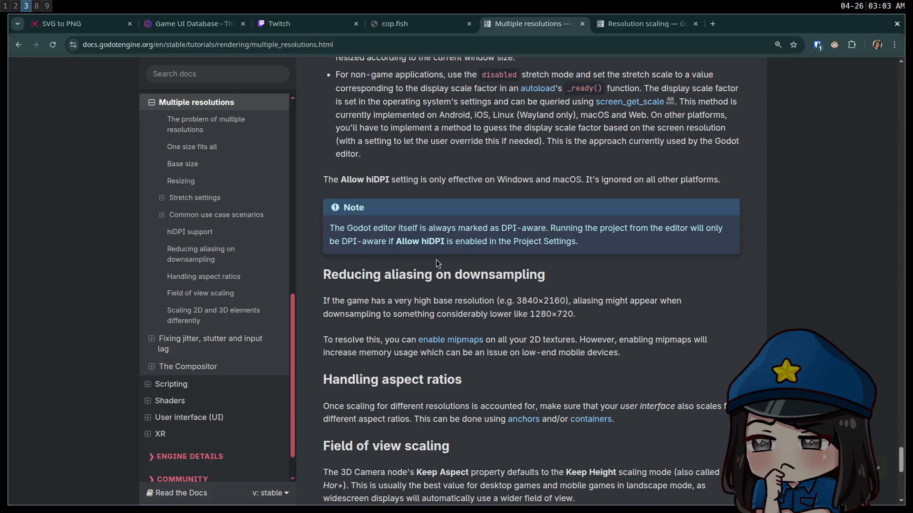
{"action": "scroll", "coordinate": [436, 258], "scroll_direction": "down", "scroll_amount": 1}
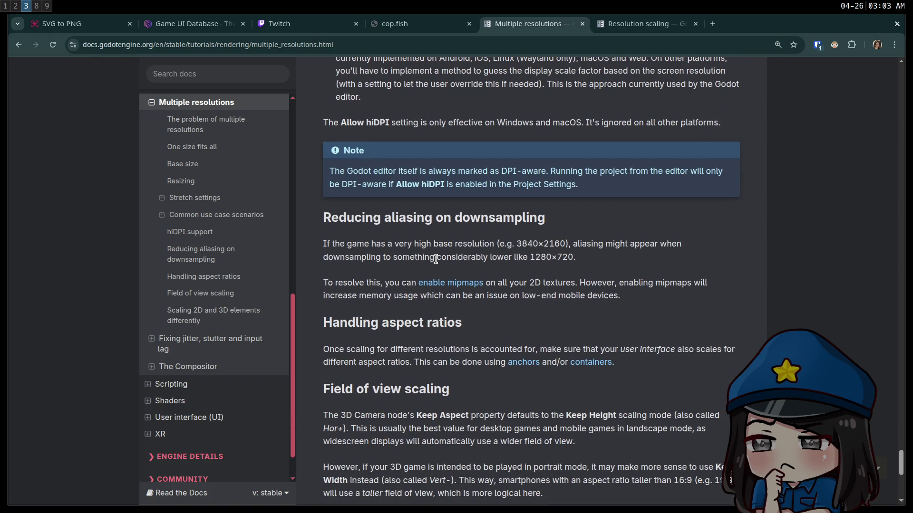
{"action": "scroll", "coordinate": [436, 259], "scroll_direction": "down", "scroll_amount": 2}
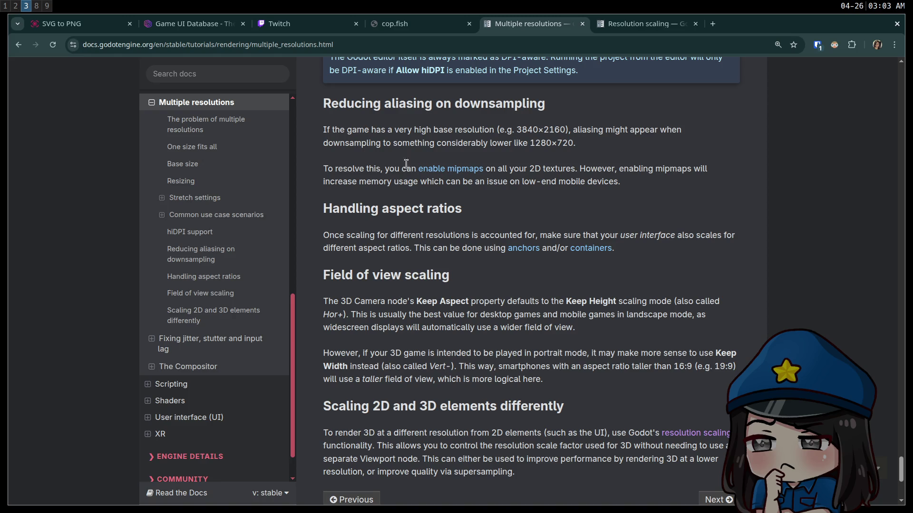
{"action": "mouse_move", "coordinate": [640, 130]}
{"action": "left_mouse_down"}
{"action": "mouse_move", "coordinate": [456, 142]}
{"action": "mouse_move", "coordinate": [570, 142]}
{"action": "mouse_move", "coordinate": [508, 144]}
{"action": "mouse_move", "coordinate": [484, 169]}
{"action": "mouse_move", "coordinate": [599, 179]}
{"action": "left_mouse_up"}
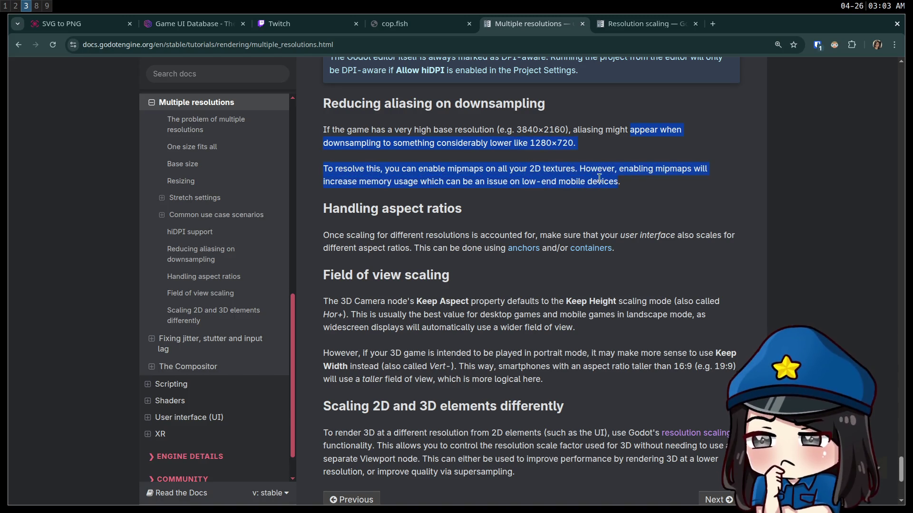
{"action": "left_click", "coordinate": [646, 186]}
{"action": "key", "text": "super+2"}
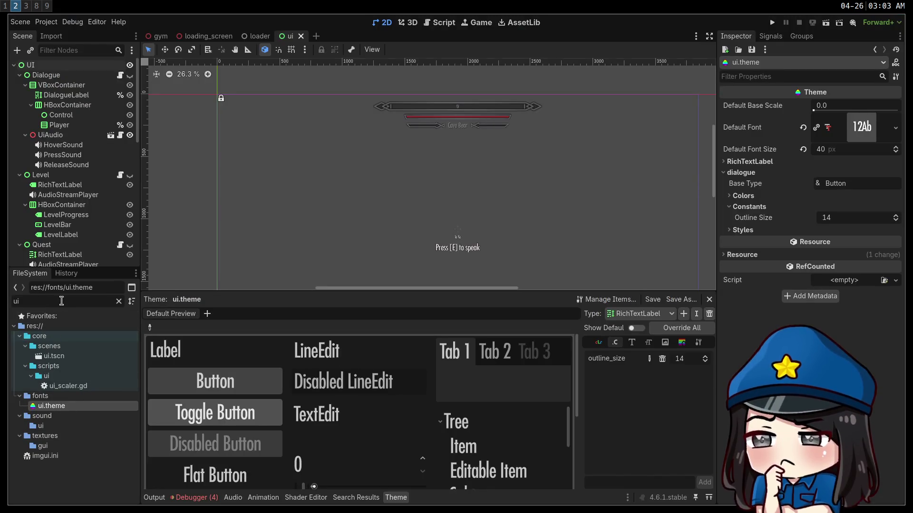
Filter files for 'ald', turn on Generate Mipmaps for aldine.otf, reimport it, and make the game fullscreen
{"action": "key", "text": "BackSpace"}
{"action": "key", "text": "BackSpace"}
{"action": "type", "text": "ald"}
{"action": "double_click", "coordinate": [68, 347]}
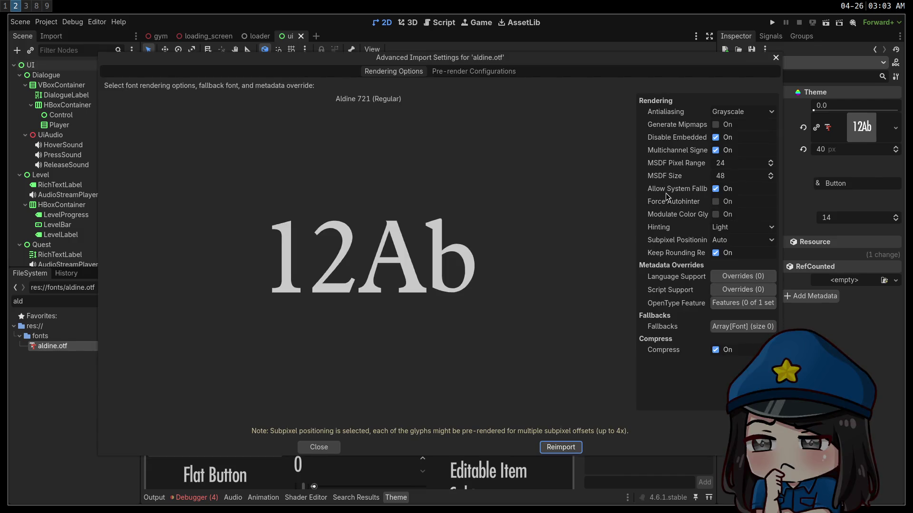
{"action": "left_click", "coordinate": [718, 124]}
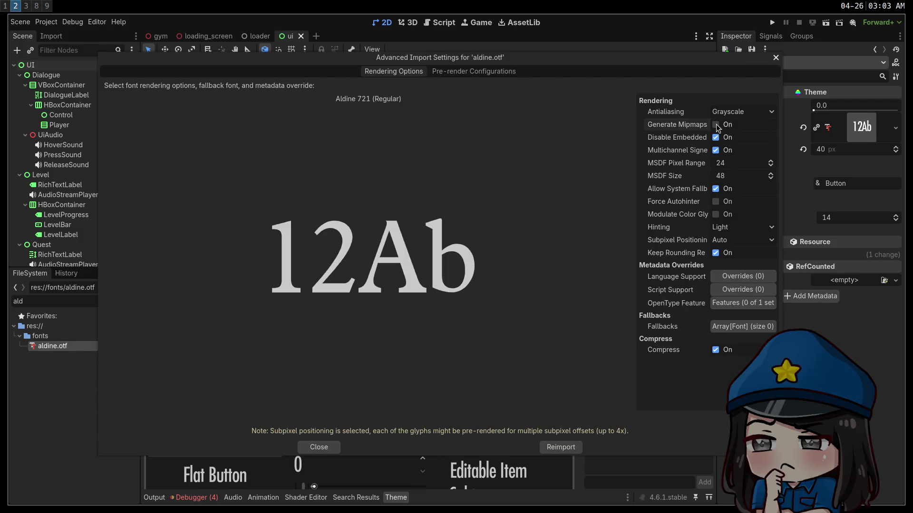
{"action": "left_click", "coordinate": [554, 448]}
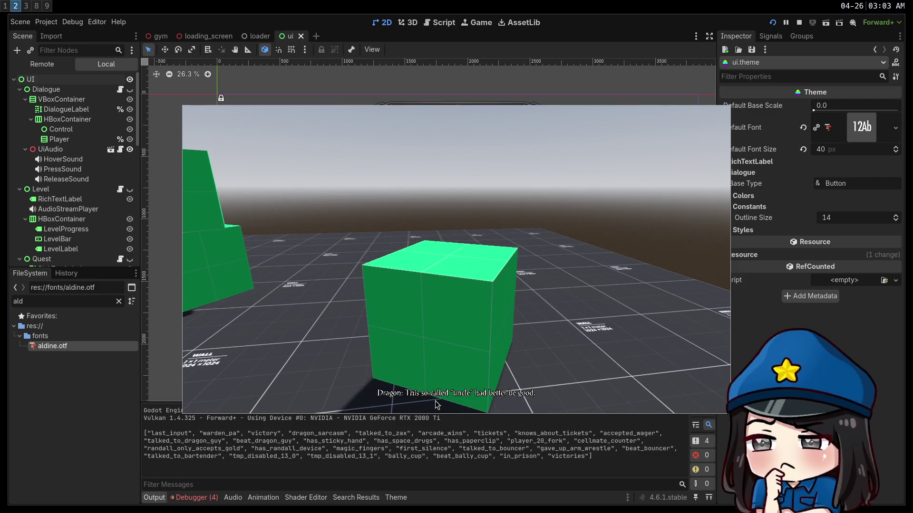
{"action": "key", "text": "F11"}
{"action": "key", "text": "F11"}
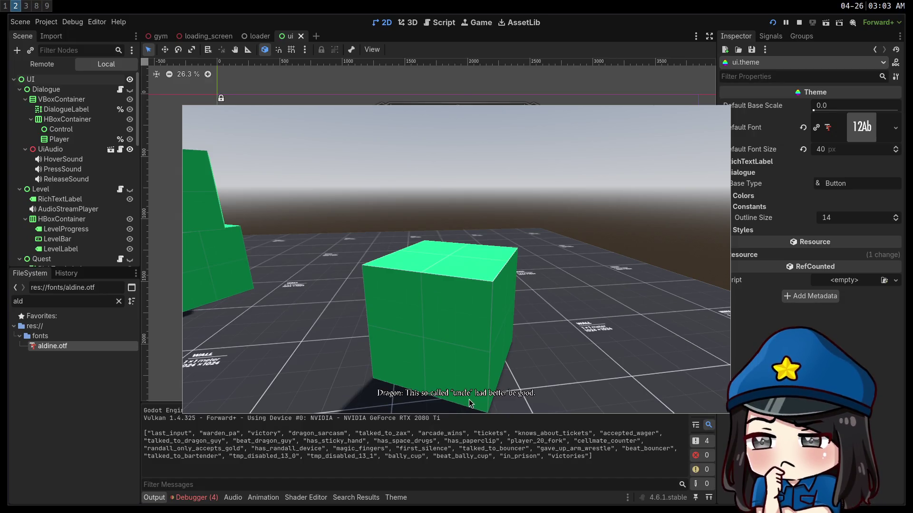
Advance the dialogue to the reply choices and compare them fullscreen and embedded, twice
{"action": "left_click", "coordinate": [447, 402]}
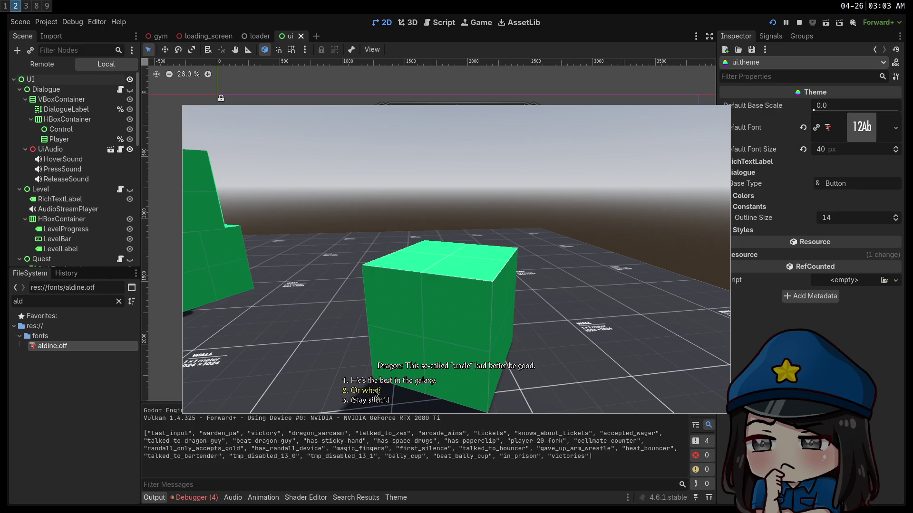
{"action": "key", "text": "F11"}
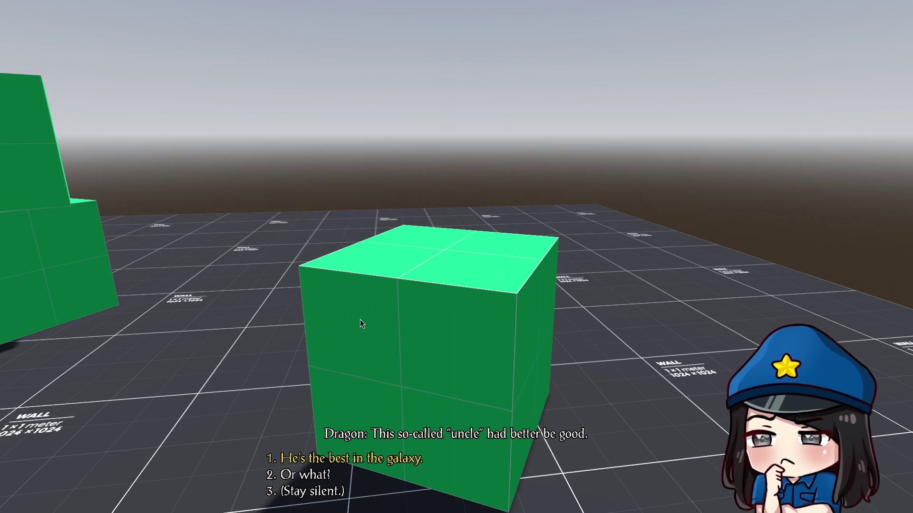
{"action": "key", "text": "F11"}
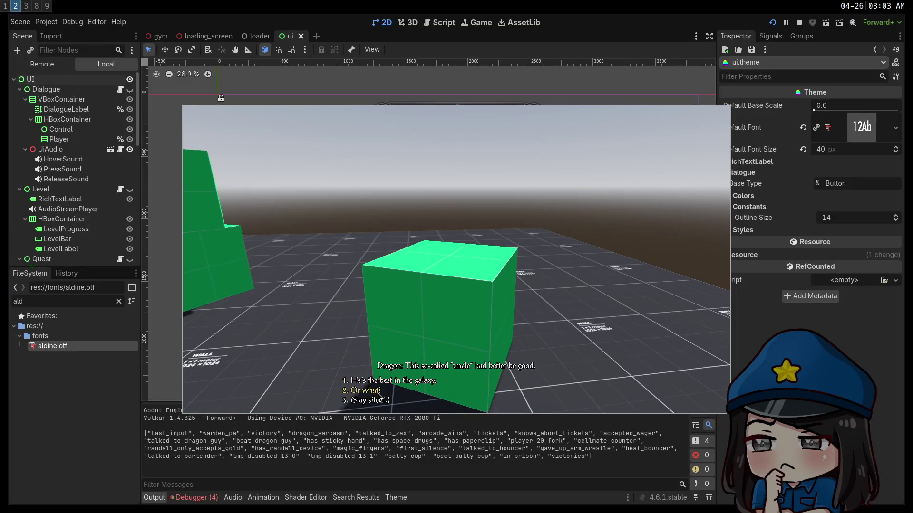
{"action": "key", "text": "F11"}
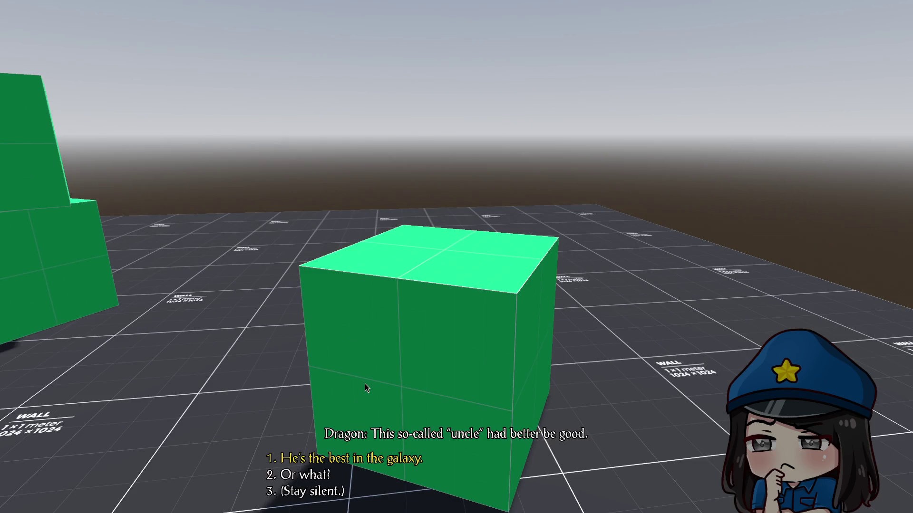
{"action": "key", "text": "F11"}
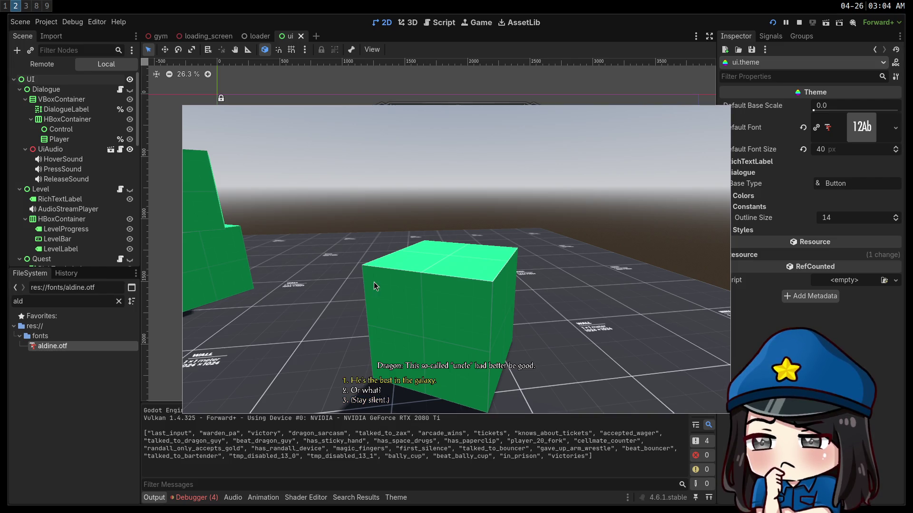
Open and close the in-game pause menu, stop the game, and switch to the browser docs
{"action": "key", "text": "Escape"}
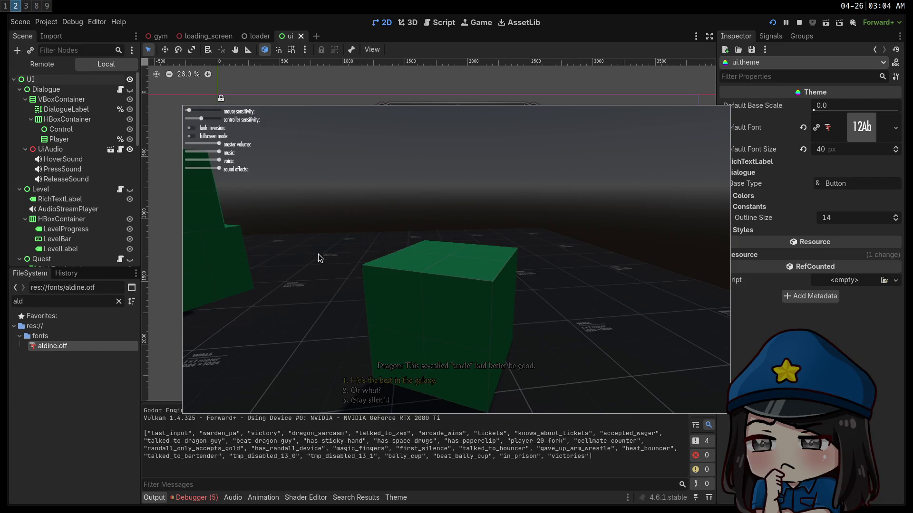
{"action": "key", "text": "Escape"}
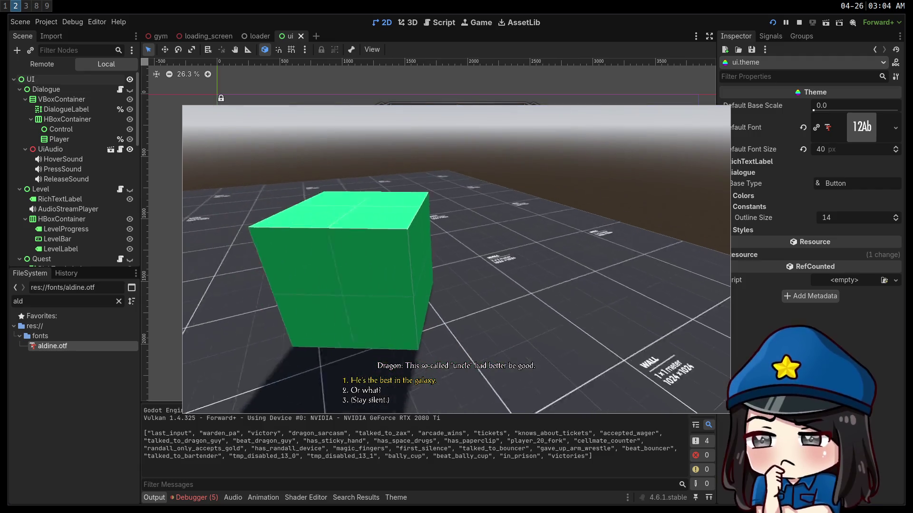
{"action": "key", "text": "Escape"}
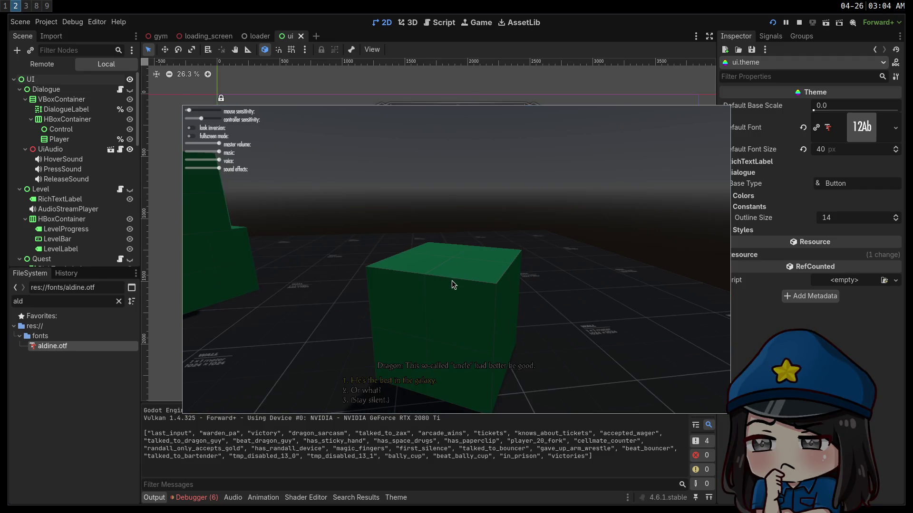
{"action": "key", "text": "Escape"}
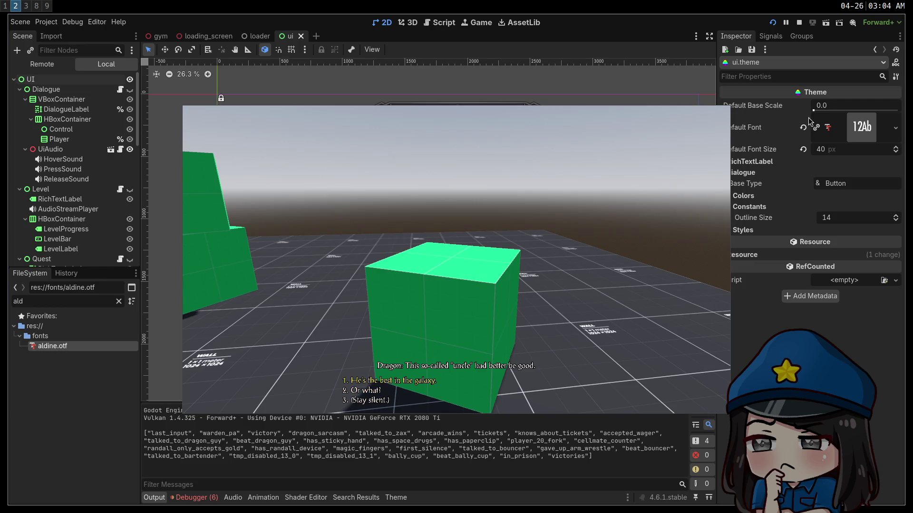
{"action": "left_click", "coordinate": [799, 24]}
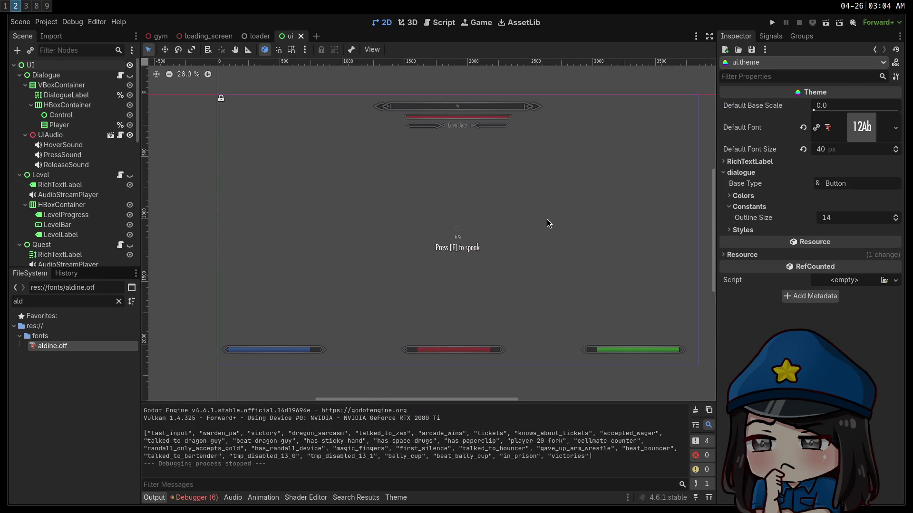
{"action": "key", "text": "super+1"}
{"action": "key", "text": "super+3"}
Scroll the Multiple resolutions docs back up to Common use case scenarios, then return to Godot
{"action": "scroll", "coordinate": [435, 290], "scroll_direction": "down", "scroll_amount": 3}
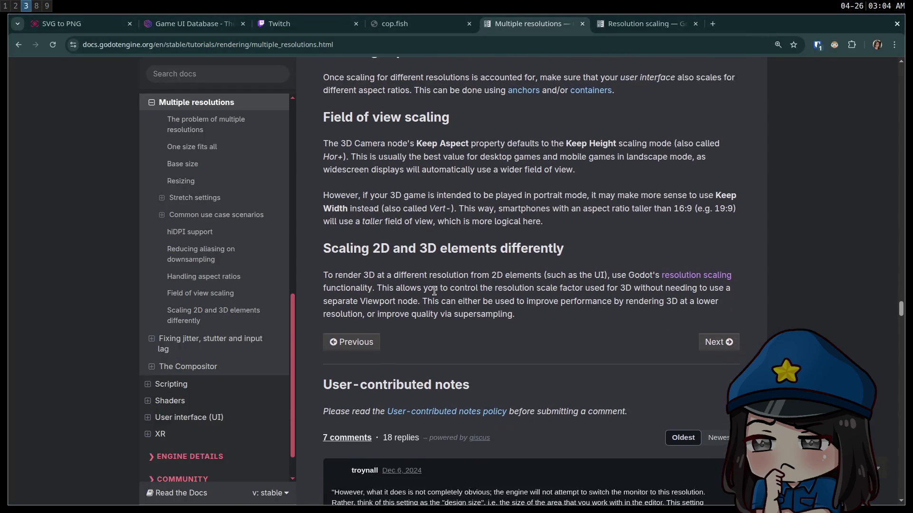
{"action": "scroll", "coordinate": [436, 284], "scroll_direction": "down", "scroll_amount": 1}
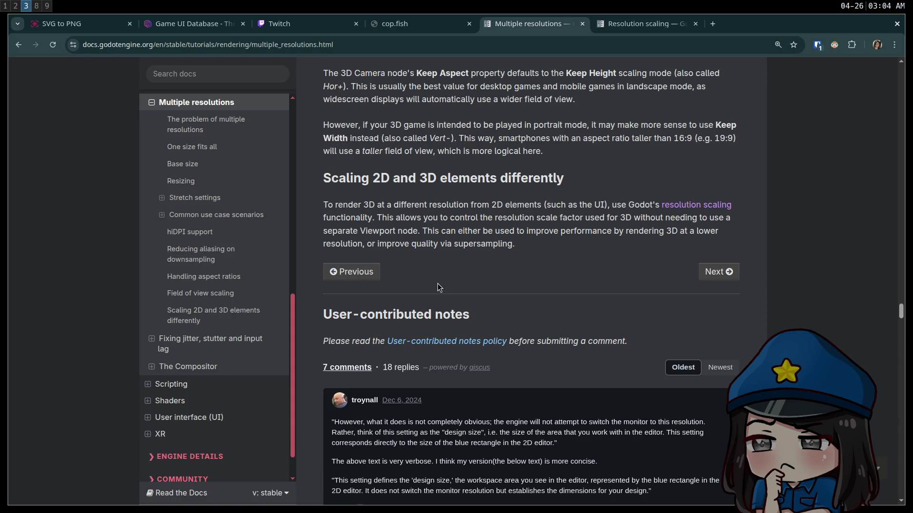
{"action": "scroll", "coordinate": [437, 284], "scroll_direction": "down", "scroll_amount": 1}
{"action": "scroll", "coordinate": [464, 293], "scroll_direction": "up", "scroll_amount": 2}
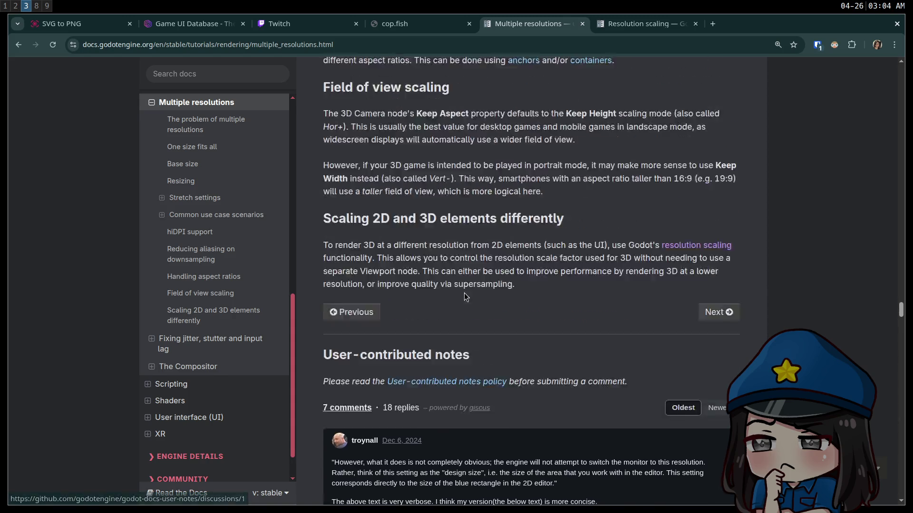
{"action": "scroll", "coordinate": [464, 294], "scroll_direction": "up", "scroll_amount": 20}
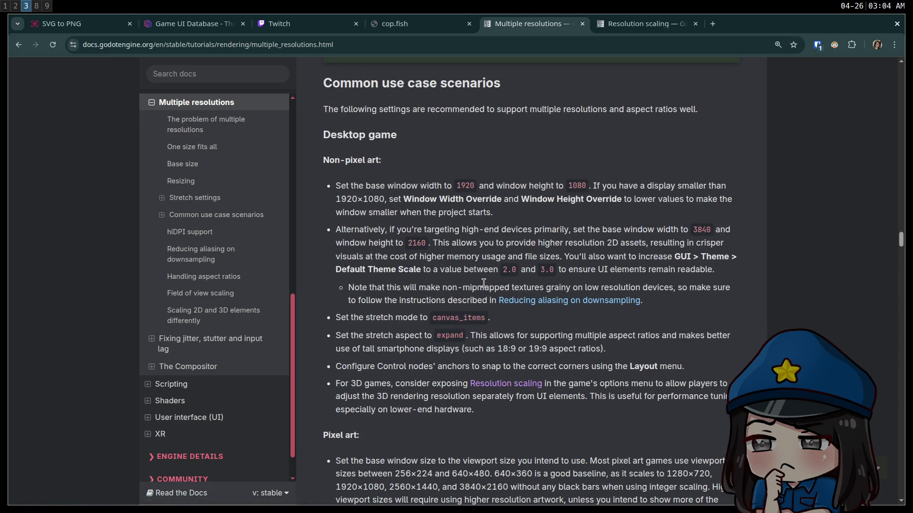
{"action": "scroll", "coordinate": [483, 281], "scroll_direction": "up", "scroll_amount": 1}
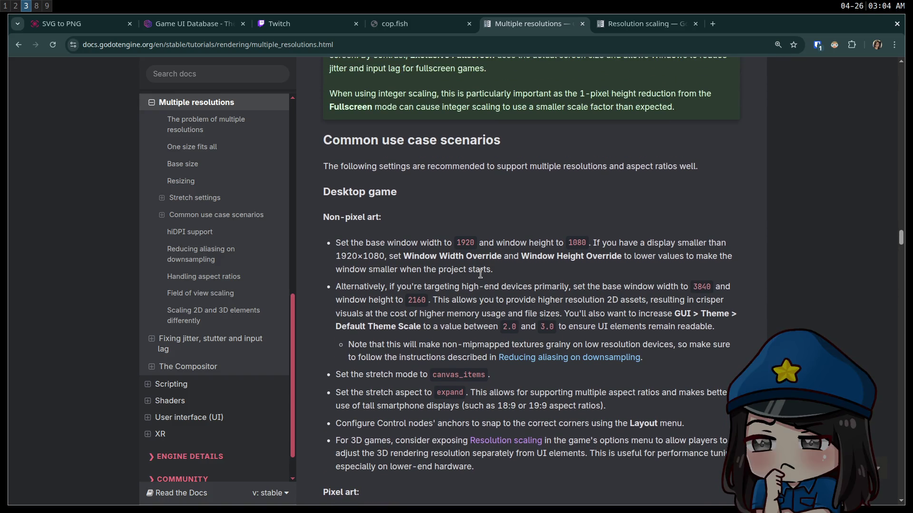
{"action": "key", "text": "super+2"}
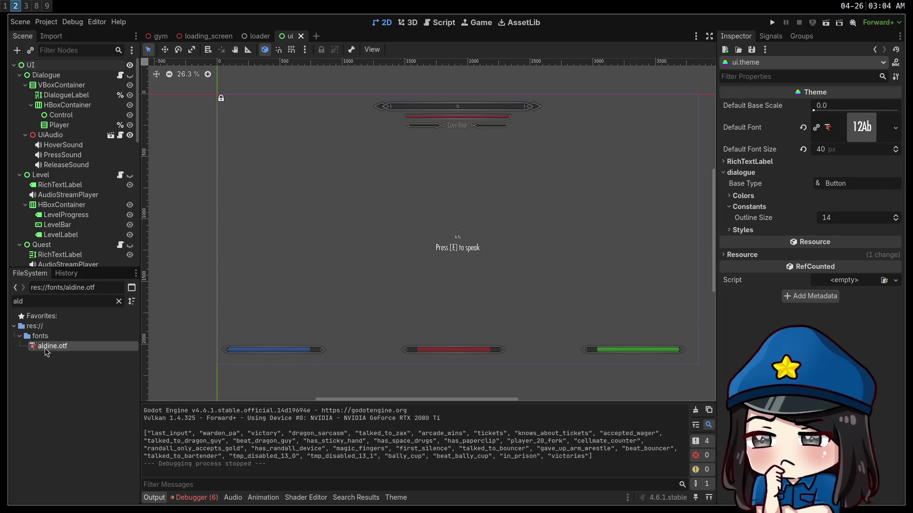
Filter files for 'ui', open ui.theme in the theme editor, and enlarge the bottom panel
{"action": "left_click", "coordinate": [74, 305]}
{"action": "type", "text": "ui"}
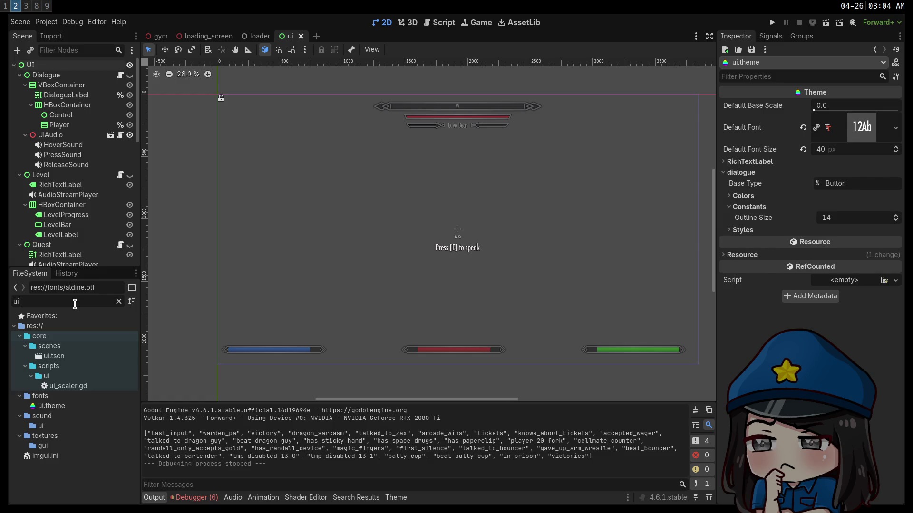
{"action": "double_click", "coordinate": [49, 406]}
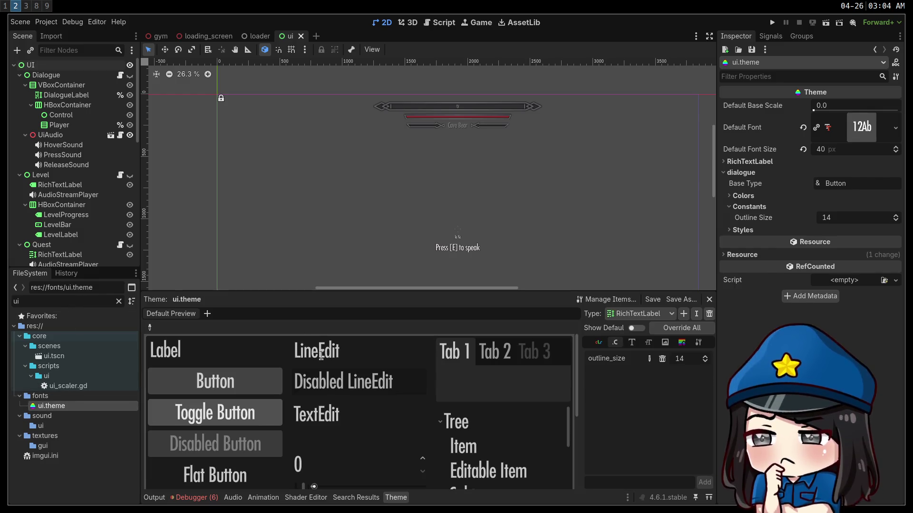
{"action": "left_click_drag", "start_coordinate": [255, 292], "coordinate": [266, 195]}
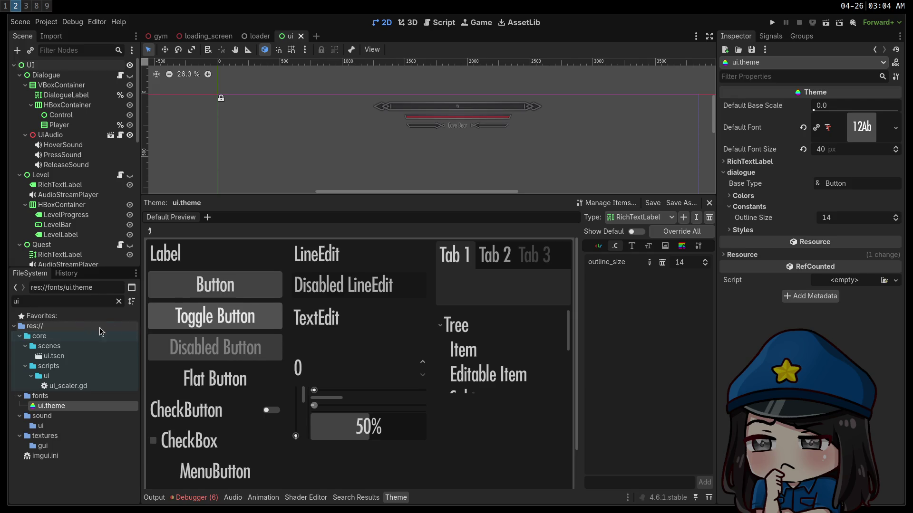
{"action": "right_click", "coordinate": [40, 396]}
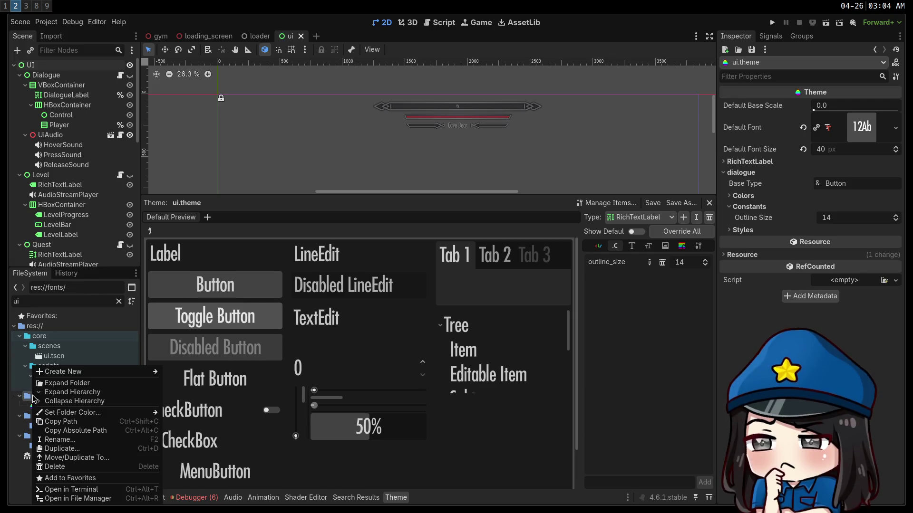
Create a new Theme resource in the fonts folder, dismissing the Save Resource As dialog
{"action": "mouse_move", "coordinate": [95, 372]}
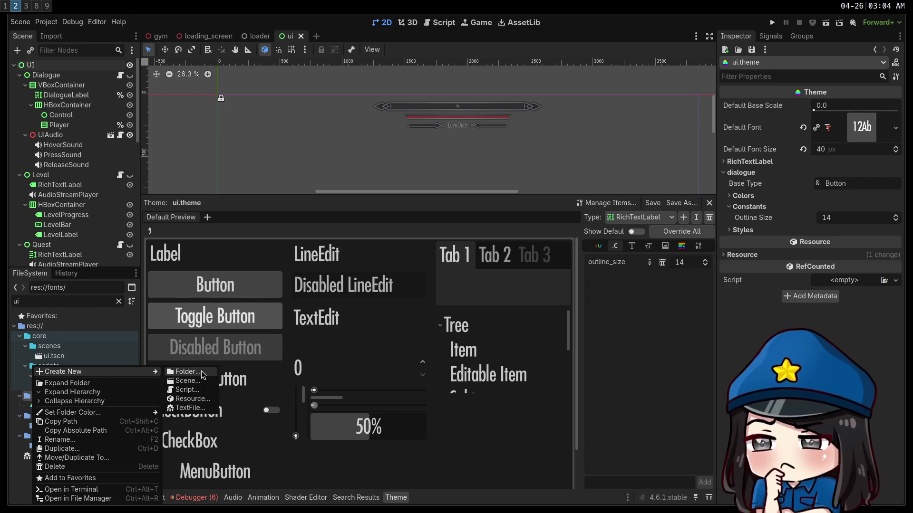
{"action": "left_click", "coordinate": [200, 400]}
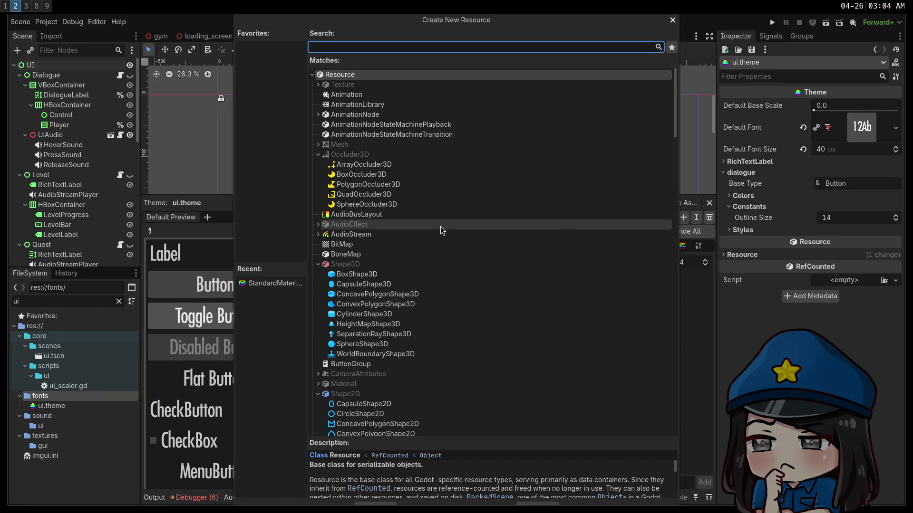
{"action": "type", "text": "theme"}
{"action": "key", "text": "Return"}
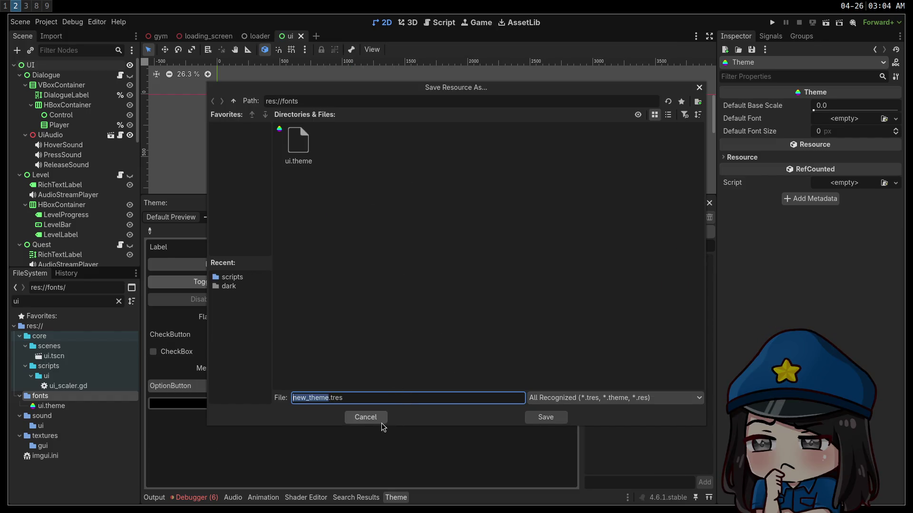
{"action": "left_click", "coordinate": [557, 418]}
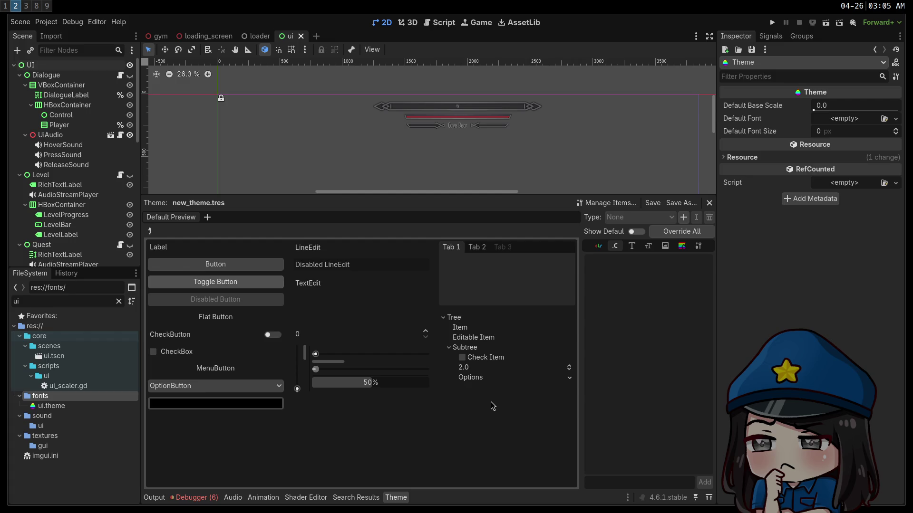
{"action": "mouse_move", "coordinate": [408, 194]}
{"action": "left_mouse_down"}
{"action": "mouse_move", "coordinate": [449, 405]}
{"action": "mouse_move", "coordinate": [435, 276]}
{"action": "mouse_move", "coordinate": [427, 300]}
{"action": "left_mouse_up"}
Select the UI root node, show ui.theme in the inspector, then deselect on the canvas
{"action": "mouse_move", "coordinate": [410, 204]}
{"action": "left_mouse_down"}
{"action": "mouse_move", "coordinate": [278, 131]}
{"action": "mouse_move", "coordinate": [334, 137]}
{"action": "left_mouse_up"}
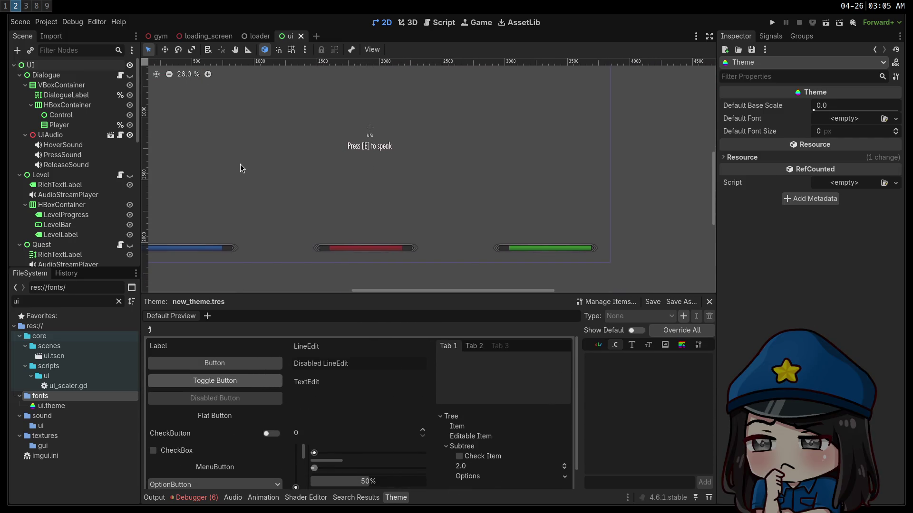
{"action": "left_click", "coordinate": [85, 65]}
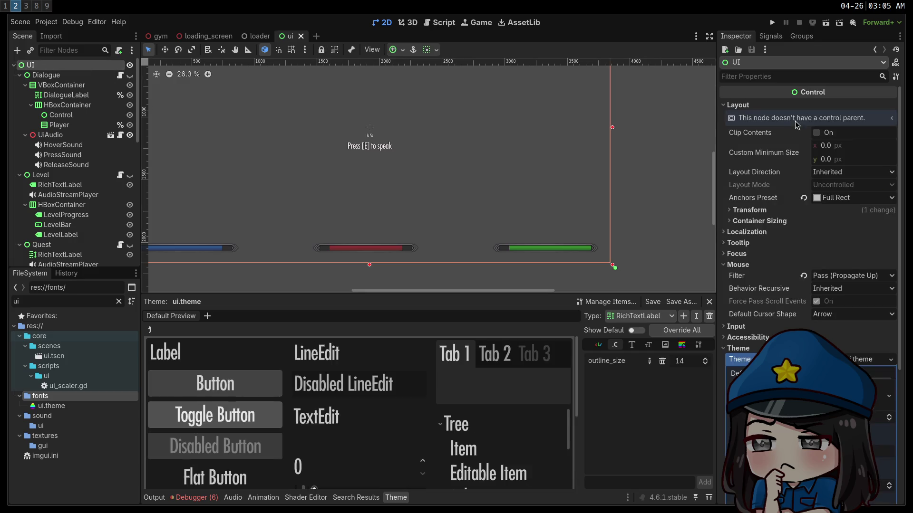
{"action": "left_click", "coordinate": [51, 406]}
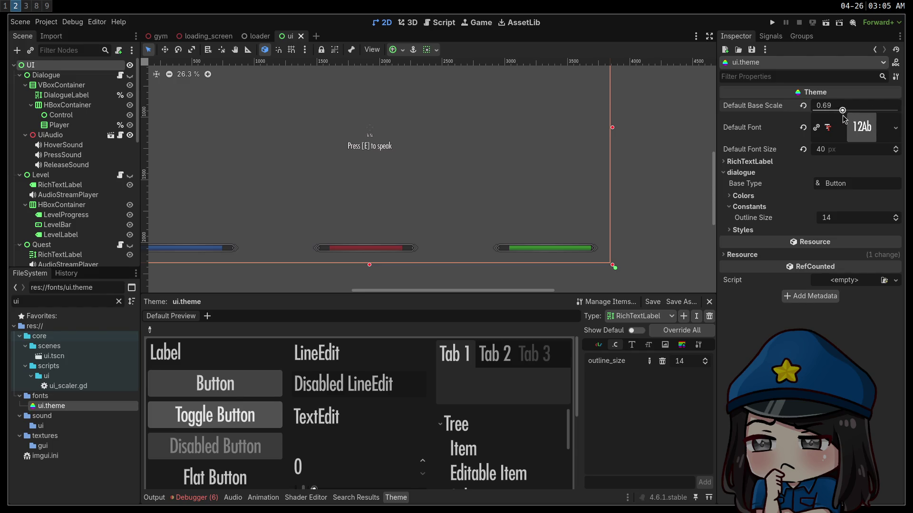
{"action": "left_click_drag", "start_coordinate": [195, 82], "coordinate": [304, 160]}
{"action": "left_click", "coordinate": [198, 142]}
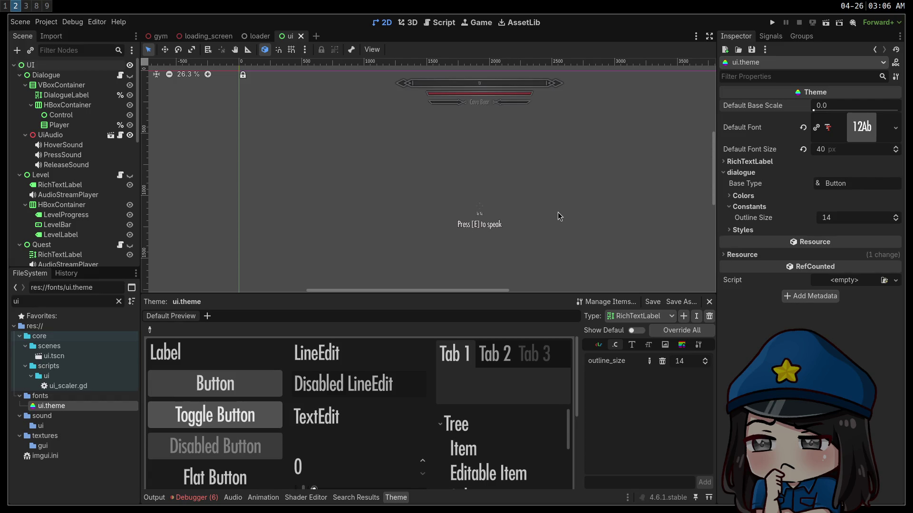
Check the speak label, then view the Dialogue node's Transform size and position
{"action": "left_click", "coordinate": [479, 226]}
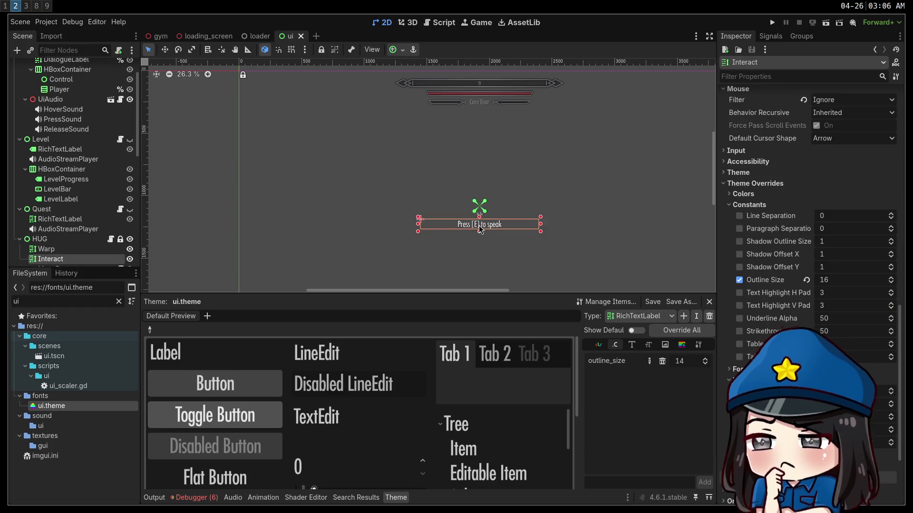
{"action": "scroll", "coordinate": [809, 286], "scroll_direction": "down", "scroll_amount": 3}
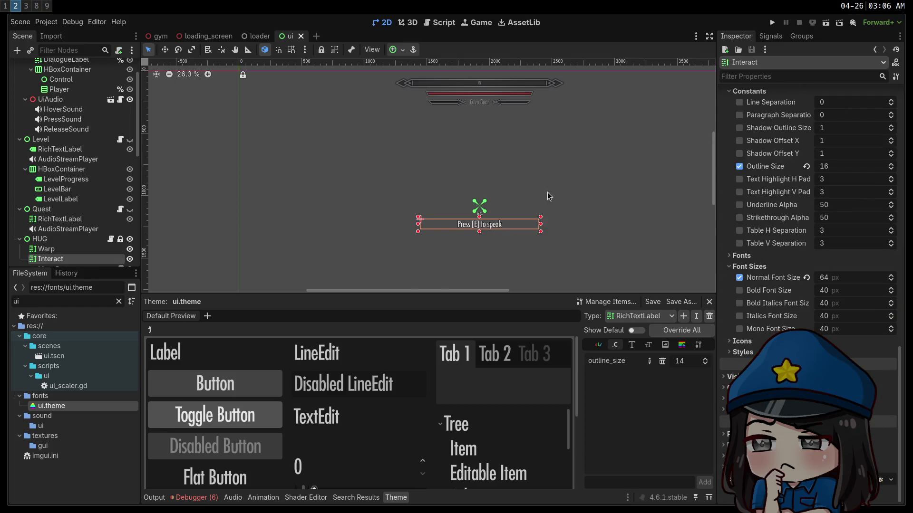
{"action": "scroll", "coordinate": [549, 197], "scroll_direction": "down", "scroll_amount": 5}
{"action": "scroll", "coordinate": [515, 141], "scroll_direction": "up", "scroll_amount": 3}
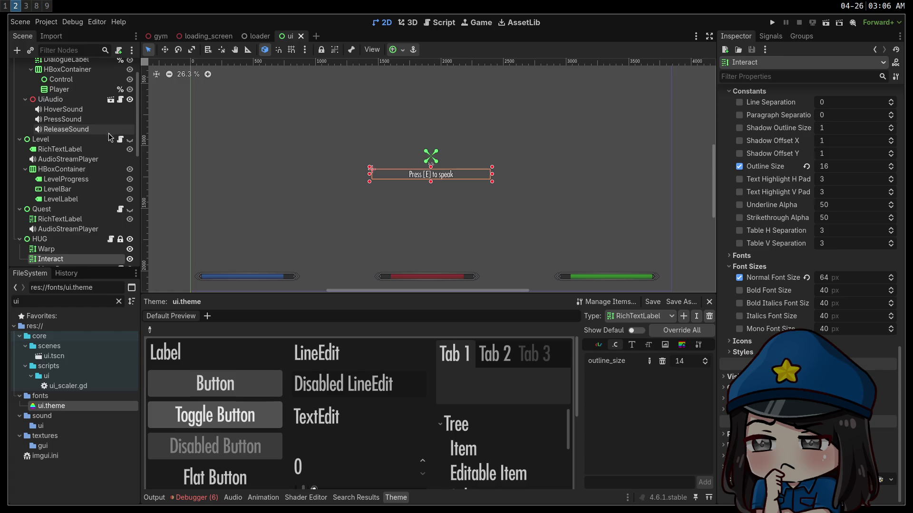
{"action": "scroll", "coordinate": [108, 137], "scroll_direction": "up", "scroll_amount": 3}
{"action": "left_click", "coordinate": [62, 75]}
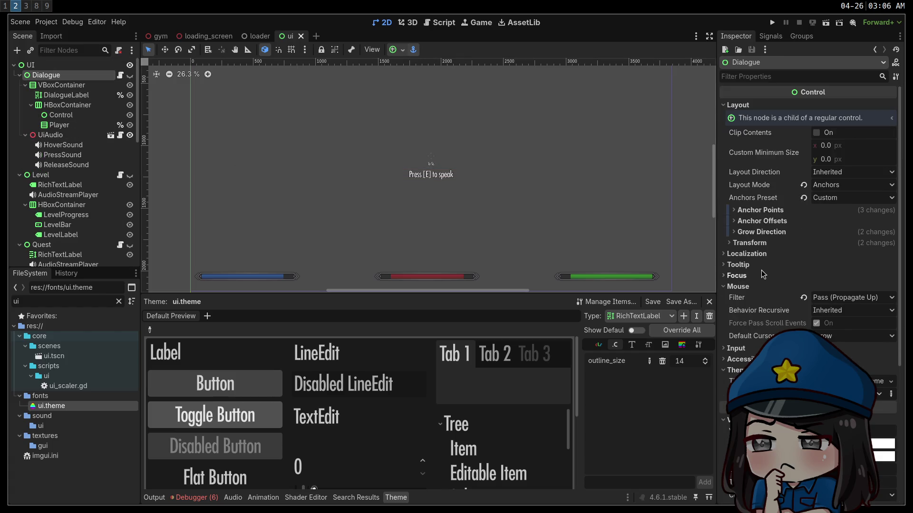
{"action": "left_click", "coordinate": [744, 244]}
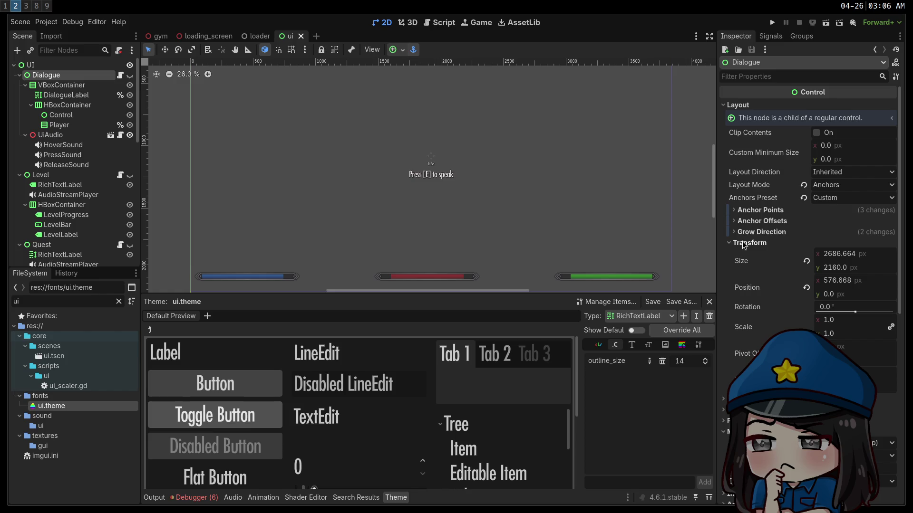
Inspect the VBoxContainer and DialogueLabel Transform values, then select the file filter text
{"action": "left_click", "coordinate": [66, 86]}
{"action": "left_click", "coordinate": [749, 270]}
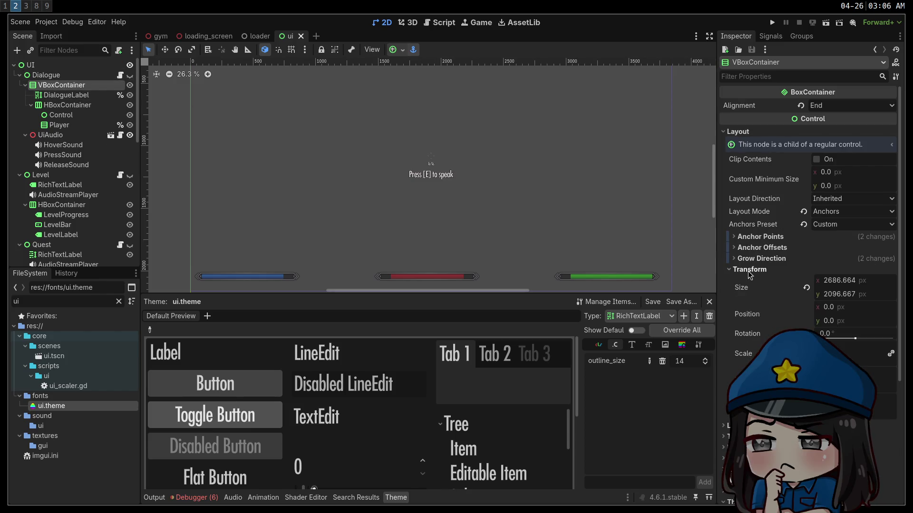
{"action": "left_click", "coordinate": [89, 96]}
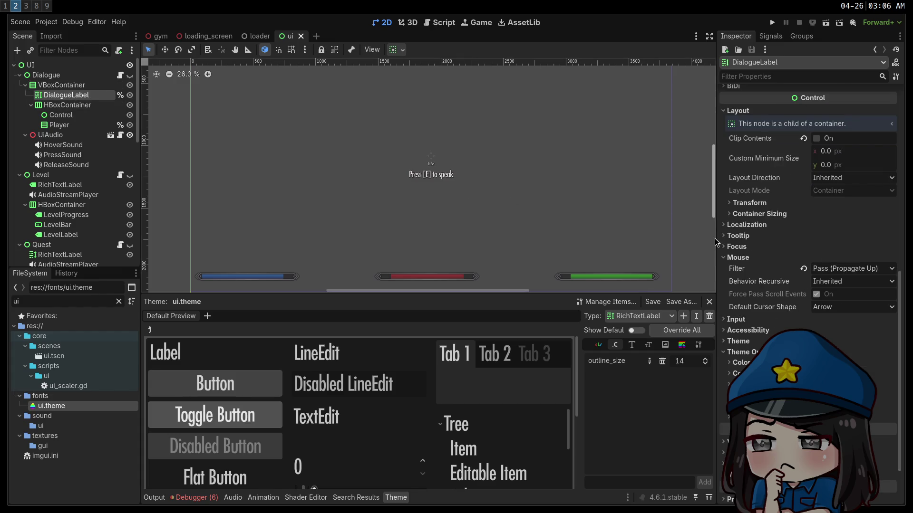
{"action": "left_click", "coordinate": [738, 204]}
{"action": "left_click", "coordinate": [740, 204]}
{"action": "double_click", "coordinate": [83, 299]}
Open aldine.otf's Advanced Import Settings, widen the panel, and review antialiasing and subpixel options
{"action": "type", "text": "ald"}
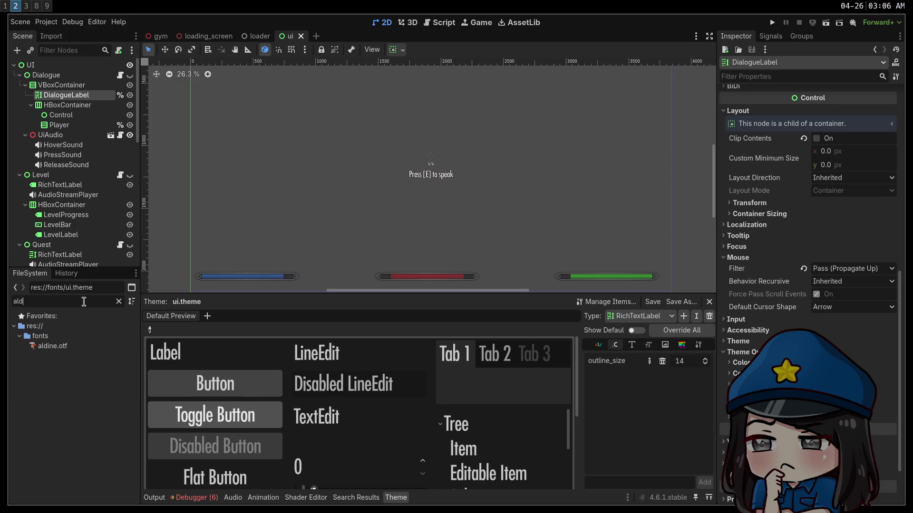
{"action": "double_click", "coordinate": [53, 346]}
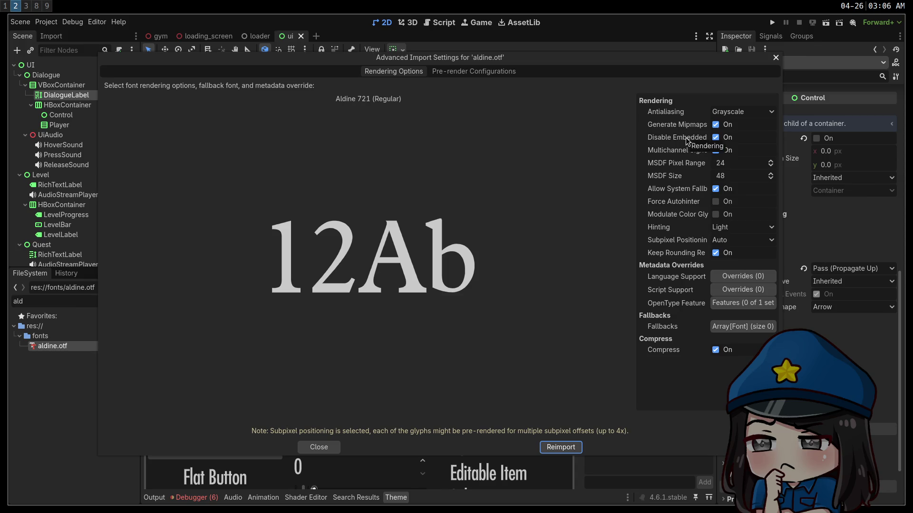
{"action": "left_click_drag", "start_coordinate": [637, 153], "coordinate": [515, 157]}
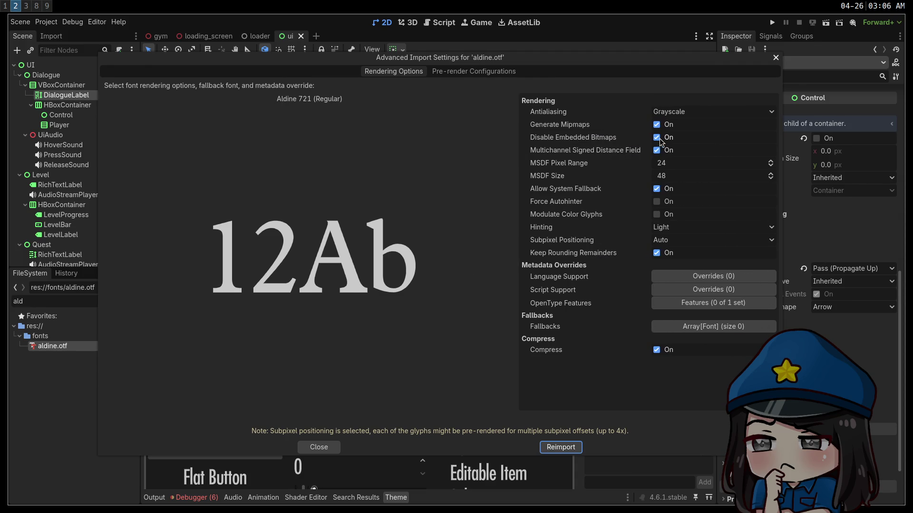
{"action": "left_click", "coordinate": [677, 111]}
{"action": "left_click", "coordinate": [677, 110]}
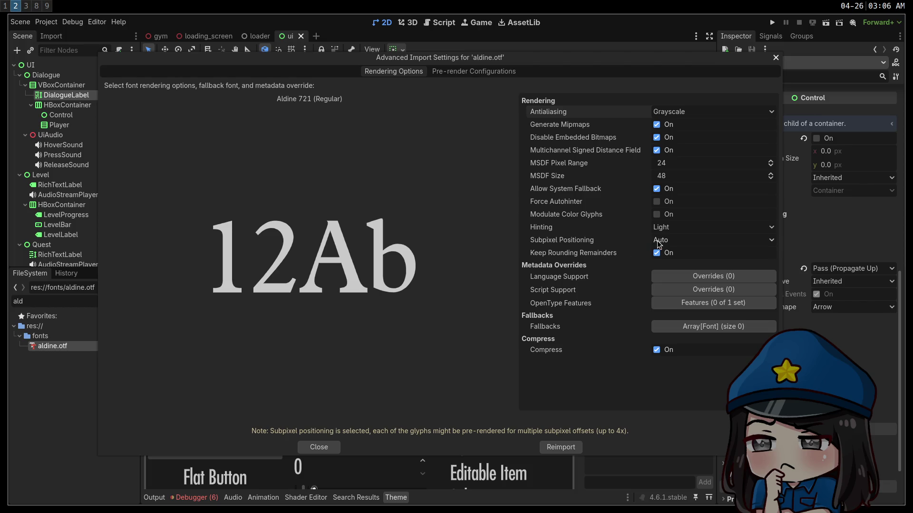
{"action": "left_click", "coordinate": [690, 240]}
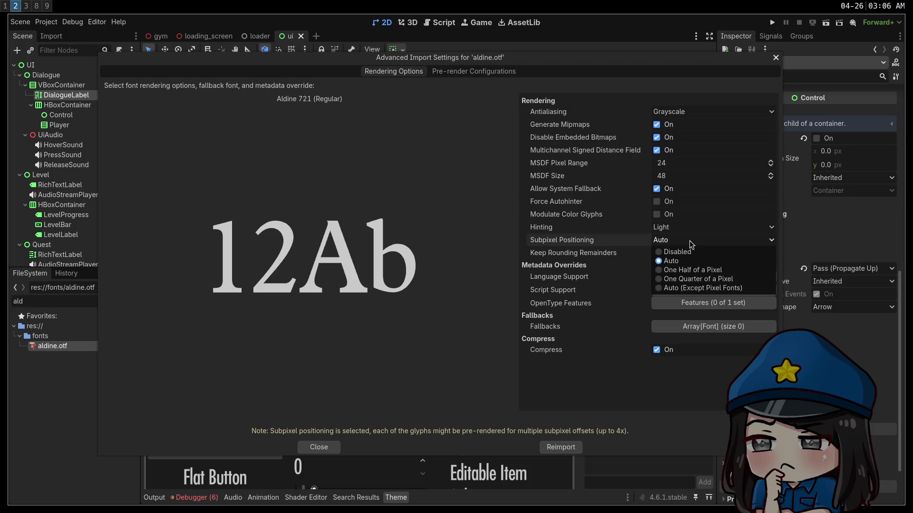
{"action": "left_click", "coordinate": [689, 240]}
Set aldine.otf antialiasing to LCD Subpixel, reimport it, and run the project
{"action": "left_click", "coordinate": [680, 113]}
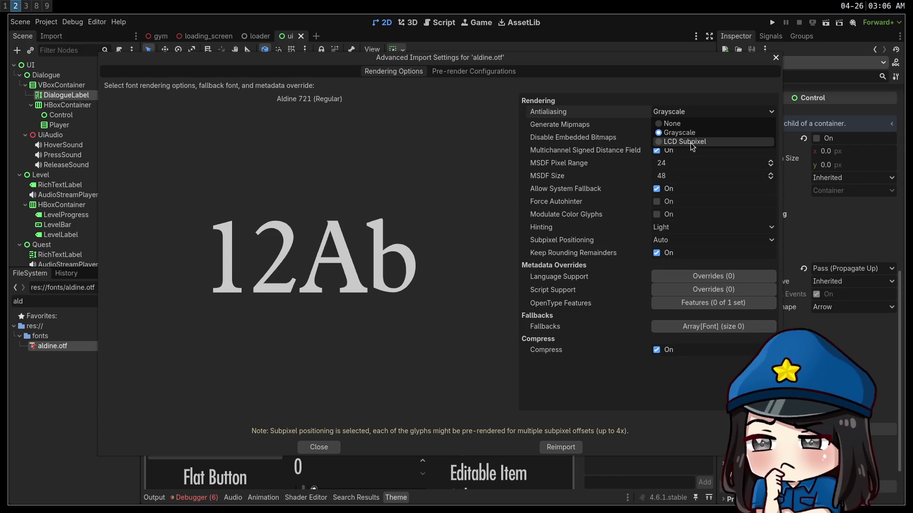
{"action": "left_click", "coordinate": [691, 142]}
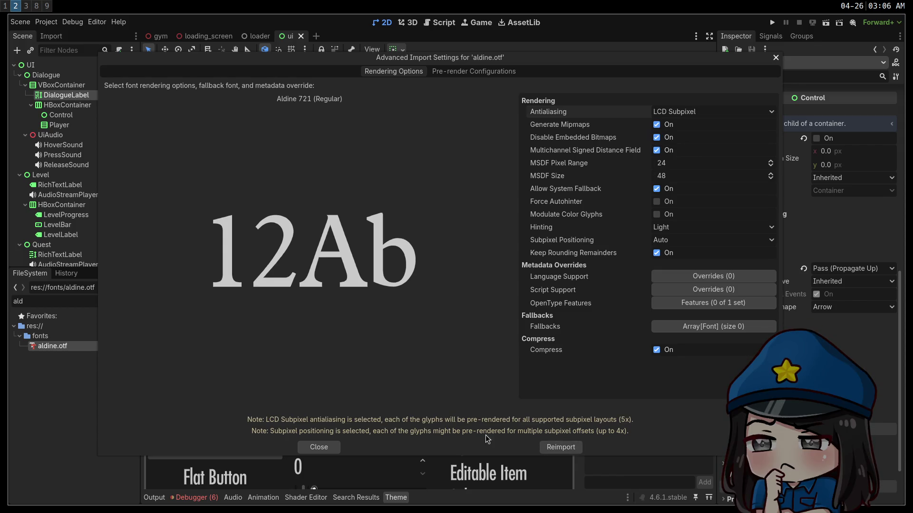
{"action": "left_click", "coordinate": [571, 450]}
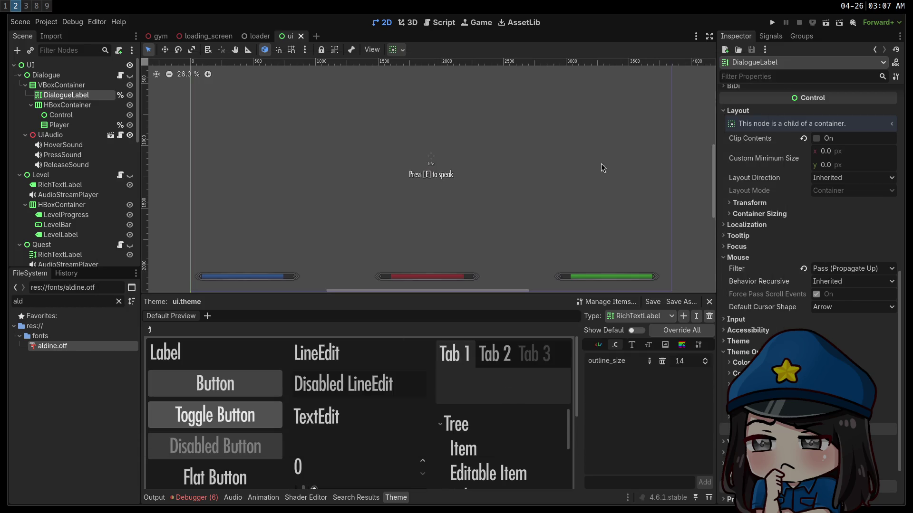
{"action": "left_click", "coordinate": [772, 22]}
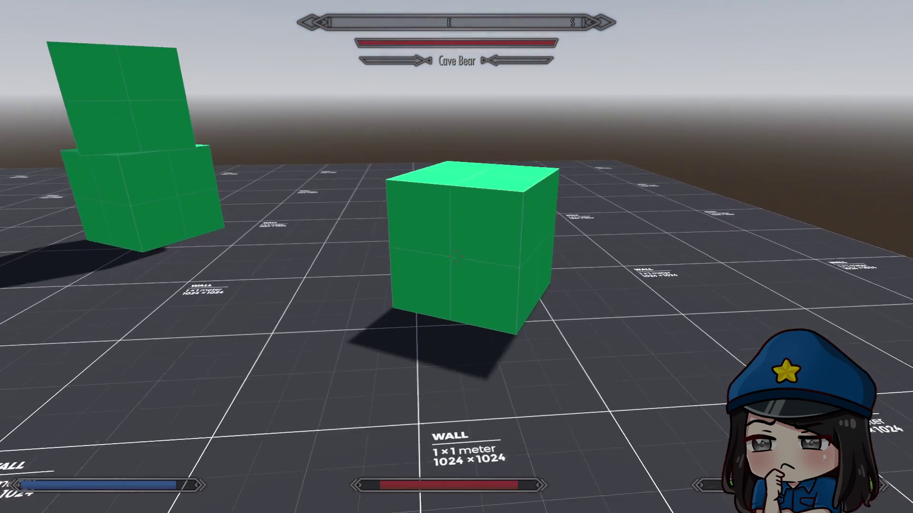
Talk to the Dragon in windowed mode, highlight the 'Stay silent.' reply, then stop the game
{"action": "key", "text": "e"}
{"action": "key", "text": "F11"}
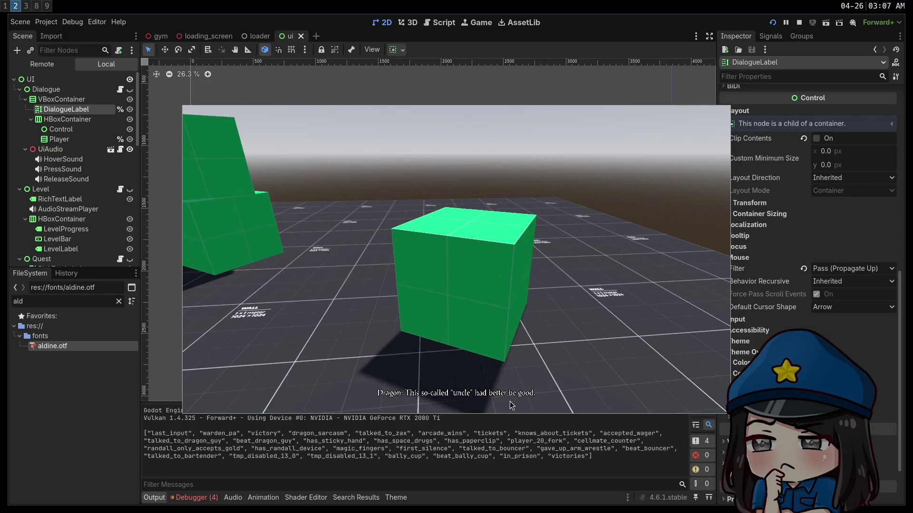
{"action": "left_click", "coordinate": [377, 395]}
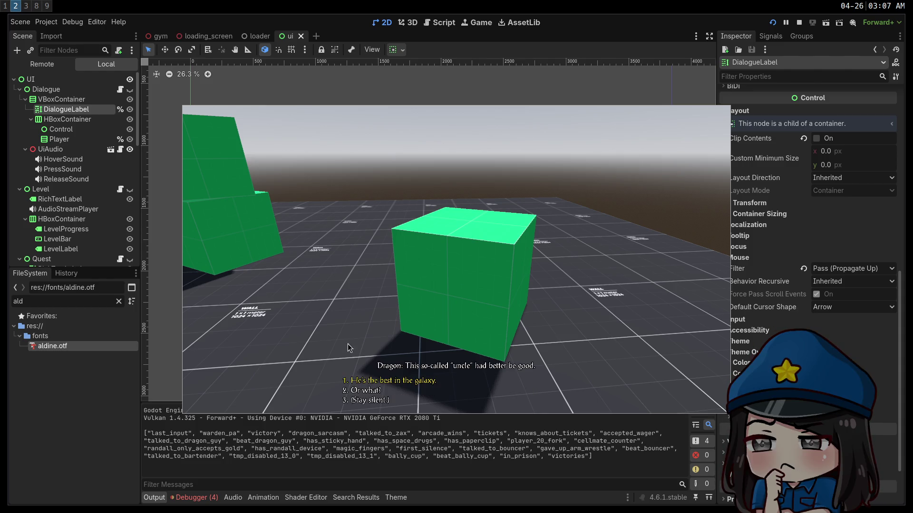
{"action": "key", "text": "Down"}
{"action": "key", "text": "Down"}
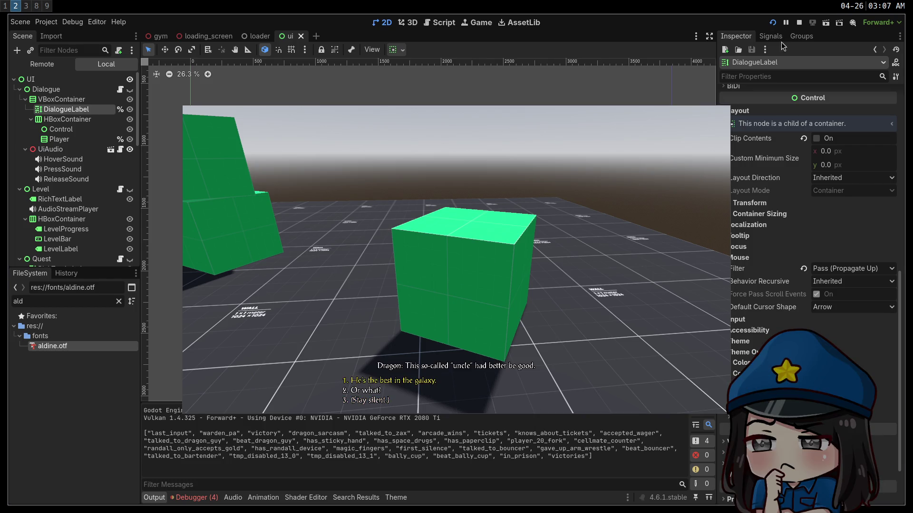
{"action": "left_click", "coordinate": [800, 24]}
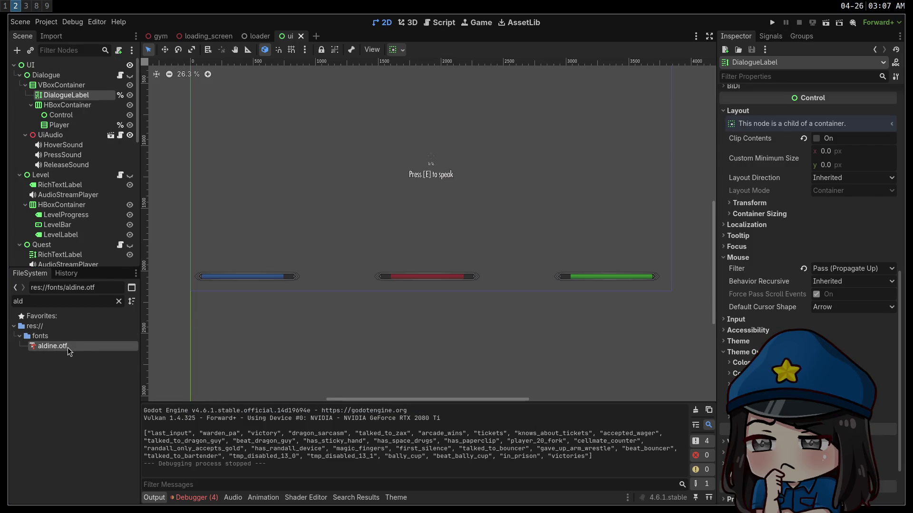
Change aldine.otf antialiasing from LCD Subpixel back to Grayscale, reimport it, and rerun with F5
{"action": "double_click", "coordinate": [67, 347]}
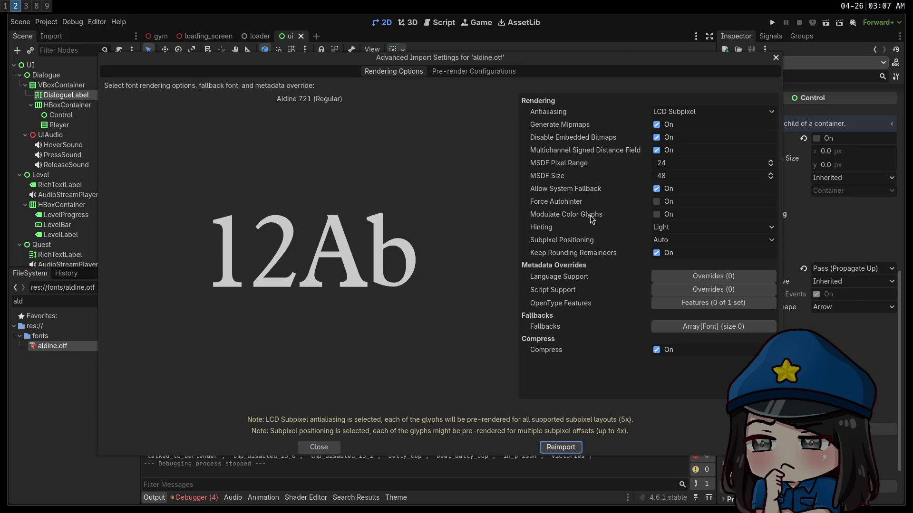
{"action": "left_click", "coordinate": [687, 113]}
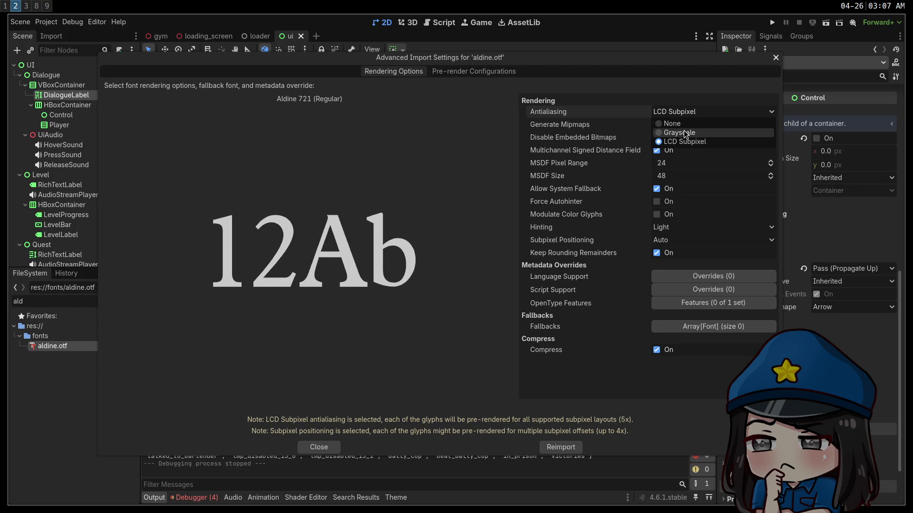
{"action": "left_click", "coordinate": [685, 133]}
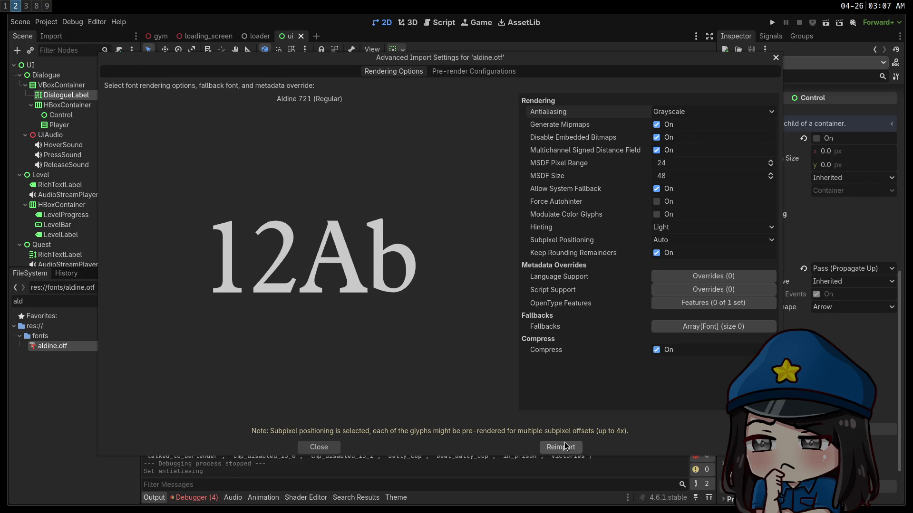
{"action": "left_click", "coordinate": [566, 446]}
{"action": "key", "text": "F5"}
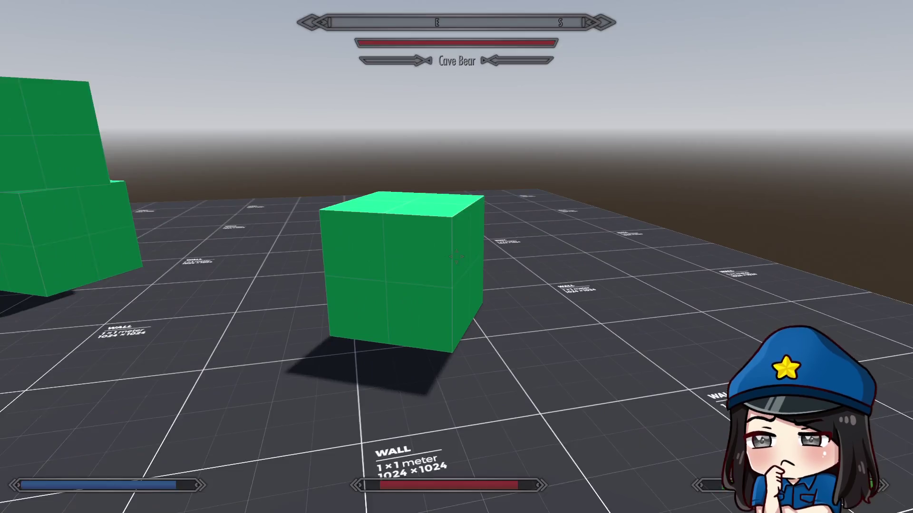
Start the Dragon's dialogue in-game, switch to windowed mode, and resize the window to check text scaling
{"action": "key", "text": "w"}
{"action": "key", "text": "e"}
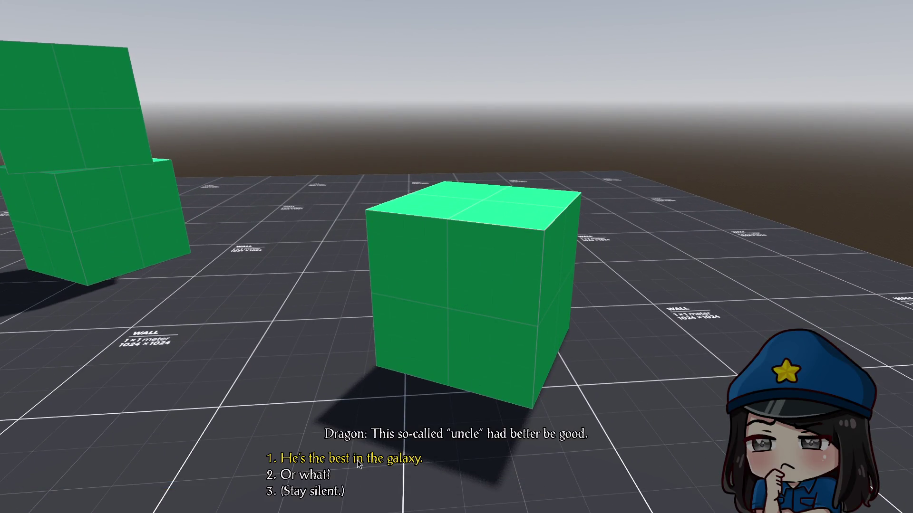
{"action": "key", "text": "super+f"}
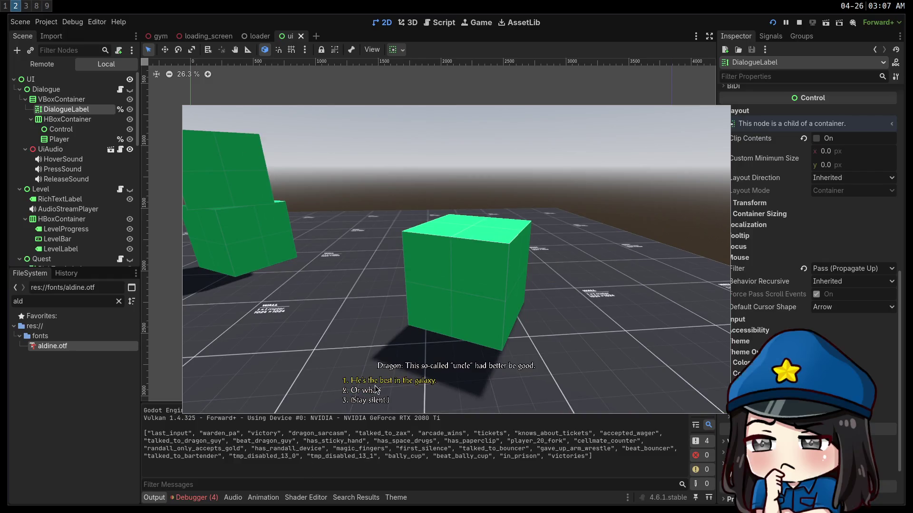
{"action": "key", "text": "super+f"}
{"action": "key", "text": "super+f"}
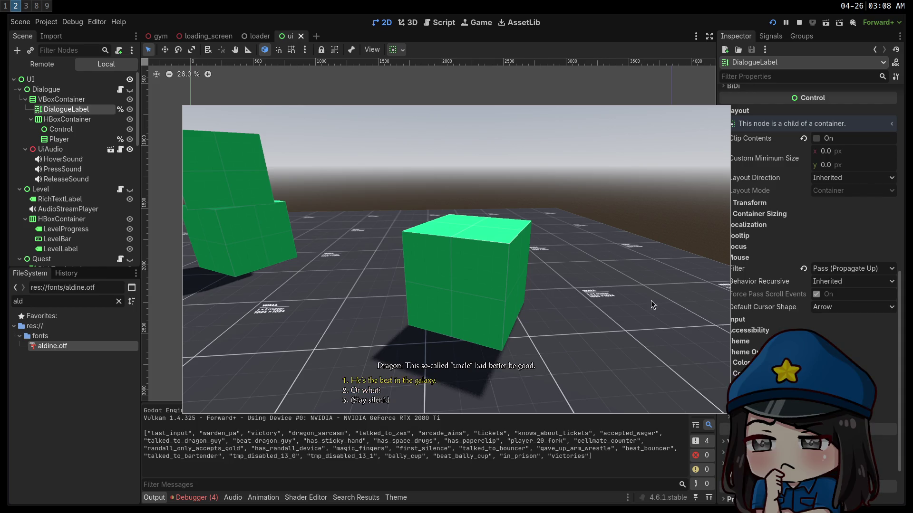
{"action": "mouse_move", "coordinate": [652, 305]}
{"action": "left_mouse_down"}
{"action": "mouse_move", "coordinate": [380, 318]}
{"action": "mouse_move", "coordinate": [787, 327]}
{"action": "left_mouse_up"}
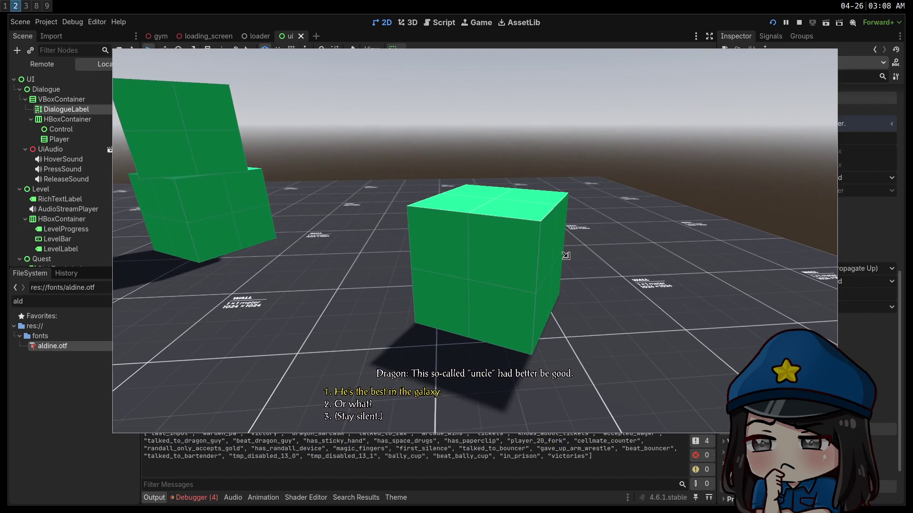
{"action": "mouse_move", "coordinate": [566, 256]}
{"action": "left_mouse_down"}
{"action": "mouse_move", "coordinate": [585, 272]}
{"action": "mouse_move", "coordinate": [387, 205]}
{"action": "mouse_move", "coordinate": [408, 228]}
{"action": "mouse_move", "coordinate": [577, 262]}
{"action": "mouse_move", "coordinate": [597, 310]}
{"action": "mouse_move", "coordinate": [564, 196]}
{"action": "mouse_move", "coordinate": [566, 258]}
{"action": "left_mouse_up"}
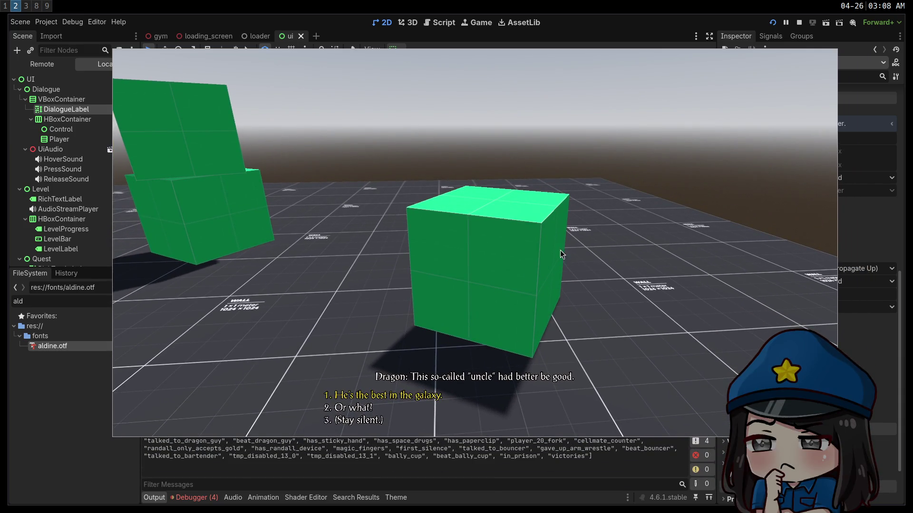
Stop the game and go to the Display > Window section of Project Settings
{"action": "left_click", "coordinate": [801, 24]}
{"action": "left_click", "coordinate": [47, 21]}
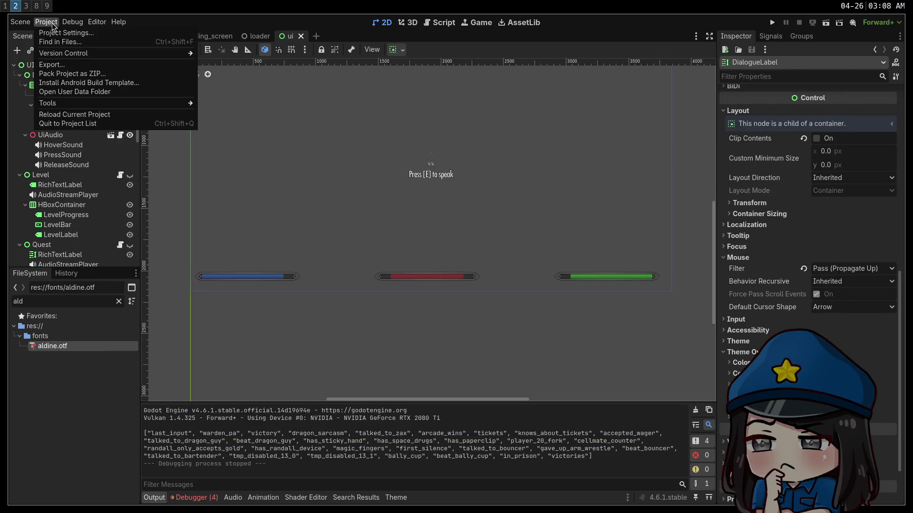
{"action": "left_click", "coordinate": [63, 33]}
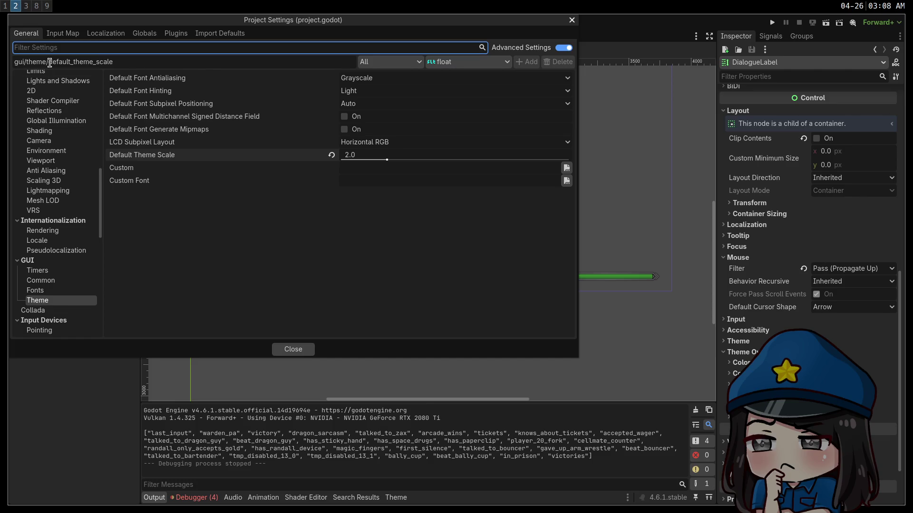
{"action": "scroll", "coordinate": [60, 152], "scroll_direction": "up", "scroll_amount": 5}
{"action": "scroll", "coordinate": [61, 152], "scroll_direction": "up", "scroll_amount": 5}
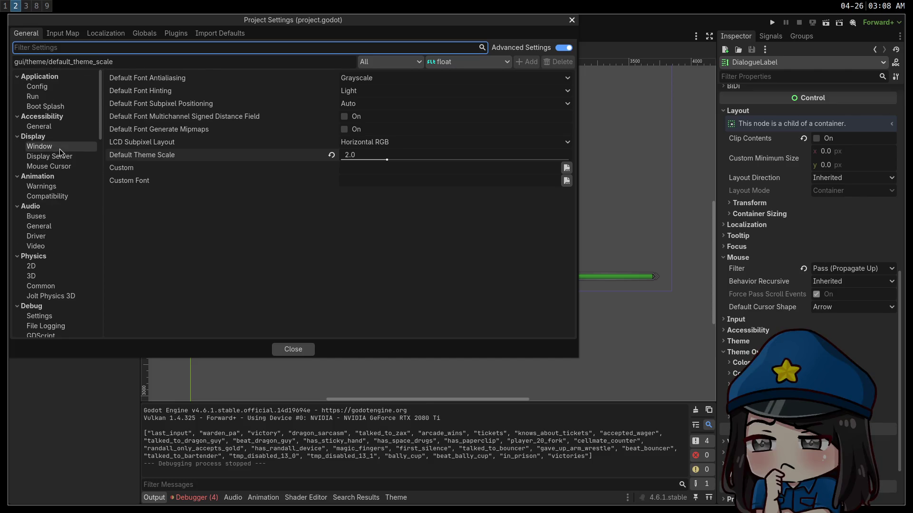
{"action": "left_click", "coordinate": [57, 147]}
{"action": "scroll", "coordinate": [224, 232], "scroll_direction": "down", "scroll_amount": 5}
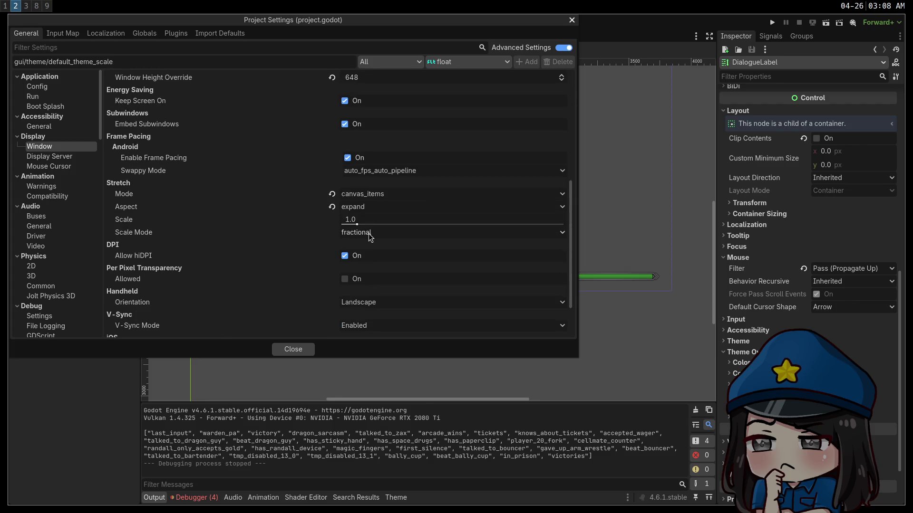
Set the stretch scale mode to integer, then leave fullscreen and stop the running game
{"action": "left_click", "coordinate": [369, 233]}
{"action": "left_click", "coordinate": [370, 255]}
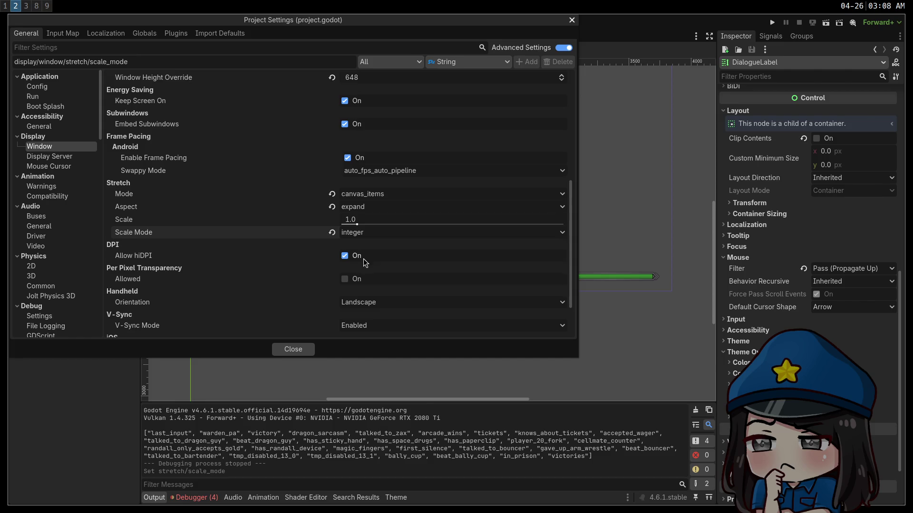
{"action": "left_click", "coordinate": [296, 354]}
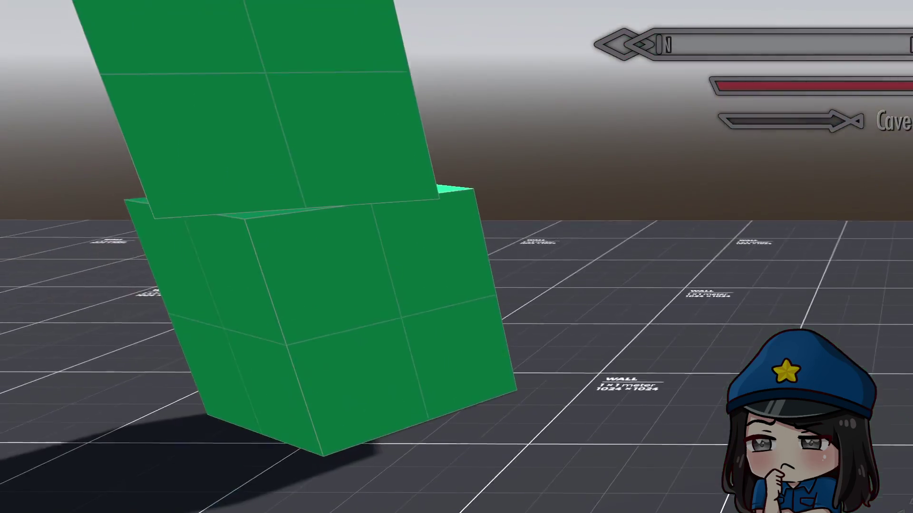
{"action": "key", "text": "super+f"}
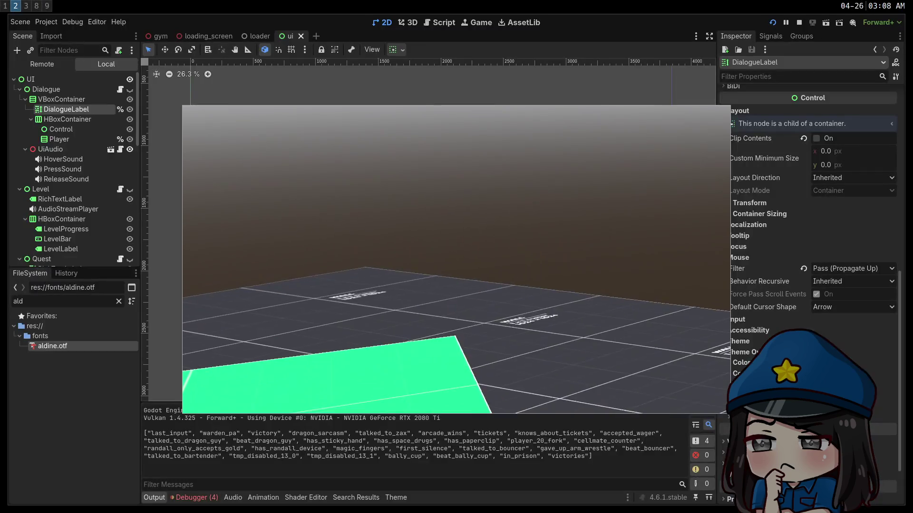
{"action": "left_click", "coordinate": [799, 22]}
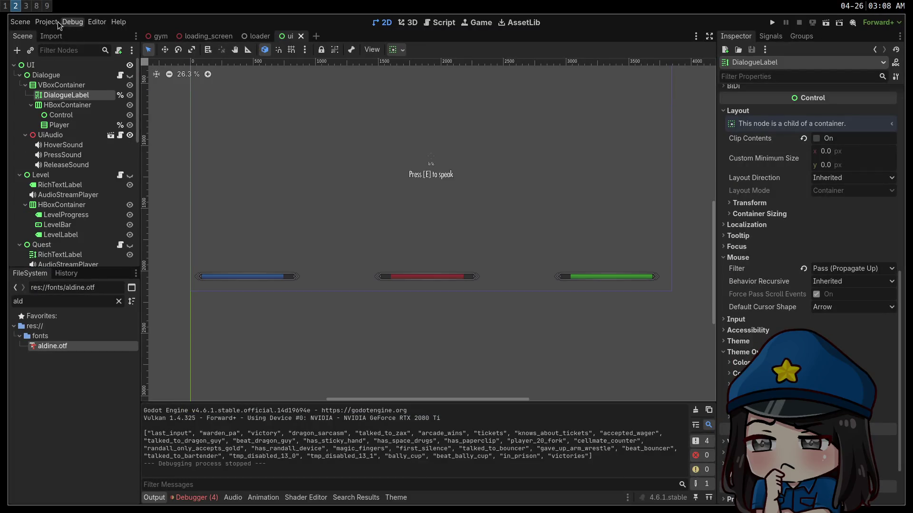
Set the window stretch scale mode to fractional and the stretch scale to 2.0
{"action": "left_click", "coordinate": [46, 22]}
{"action": "left_click", "coordinate": [63, 33]}
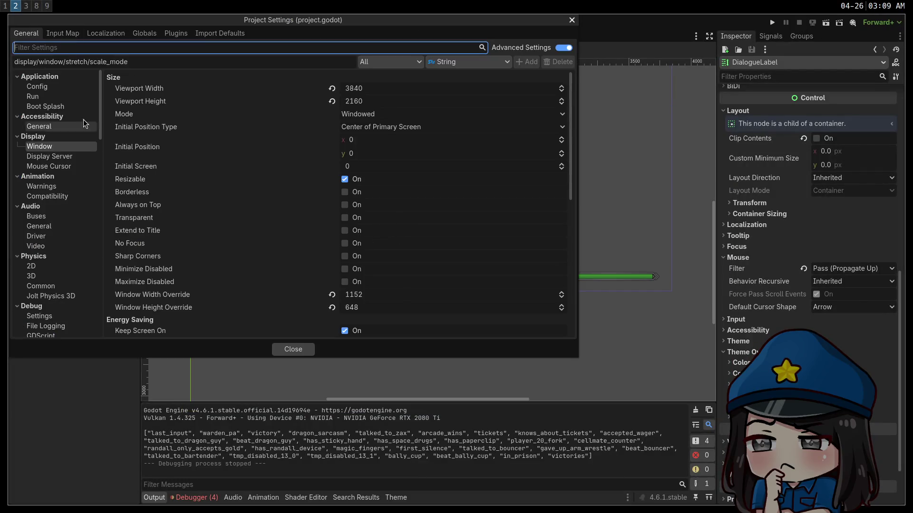
{"action": "scroll", "coordinate": [275, 145], "scroll_direction": "down", "scroll_amount": 5}
{"action": "left_click", "coordinate": [370, 233]}
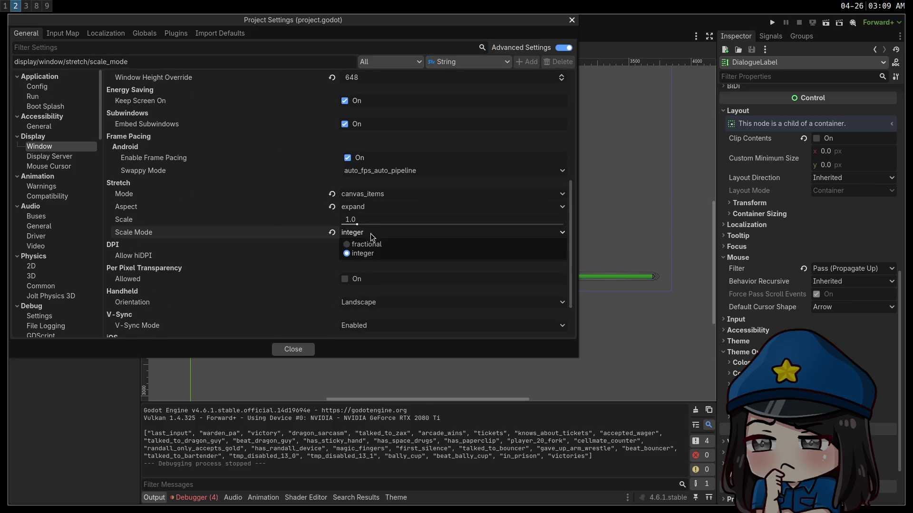
{"action": "left_click", "coordinate": [370, 246]}
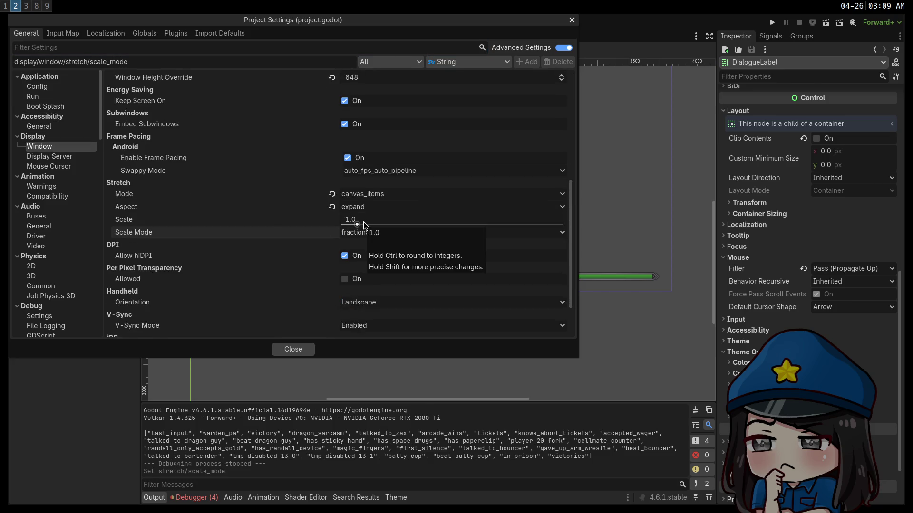
{"action": "mouse_move", "coordinate": [364, 220]}
{"action": "left_mouse_down"}
{"action": "mouse_move", "coordinate": [380, 220]}
{"action": "mouse_move", "coordinate": [365, 220]}
{"action": "left_mouse_up"}
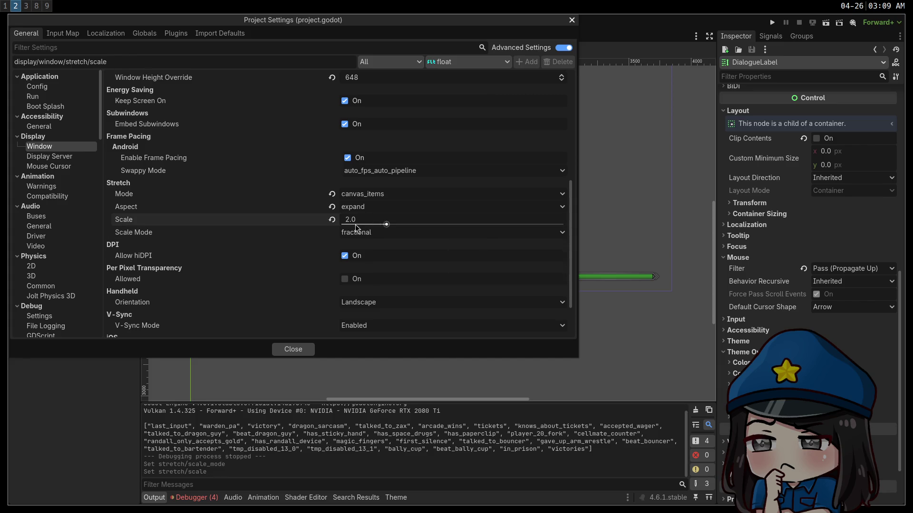
{"action": "left_click", "coordinate": [292, 349]}
Run the game, walk to the green cube, talk to the Dragon, then stop the game
{"action": "key", "text": "F5"}
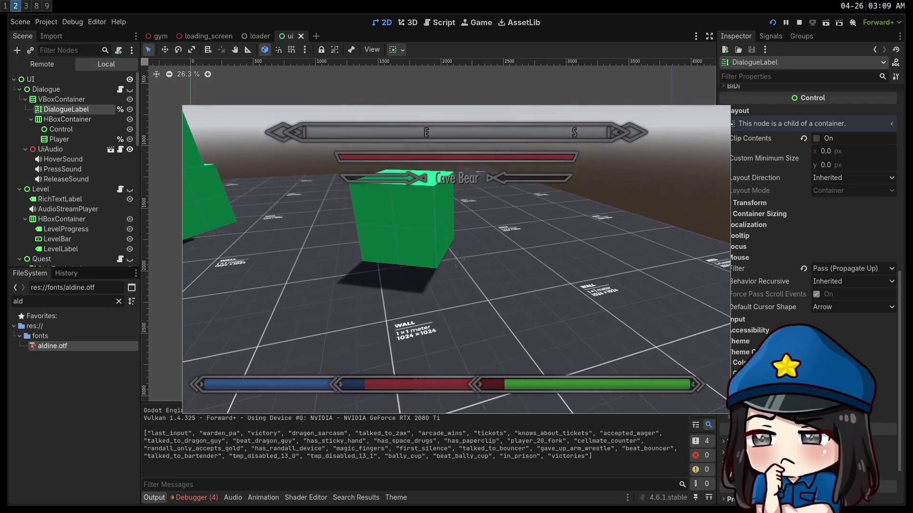
{"action": "key", "text": "w"}
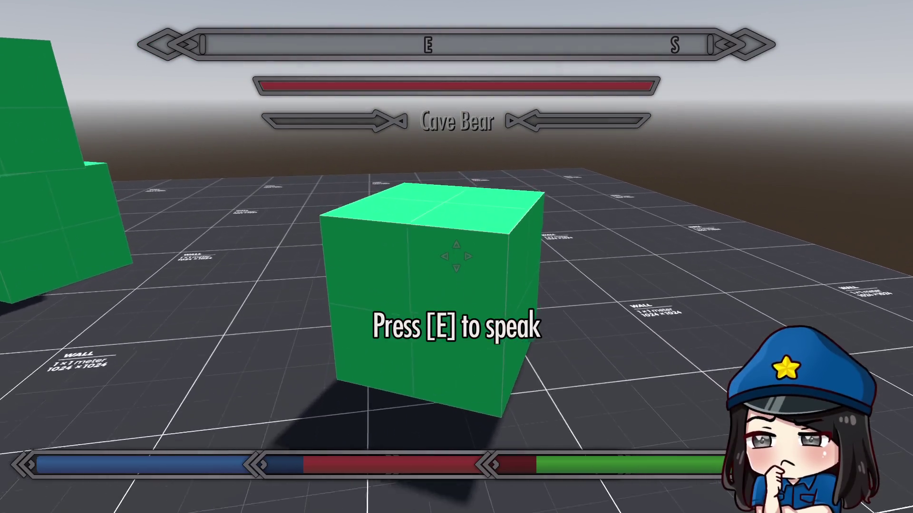
{"action": "key", "text": "w"}
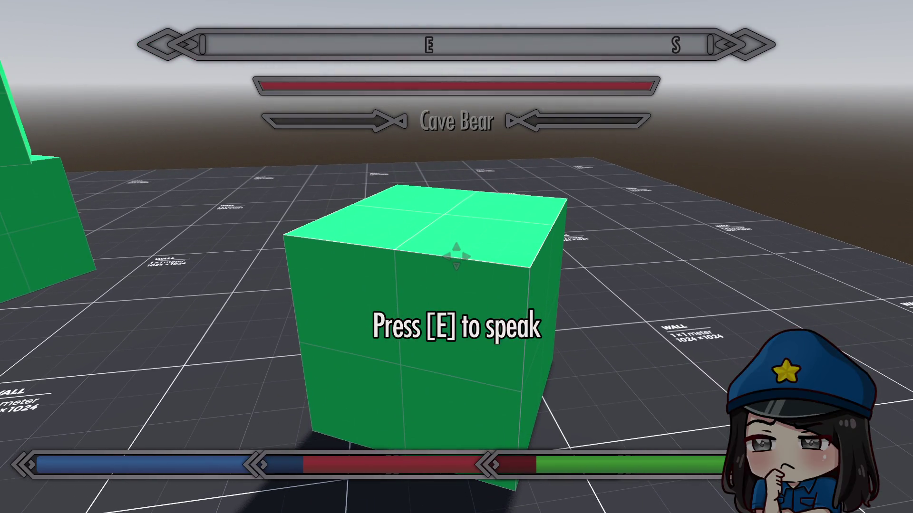
{"action": "key", "text": "e"}
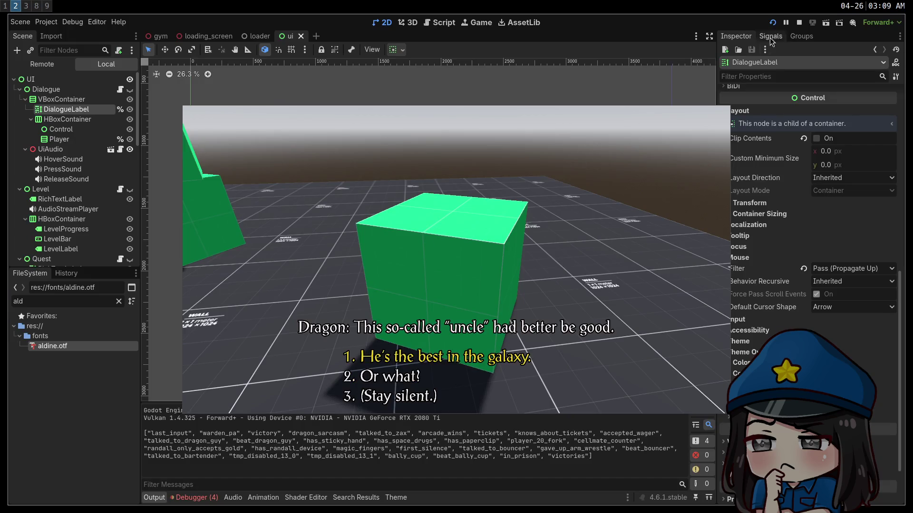
{"action": "left_click", "coordinate": [798, 24]}
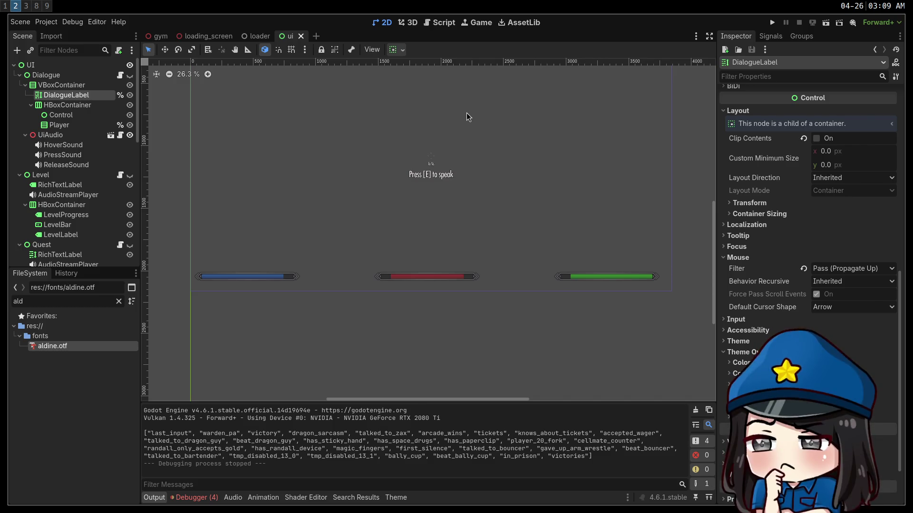
Set the window stretch scale back to 1 in Project Settings
{"action": "left_click", "coordinate": [46, 22]}
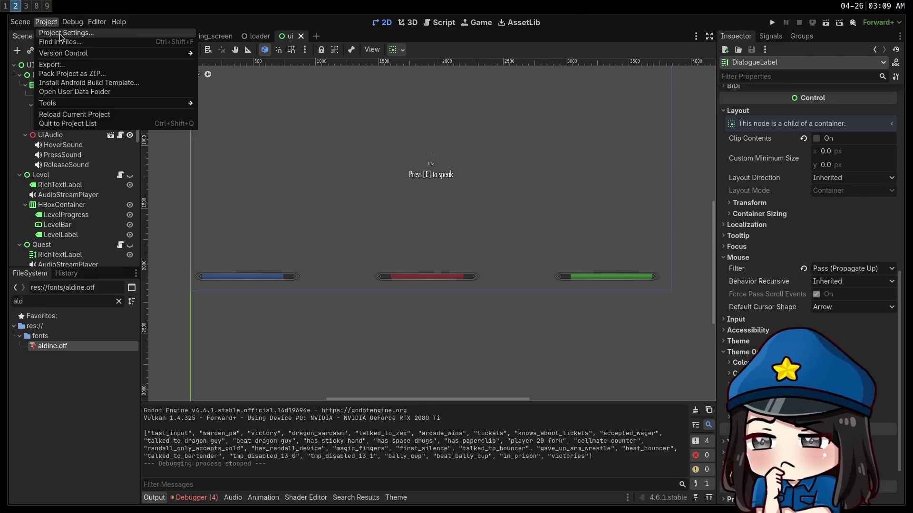
{"action": "left_click", "coordinate": [61, 33]}
{"action": "scroll", "coordinate": [270, 177], "scroll_direction": "down", "scroll_amount": 5}
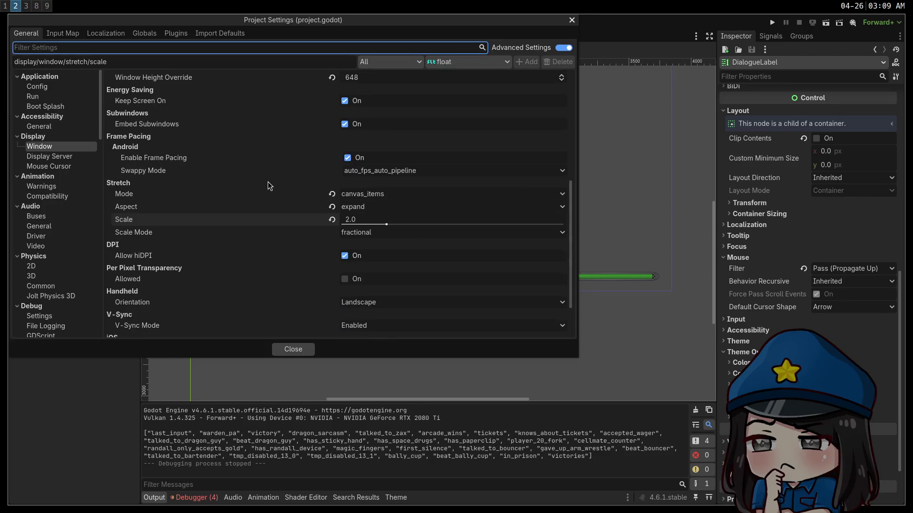
{"action": "left_click", "coordinate": [360, 220]}
{"action": "type", "text": "1"}
{"action": "key", "text": "Return"}
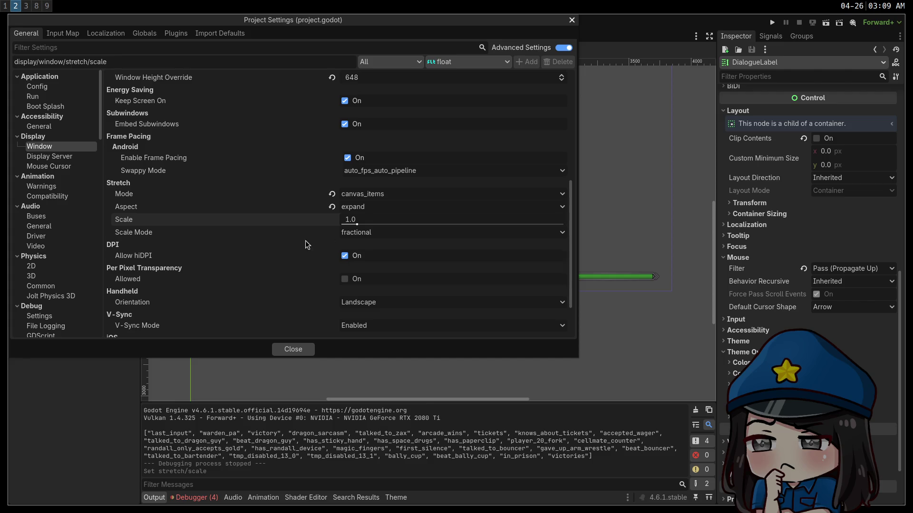
Review the Display > Window settings and keep canvas_items as the stretch mode
{"action": "scroll", "coordinate": [292, 244], "scroll_direction": "down", "scroll_amount": 3}
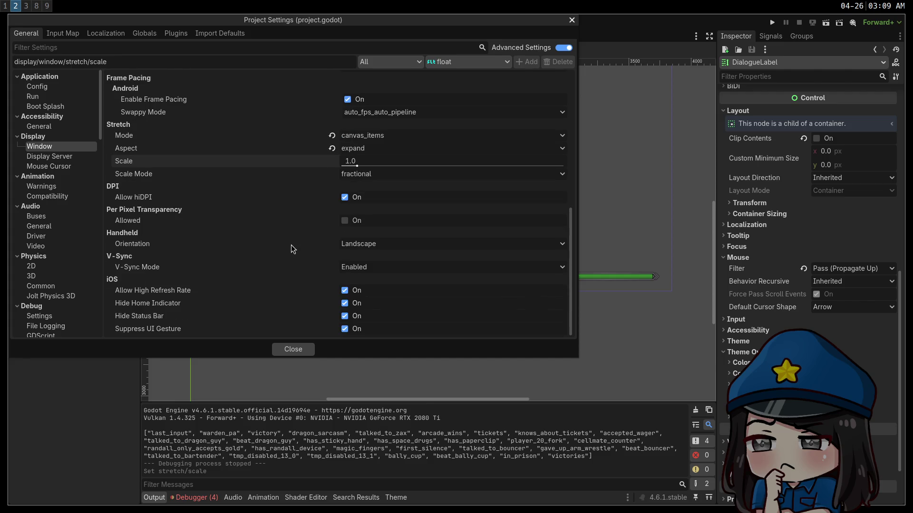
{"action": "mouse_move", "coordinate": [295, 221]}
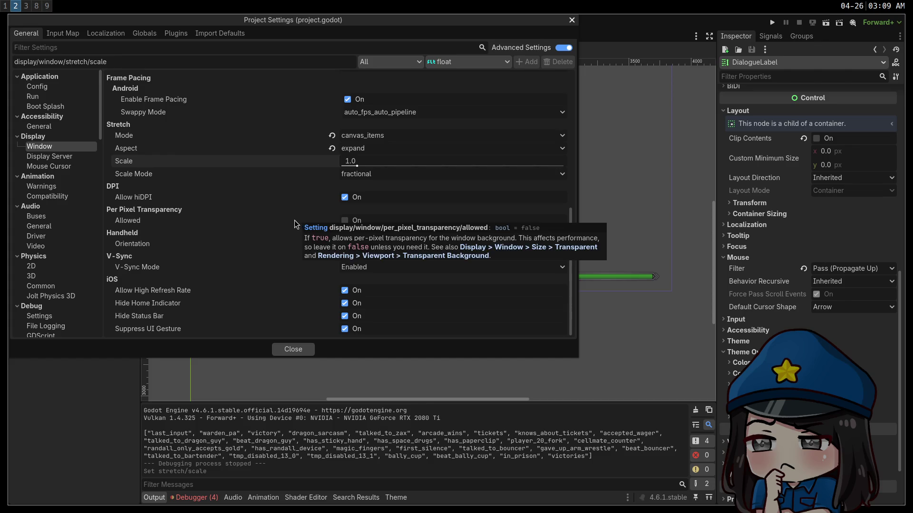
{"action": "scroll", "coordinate": [288, 222], "scroll_direction": "up", "scroll_amount": 10}
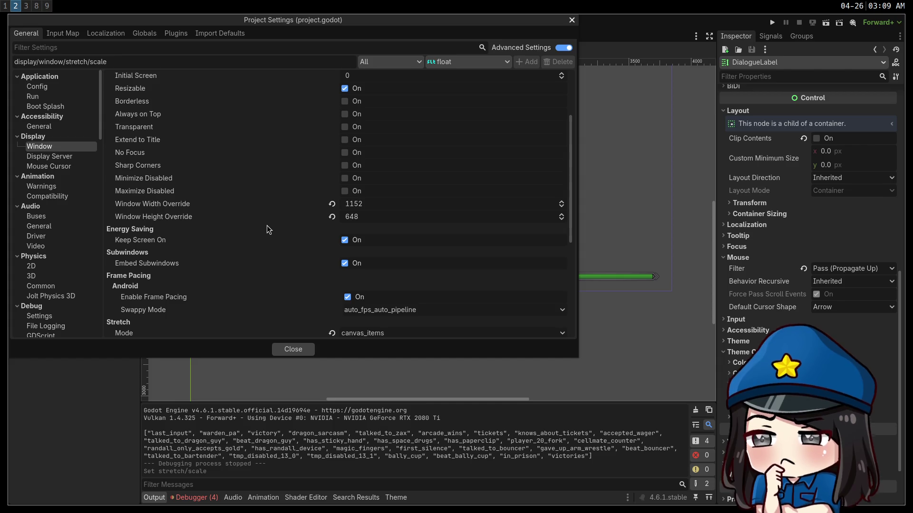
{"action": "scroll", "coordinate": [267, 229], "scroll_direction": "up", "scroll_amount": 5}
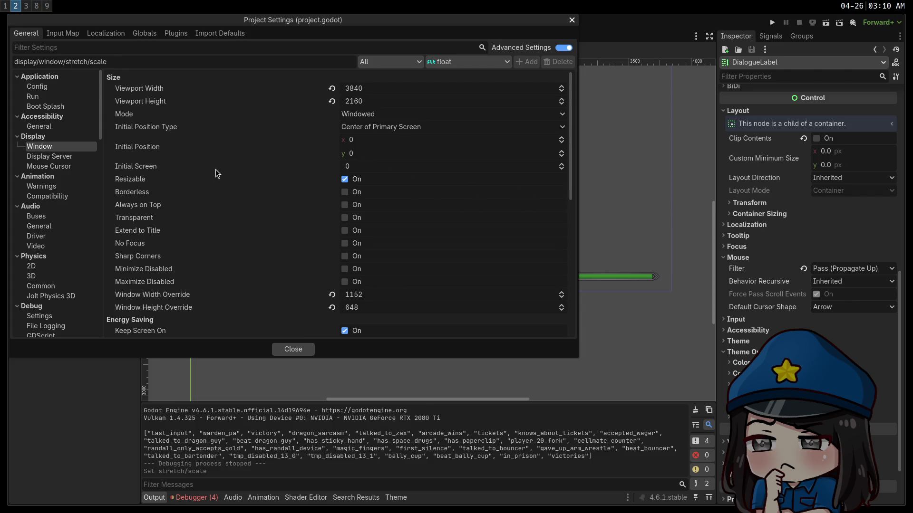
{"action": "mouse_move", "coordinate": [196, 229]}
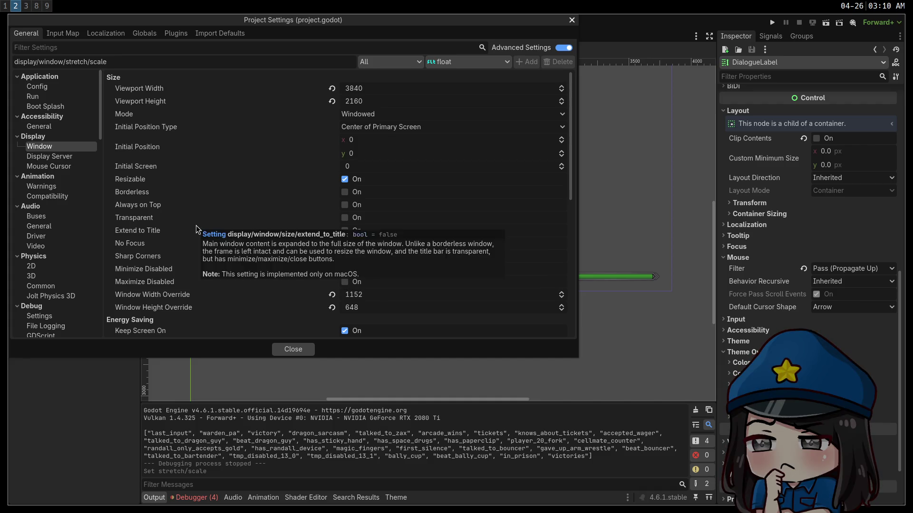
{"action": "scroll", "coordinate": [196, 229], "scroll_direction": "down", "scroll_amount": 3}
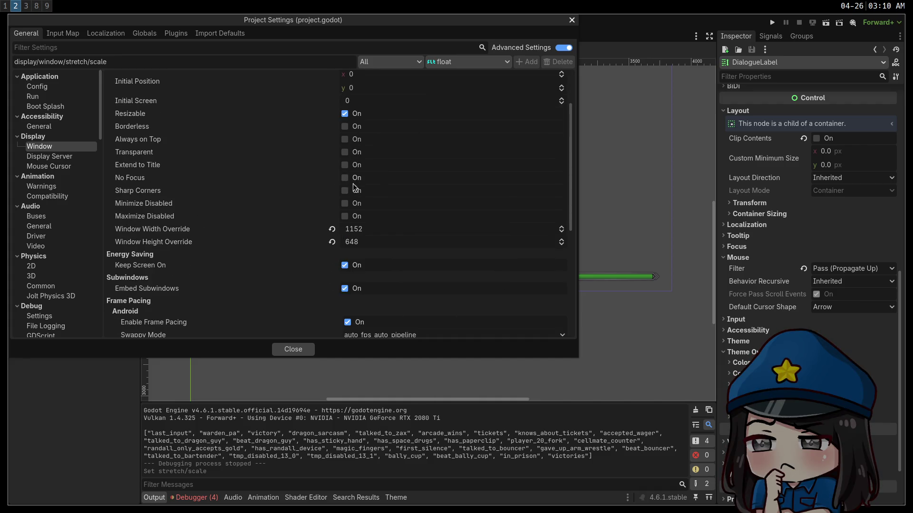
{"action": "mouse_move", "coordinate": [283, 193]}
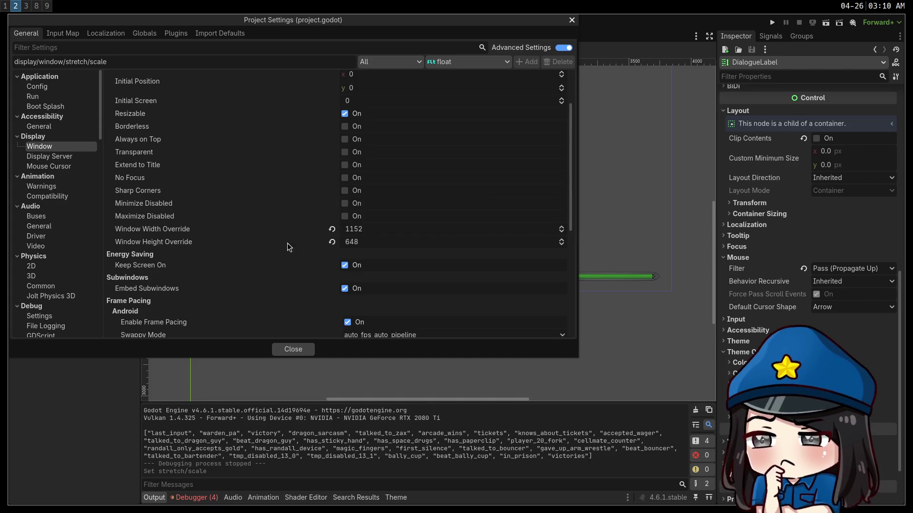
{"action": "scroll", "coordinate": [281, 242], "scroll_direction": "down", "scroll_amount": 5}
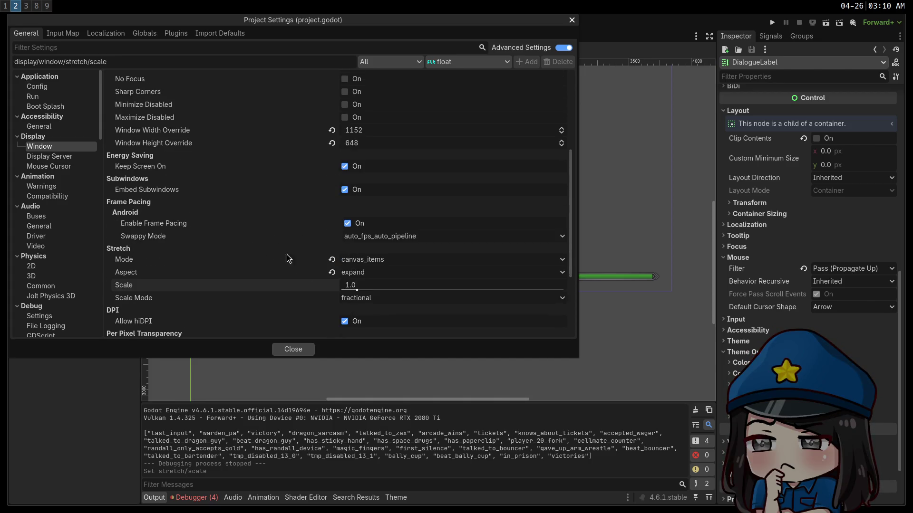
{"action": "scroll", "coordinate": [295, 288], "scroll_direction": "down", "scroll_amount": 2}
{"action": "scroll", "coordinate": [240, 270], "scroll_direction": "down", "scroll_amount": 3}
{"action": "scroll", "coordinate": [240, 269], "scroll_direction": "down", "scroll_amount": 1}
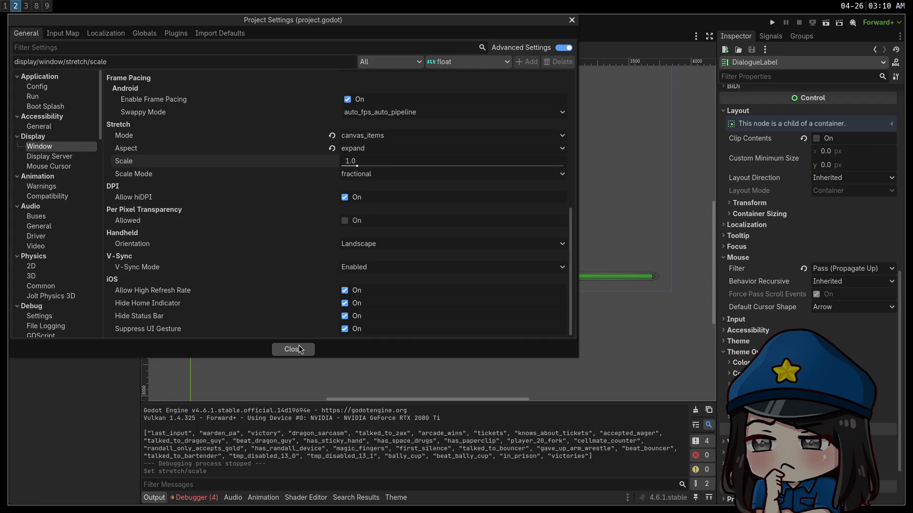
{"action": "left_click", "coordinate": [364, 140]}
{"action": "left_click", "coordinate": [364, 139]}
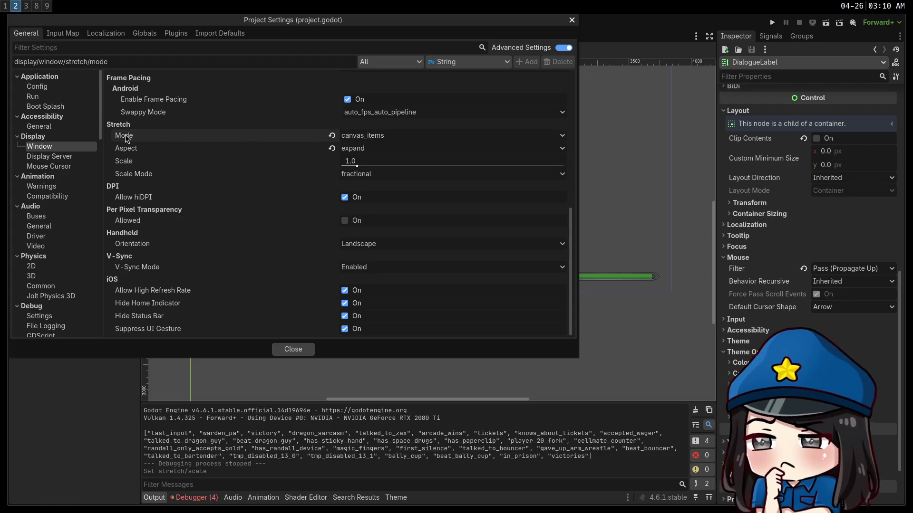
{"action": "mouse_move", "coordinate": [125, 138]}
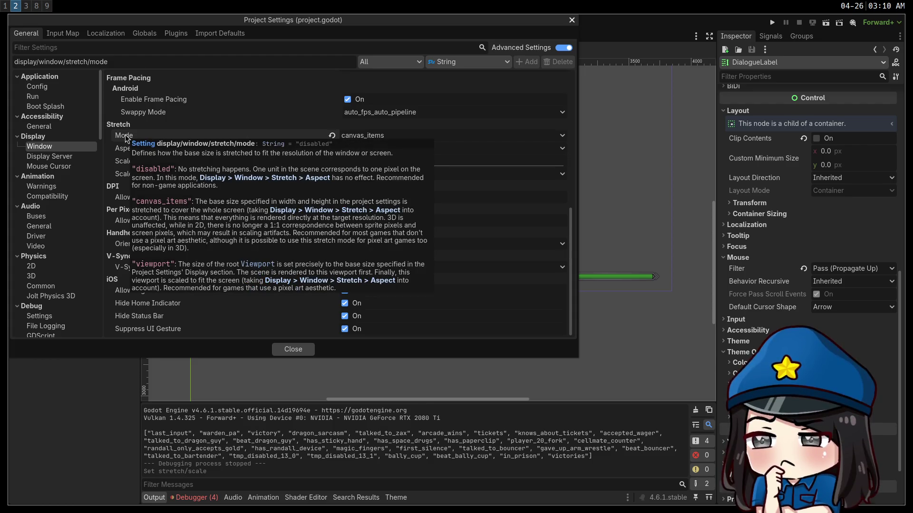
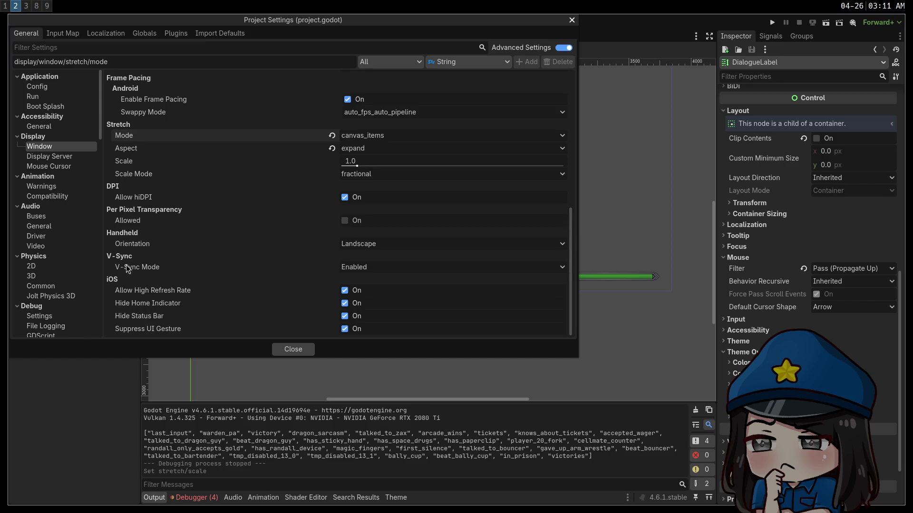
Close Project Settings with canvas_items/expand stretch, pan the 2D view, and switch to Vim
{"action": "left_click", "coordinate": [304, 356]}
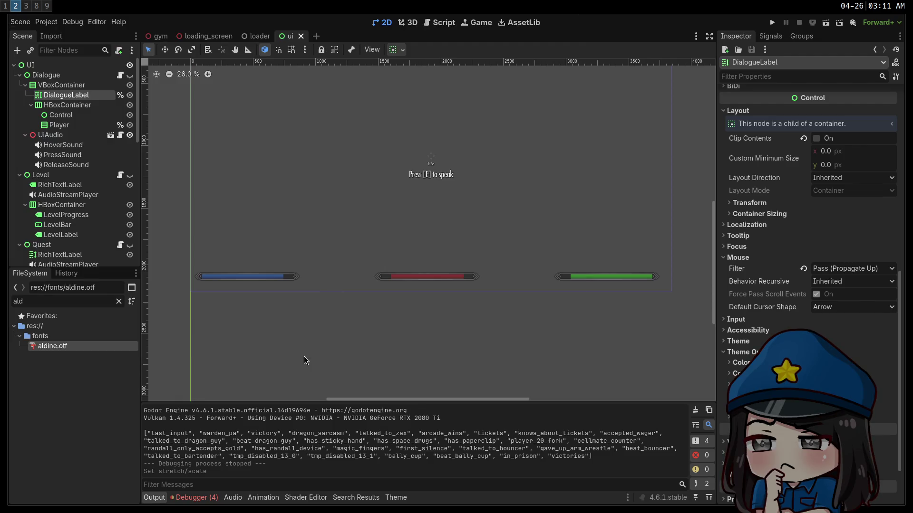
{"action": "left_click_drag", "start_coordinate": [432, 320], "coordinate": [400, 357]}
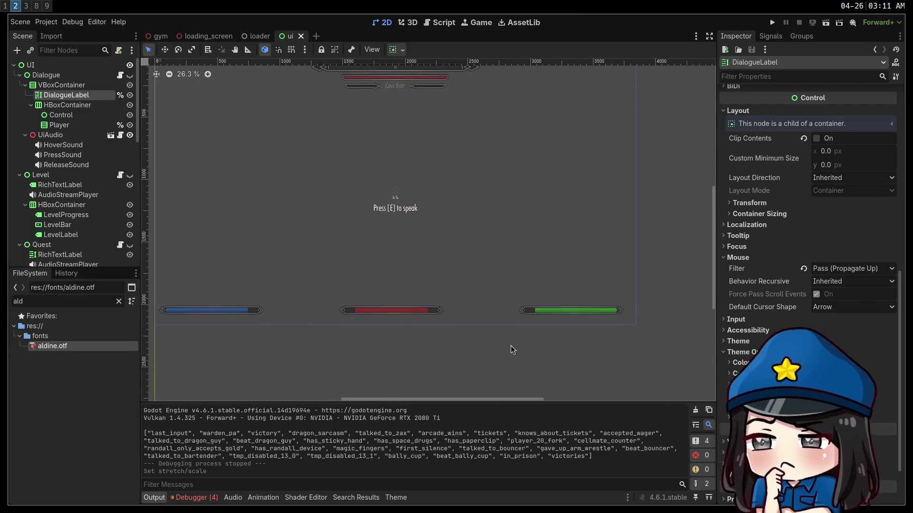
{"action": "key", "text": "super+1"}
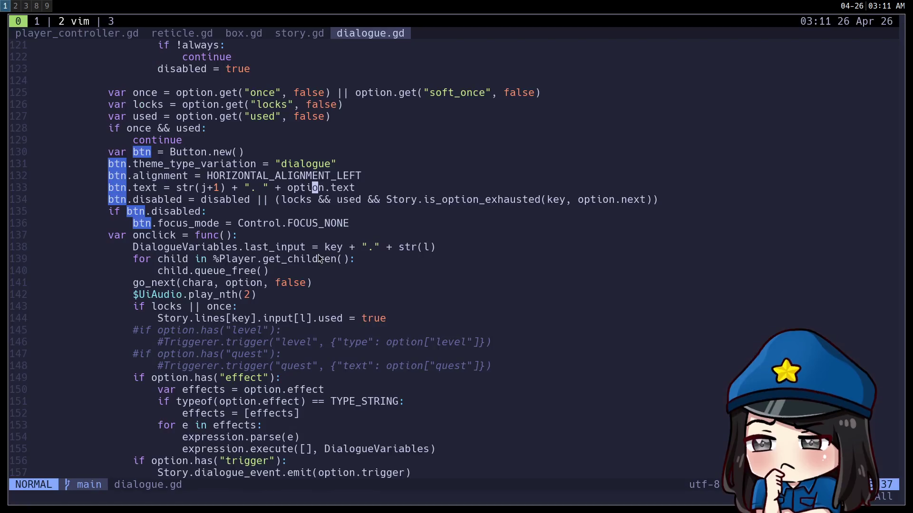
Switch to the browser workspace showing the Multiple resolutions docs page
{"action": "key", "text": "super+3"}
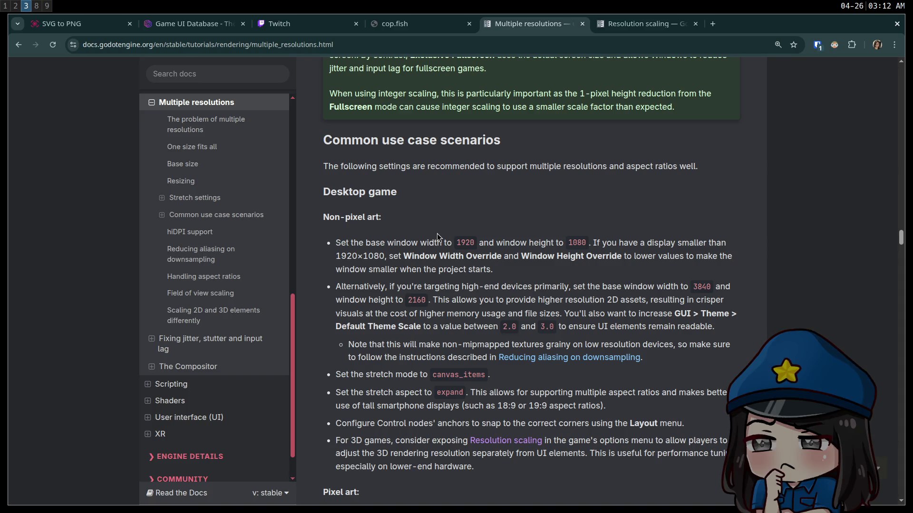
{"action": "double_click", "coordinate": [465, 256]}
{"action": "left_click", "coordinate": [516, 300]}
{"action": "left_click_drag", "start_coordinate": [420, 300], "coordinate": [337, 287]}
{"action": "left_click", "coordinate": [528, 295]}
{"action": "scroll", "coordinate": [590, 234], "scroll_direction": "down", "scroll_amount": 3}
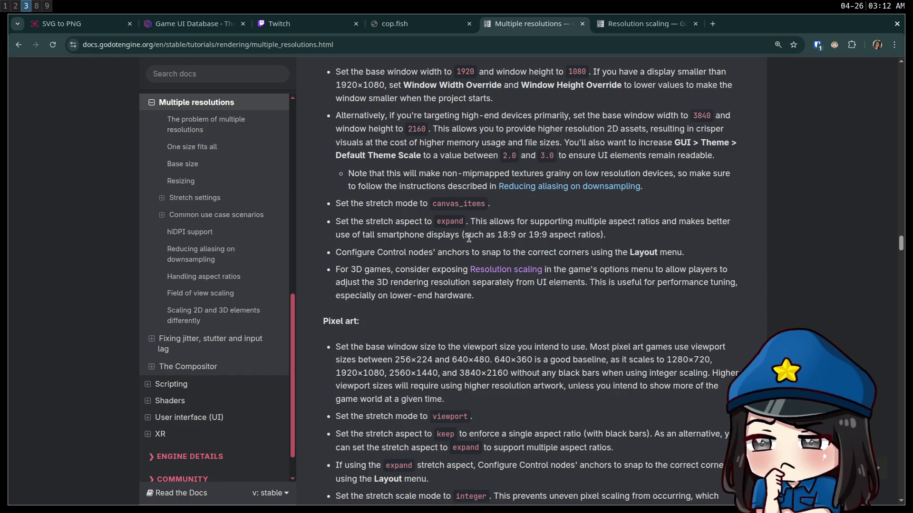
{"action": "scroll", "coordinate": [470, 245], "scroll_direction": "down", "scroll_amount": 6}
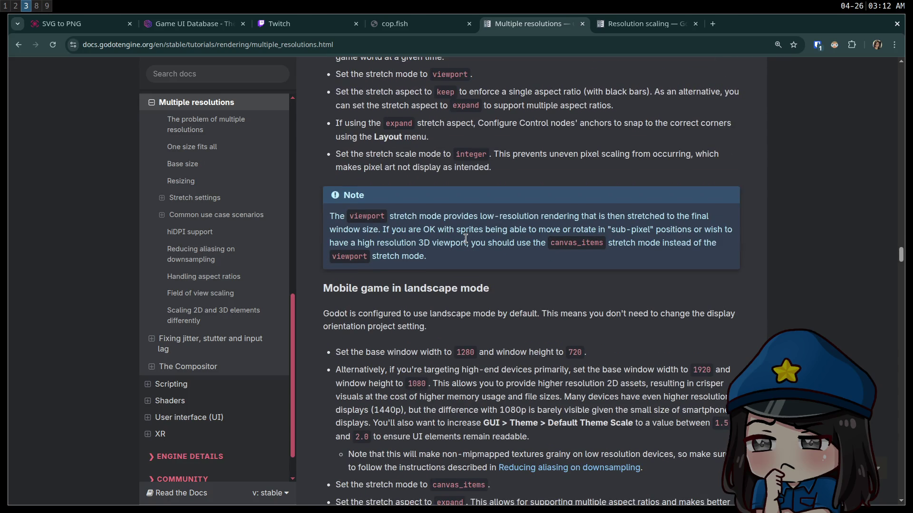
{"action": "scroll", "coordinate": [462, 236], "scroll_direction": "down", "scroll_amount": 2}
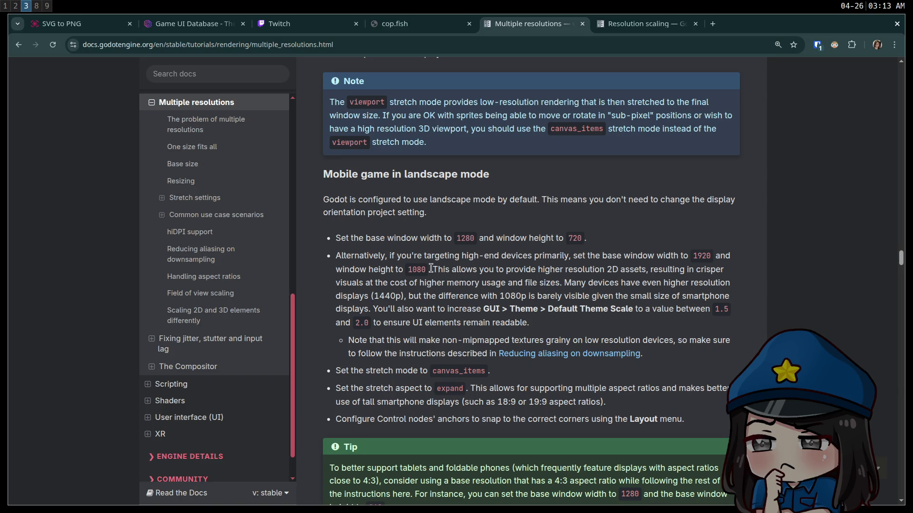
{"action": "scroll", "coordinate": [431, 268], "scroll_direction": "down", "scroll_amount": 1}
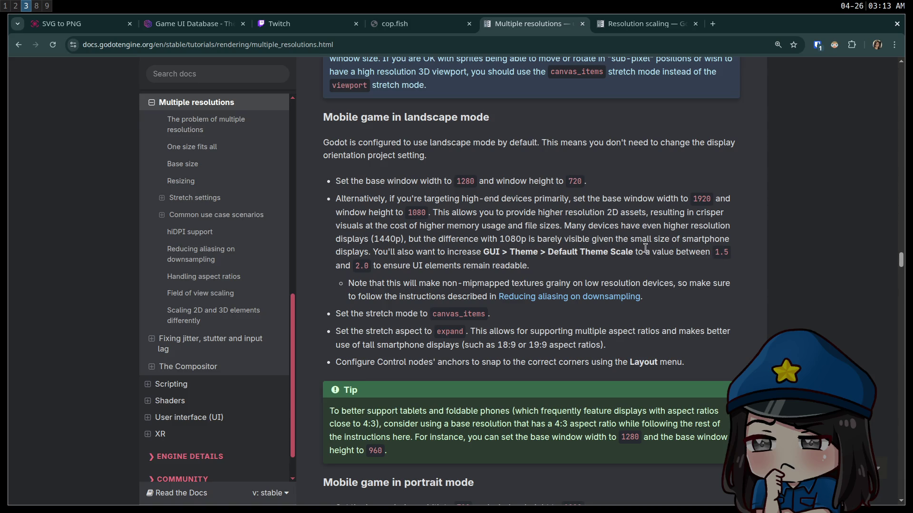
{"action": "scroll", "coordinate": [582, 247], "scroll_direction": "down", "scroll_amount": 7}
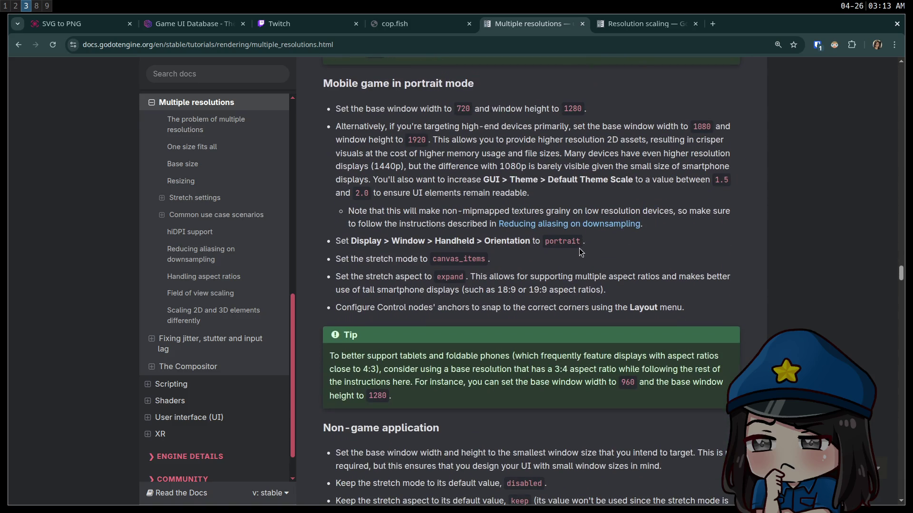
{"action": "left_click_drag", "start_coordinate": [533, 268], "coordinate": [471, 309]}
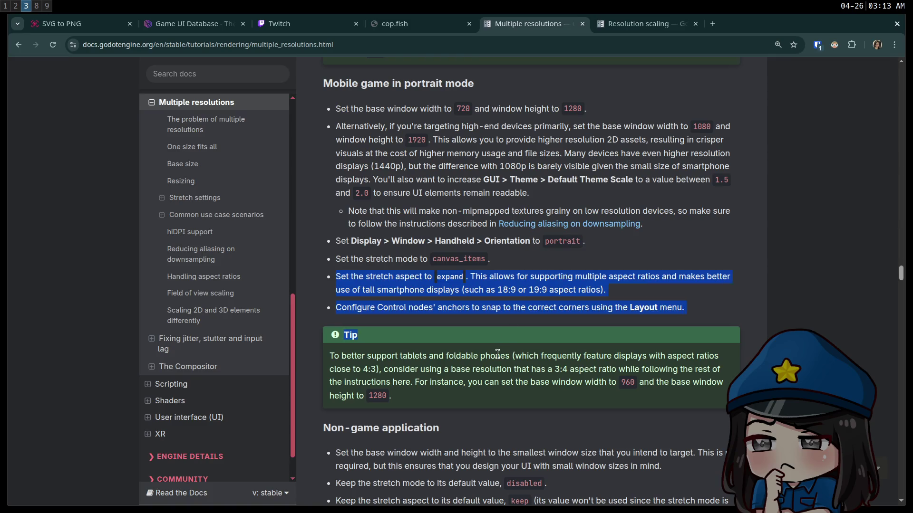
{"action": "left_click", "coordinate": [470, 309]}
{"action": "scroll", "coordinate": [461, 253], "scroll_direction": "down", "scroll_amount": 2}
{"action": "mouse_move", "coordinate": [459, 247]}
{"action": "left_mouse_down"}
{"action": "mouse_move", "coordinate": [546, 257]}
{"action": "mouse_move", "coordinate": [495, 243]}
{"action": "left_mouse_up"}
{"action": "scroll", "coordinate": [495, 242], "scroll_direction": "down", "scroll_amount": 10}
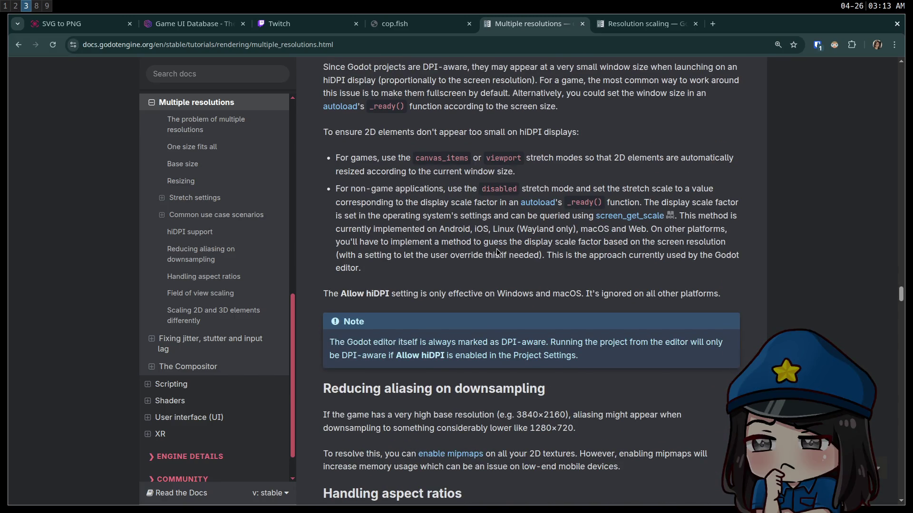
{"action": "scroll", "coordinate": [494, 248], "scroll_direction": "down", "scroll_amount": 3}
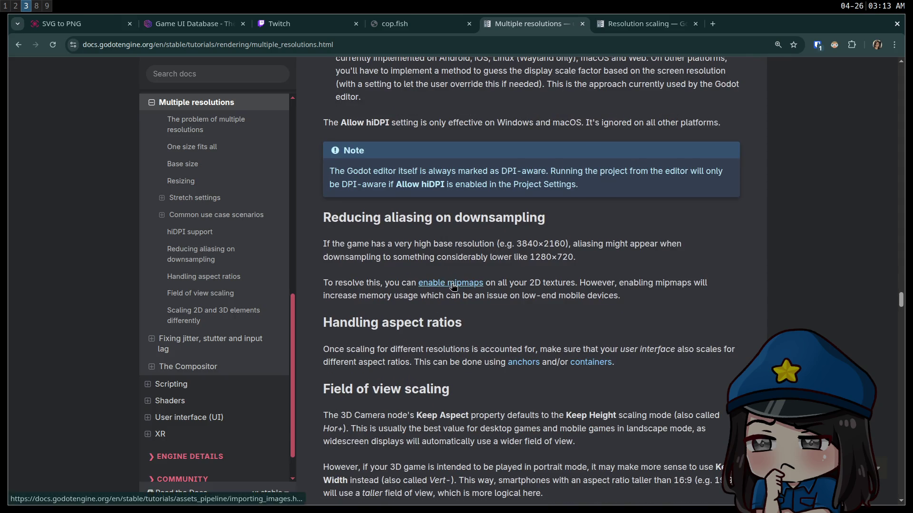
{"action": "scroll", "coordinate": [451, 286], "scroll_direction": "down", "scroll_amount": 3}
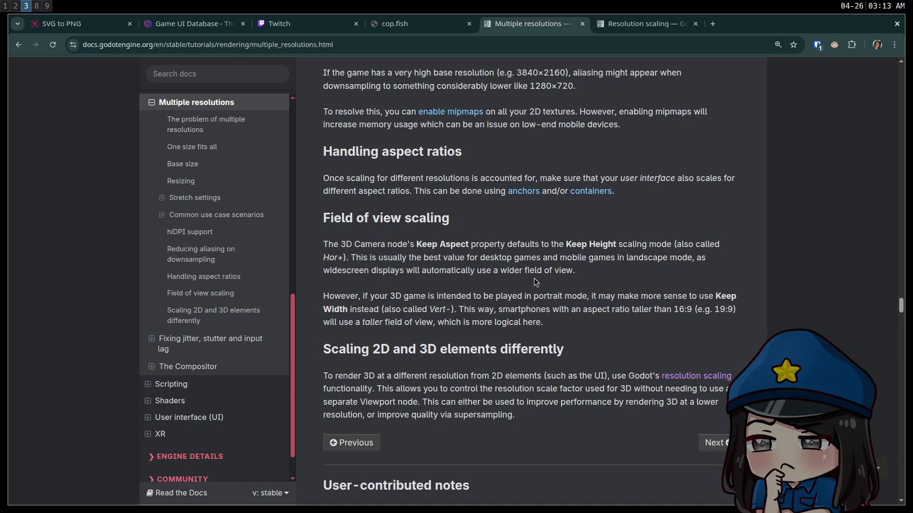
{"action": "scroll", "coordinate": [511, 264], "scroll_direction": "down", "scroll_amount": 2}
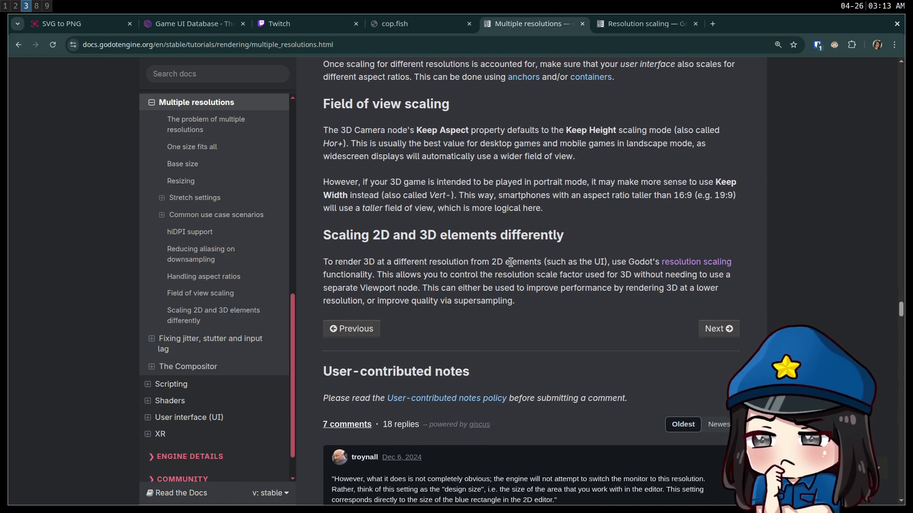
{"action": "scroll", "coordinate": [504, 264], "scroll_direction": "down", "scroll_amount": 2}
{"action": "mouse_move", "coordinate": [340, 366]}
{"action": "left_mouse_down"}
{"action": "mouse_move", "coordinate": [613, 375]}
{"action": "mouse_move", "coordinate": [621, 366]}
{"action": "mouse_move", "coordinate": [627, 376]}
{"action": "mouse_move", "coordinate": [598, 385]}
{"action": "mouse_move", "coordinate": [466, 386]}
{"action": "mouse_move", "coordinate": [621, 405]}
{"action": "left_mouse_up"}
{"action": "left_click", "coordinate": [620, 406]}
{"action": "scroll", "coordinate": [622, 406], "scroll_direction": "down", "scroll_amount": 1}
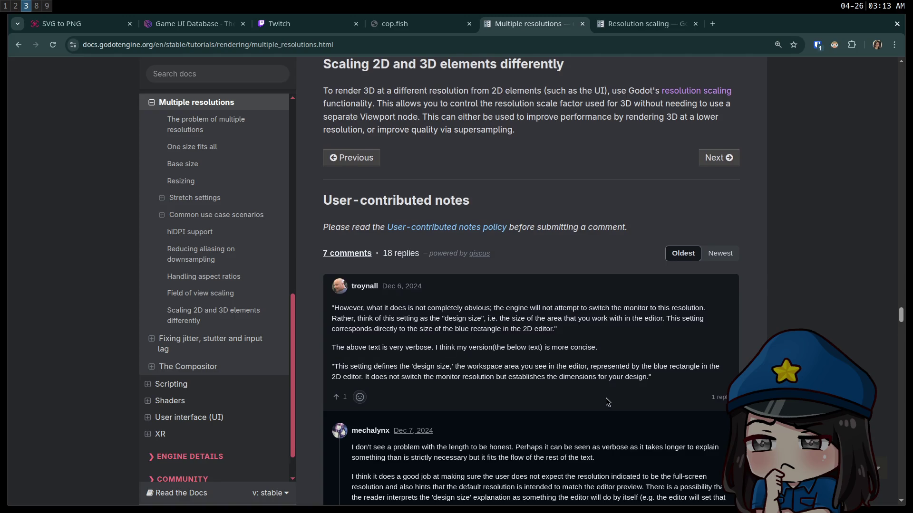
{"action": "scroll", "coordinate": [608, 402], "scroll_direction": "down", "scroll_amount": 7}
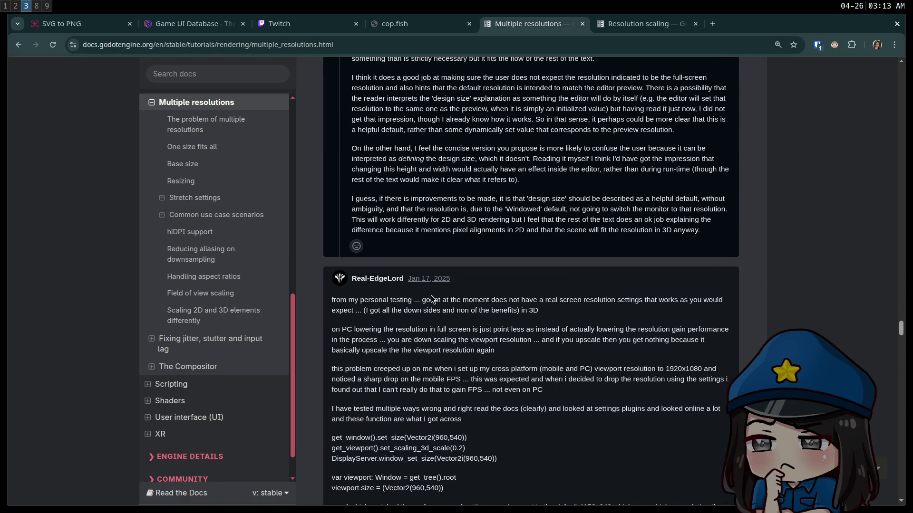
{"action": "mouse_move", "coordinate": [576, 302]}
{"action": "left_mouse_down"}
{"action": "mouse_move", "coordinate": [651, 303]}
{"action": "mouse_move", "coordinate": [439, 302]}
{"action": "left_mouse_up"}
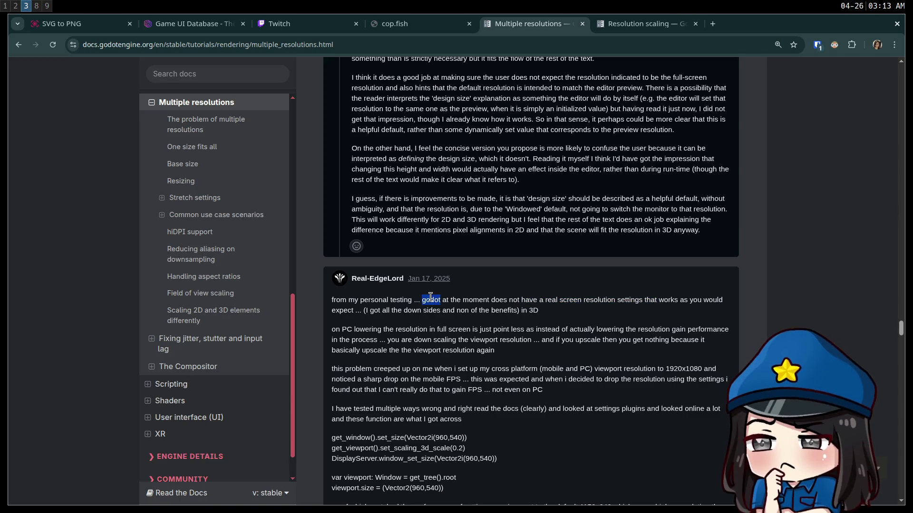
{"action": "left_click_drag", "start_coordinate": [576, 301], "coordinate": [712, 310]}
{"action": "left_click", "coordinate": [712, 310]}
{"action": "scroll", "coordinate": [607, 304], "scroll_direction": "down", "scroll_amount": 2}
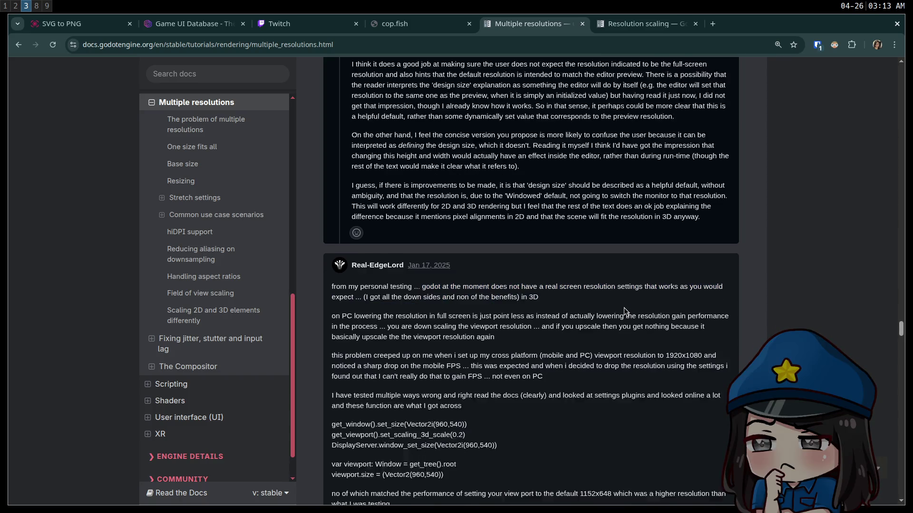
{"action": "scroll", "coordinate": [587, 300], "scroll_direction": "down", "scroll_amount": 3}
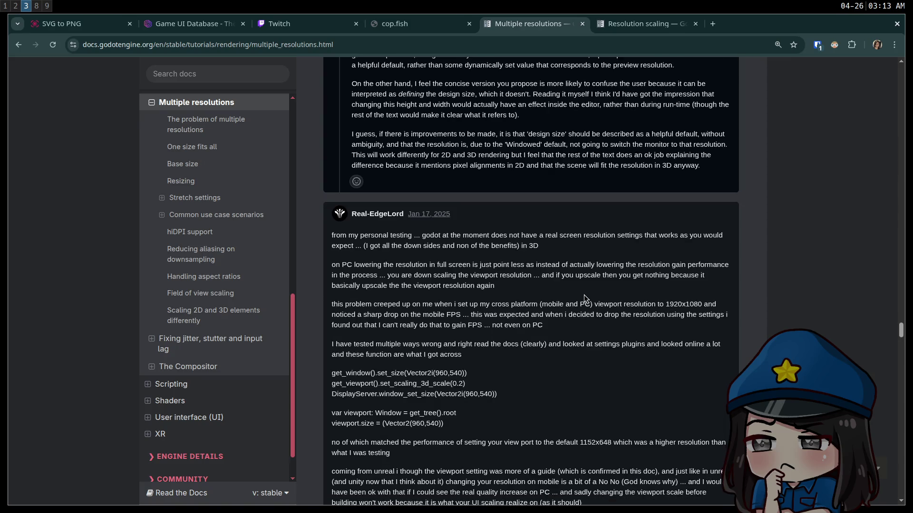
{"action": "scroll", "coordinate": [436, 260], "scroll_direction": "down", "scroll_amount": 12}
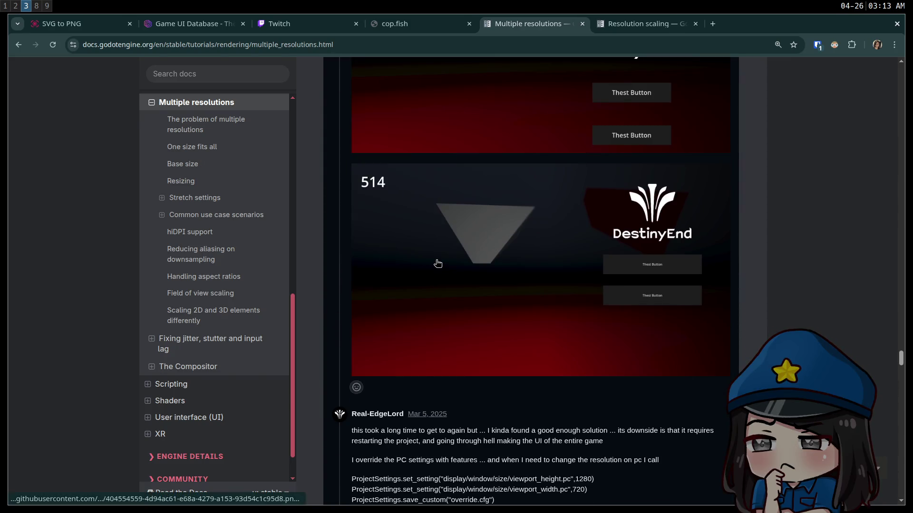
{"action": "scroll", "coordinate": [437, 265], "scroll_direction": "up", "scroll_amount": 3}
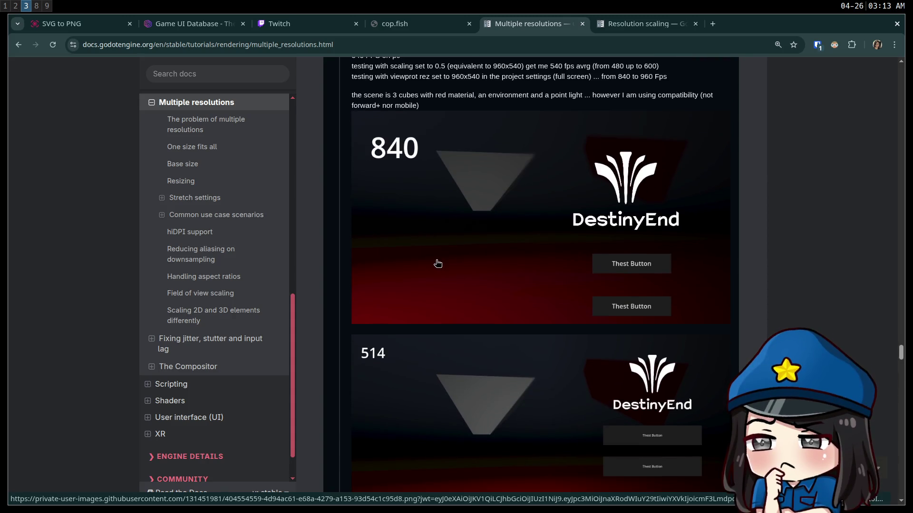
{"action": "scroll", "coordinate": [437, 263], "scroll_direction": "down", "scroll_amount": 7}
{"action": "scroll", "coordinate": [437, 260], "scroll_direction": "down", "scroll_amount": 1}
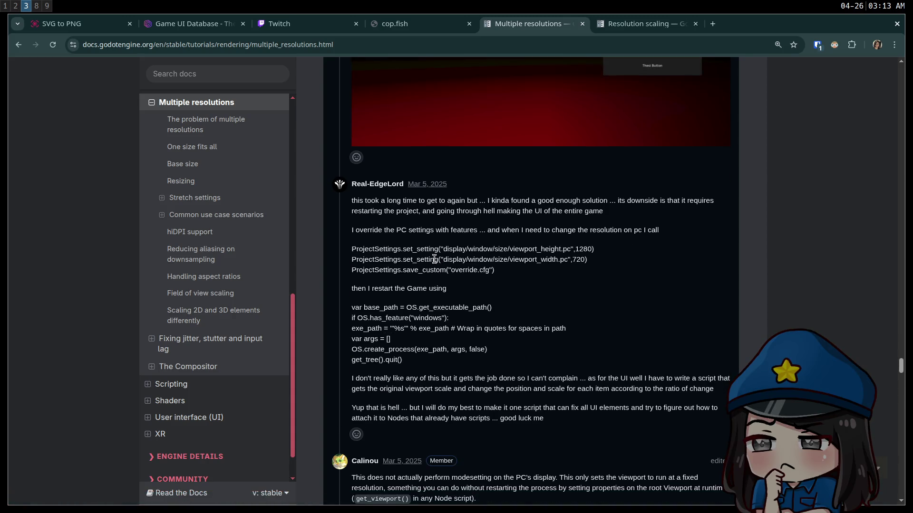
{"action": "scroll", "coordinate": [434, 260], "scroll_direction": "down", "scroll_amount": 1}
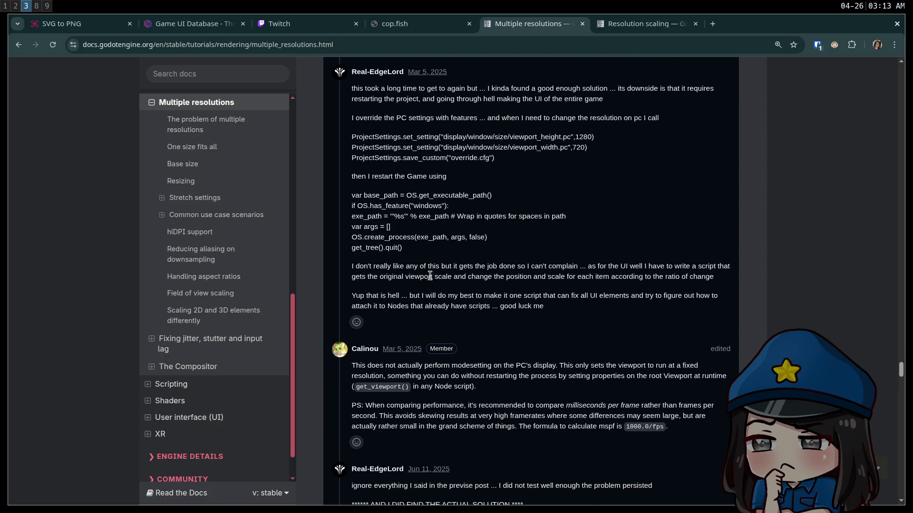
{"action": "mouse_move", "coordinate": [483, 366]}
{"action": "left_mouse_down"}
{"action": "mouse_move", "coordinate": [560, 373]}
{"action": "mouse_move", "coordinate": [571, 388]}
{"action": "left_mouse_up"}
{"action": "left_click", "coordinate": [572, 388]}
{"action": "scroll", "coordinate": [567, 382], "scroll_direction": "down", "scroll_amount": 3}
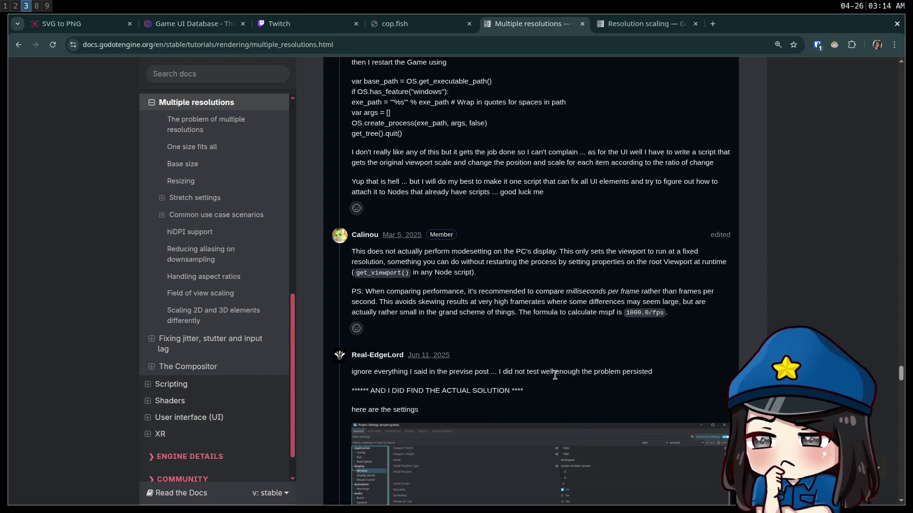
{"action": "scroll", "coordinate": [551, 373], "scroll_direction": "down", "scroll_amount": 3}
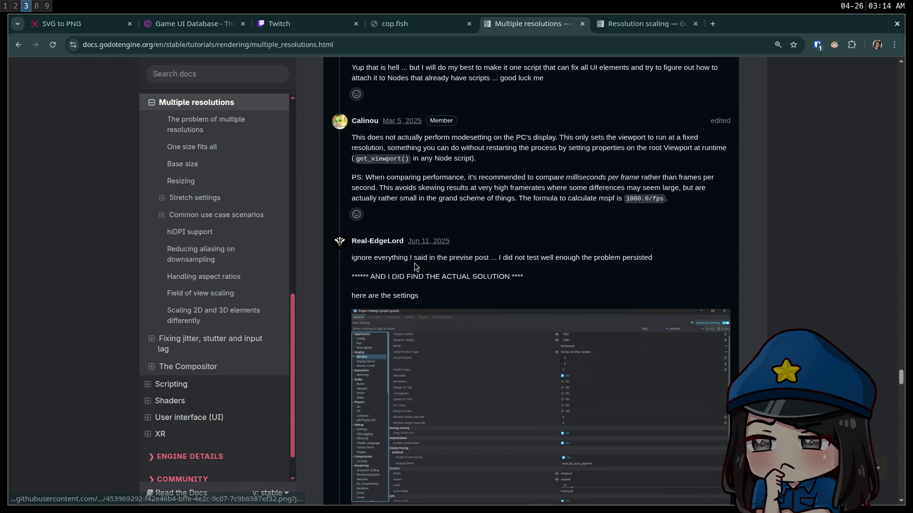
{"action": "mouse_move", "coordinate": [399, 257]}
{"action": "left_mouse_down"}
{"action": "mouse_move", "coordinate": [636, 262]}
{"action": "mouse_move", "coordinate": [624, 275]}
{"action": "left_mouse_up"}
{"action": "left_click", "coordinate": [623, 275]}
{"action": "scroll", "coordinate": [453, 239], "scroll_direction": "down", "scroll_amount": 3}
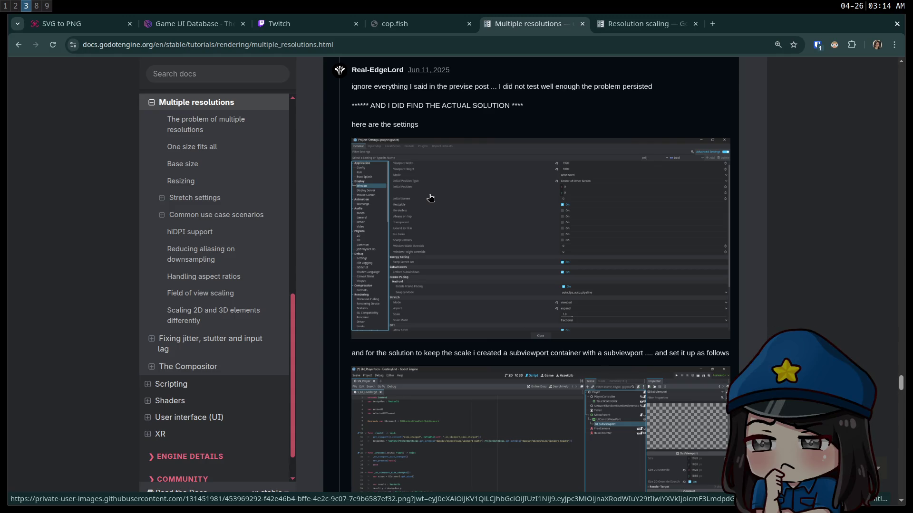
{"action": "middle_click", "coordinate": [512, 185]}
{"action": "left_click", "coordinate": [732, 24]}
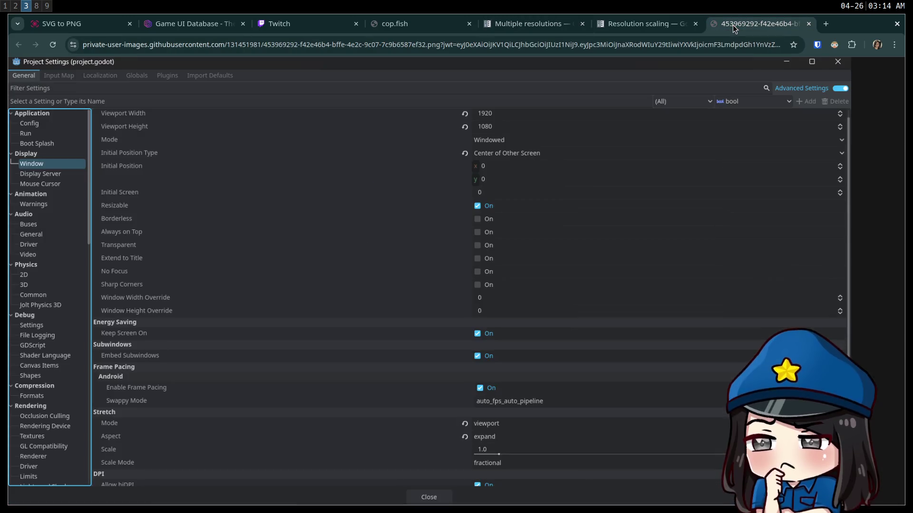
{"action": "left_click", "coordinate": [503, 363]}
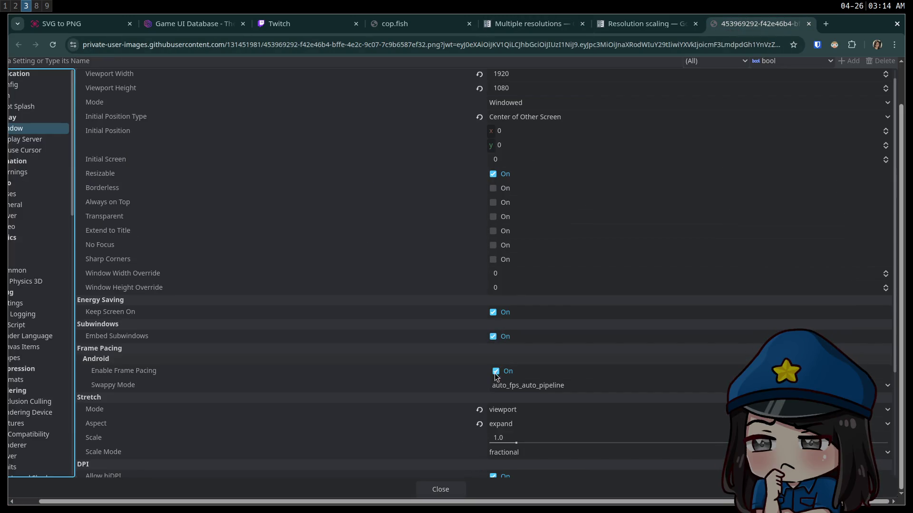
{"action": "left_click", "coordinate": [512, 421]}
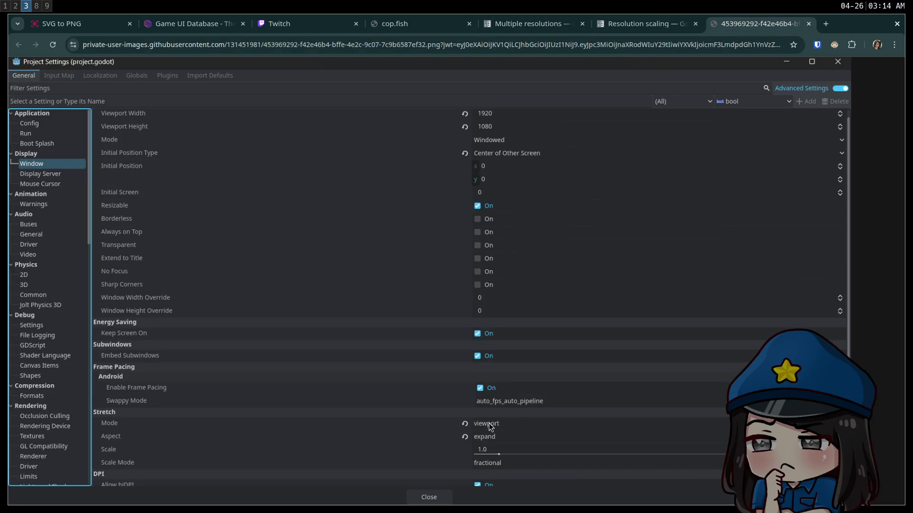
{"action": "middle_click", "coordinate": [757, 27]}
{"action": "left_click", "coordinate": [523, 24]}
{"action": "scroll", "coordinate": [453, 313], "scroll_direction": "down", "scroll_amount": 4}
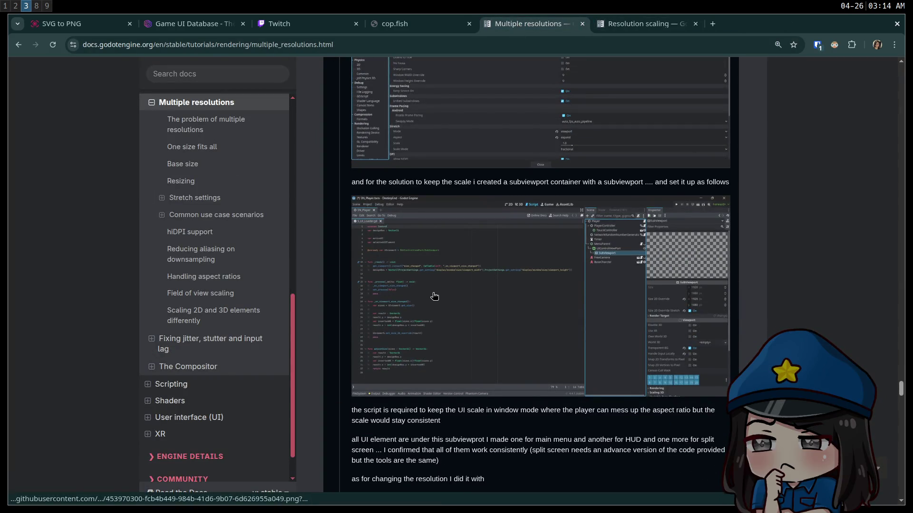
Scroll into the user comments and highlight the root Viewport and viewport stretch-mode passages
{"action": "scroll", "coordinate": [434, 240], "scroll_direction": "down", "scroll_amount": 2}
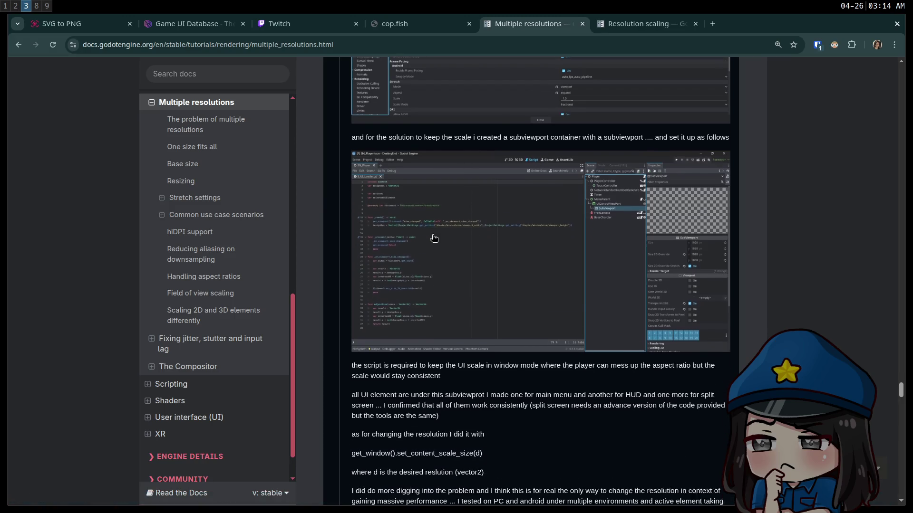
{"action": "scroll", "coordinate": [435, 240], "scroll_direction": "down", "scroll_amount": 4}
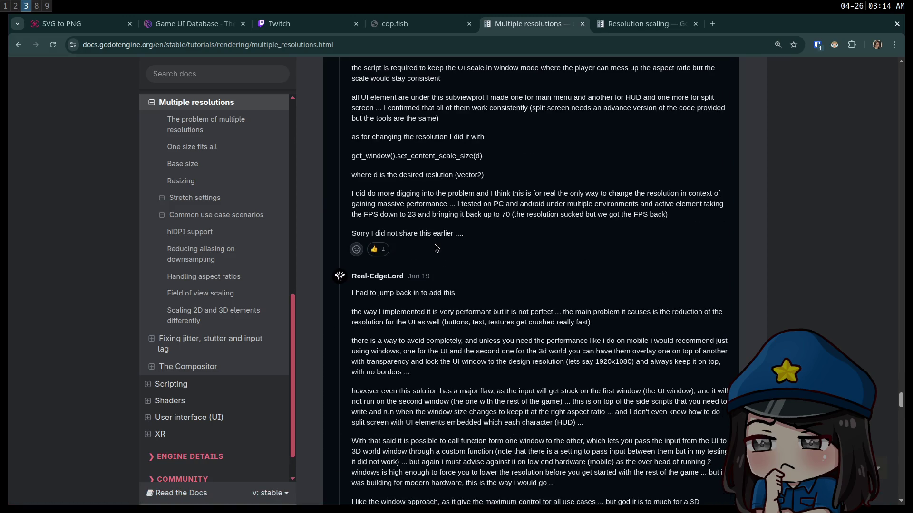
{"action": "scroll", "coordinate": [434, 247], "scroll_direction": "down", "scroll_amount": 4}
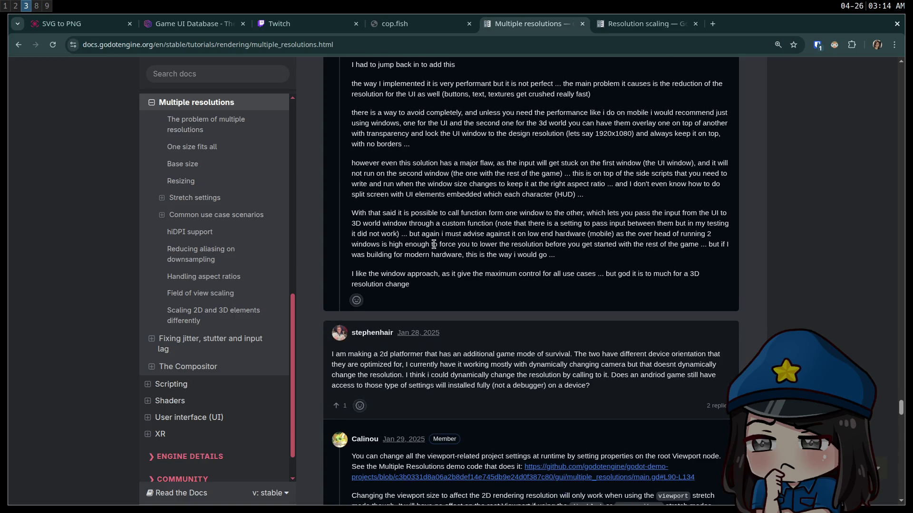
{"action": "scroll", "coordinate": [434, 243], "scroll_direction": "down", "scroll_amount": 4}
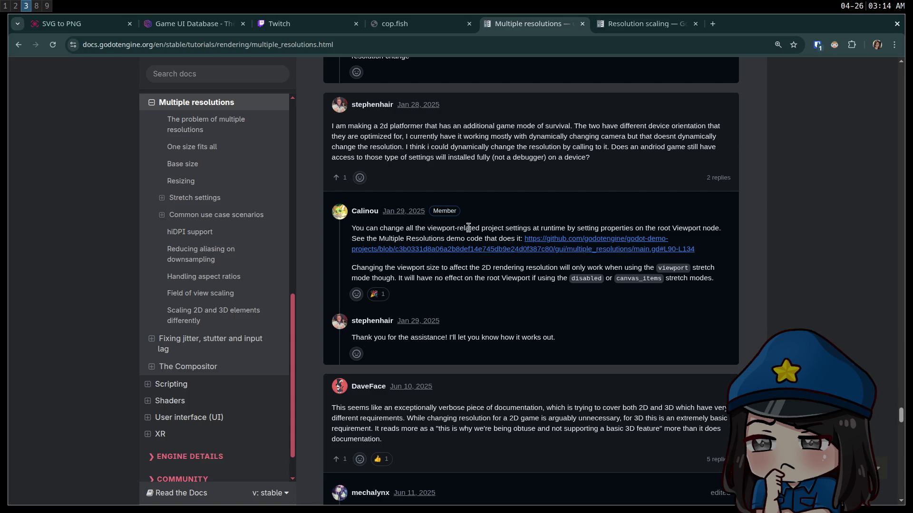
{"action": "left_click_drag", "start_coordinate": [543, 278], "coordinate": [475, 278]}
{"action": "left_click", "coordinate": [559, 281]}
{"action": "mouse_move", "coordinate": [721, 284]}
{"action": "left_mouse_down"}
{"action": "mouse_move", "coordinate": [703, 233]}
{"action": "mouse_move", "coordinate": [679, 225]}
{"action": "left_mouse_up"}
{"action": "left_click", "coordinate": [712, 226]}
Highlight the comment calling the page verbose and covering 2D and 3D, then continue down
{"action": "scroll", "coordinate": [488, 288], "scroll_direction": "down", "scroll_amount": 2}
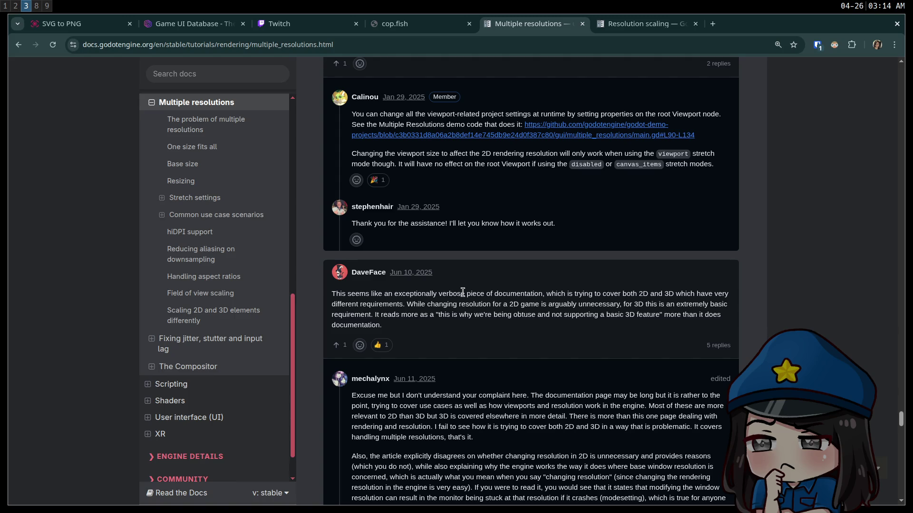
{"action": "mouse_move", "coordinate": [372, 292]}
{"action": "left_mouse_down"}
{"action": "mouse_move", "coordinate": [528, 294]}
{"action": "mouse_move", "coordinate": [509, 295]}
{"action": "left_mouse_up"}
{"action": "mouse_move", "coordinate": [623, 294]}
{"action": "left_mouse_down"}
{"action": "mouse_move", "coordinate": [750, 298]}
{"action": "mouse_move", "coordinate": [672, 314]}
{"action": "mouse_move", "coordinate": [456, 305]}
{"action": "mouse_move", "coordinate": [679, 307]}
{"action": "mouse_move", "coordinate": [671, 325]}
{"action": "left_mouse_up"}
{"action": "left_click", "coordinate": [671, 325]}
{"action": "scroll", "coordinate": [416, 300], "scroll_direction": "down", "scroll_amount": 2}
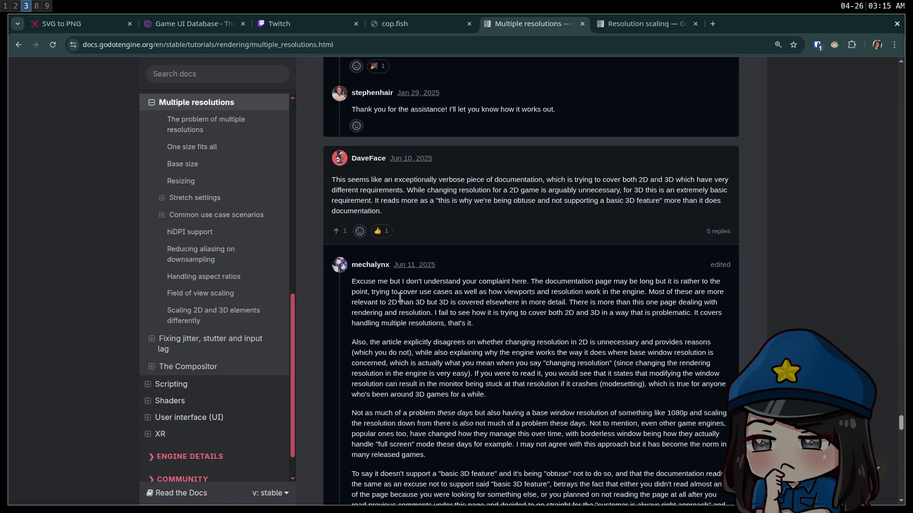
{"action": "scroll", "coordinate": [400, 300], "scroll_direction": "down", "scroll_amount": 7}
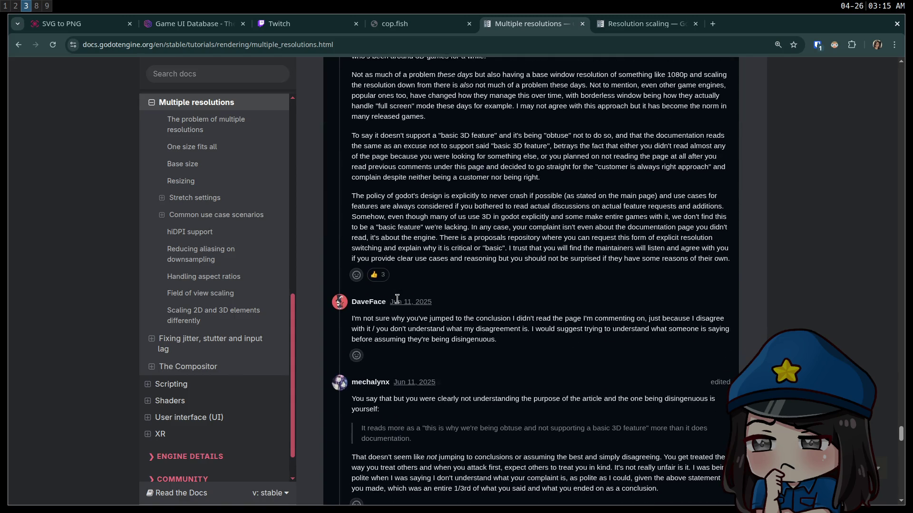
{"action": "scroll", "coordinate": [399, 300], "scroll_direction": "down", "scroll_amount": 5}
{"action": "scroll", "coordinate": [398, 300], "scroll_direction": "down", "scroll_amount": 10}
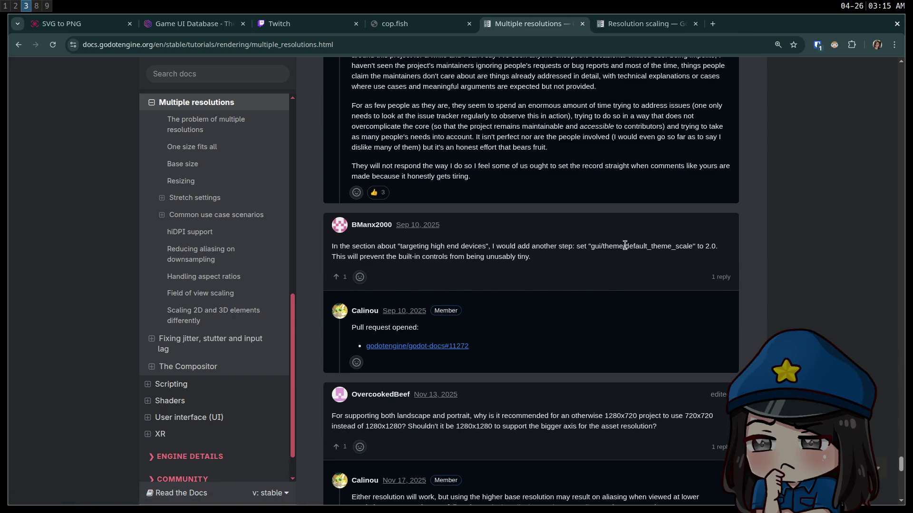
Highlight the suggestion to set default_theme_scale to 2.0 and the default_theme_scale word
{"action": "triple_click", "coordinate": [647, 246]}
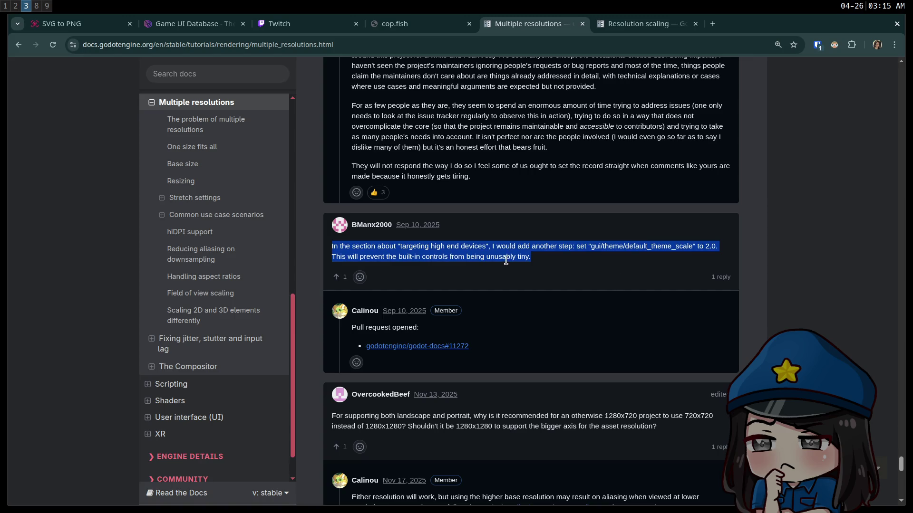
{"action": "left_click", "coordinate": [396, 253]}
{"action": "left_click_drag", "start_coordinate": [548, 260], "coordinate": [327, 255]}
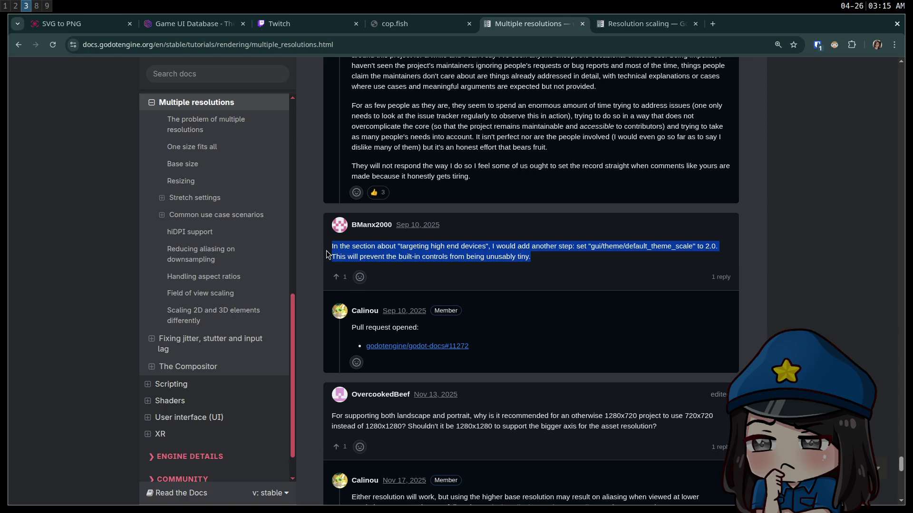
{"action": "double_click", "coordinate": [672, 250]}
{"action": "left_click", "coordinate": [596, 258]}
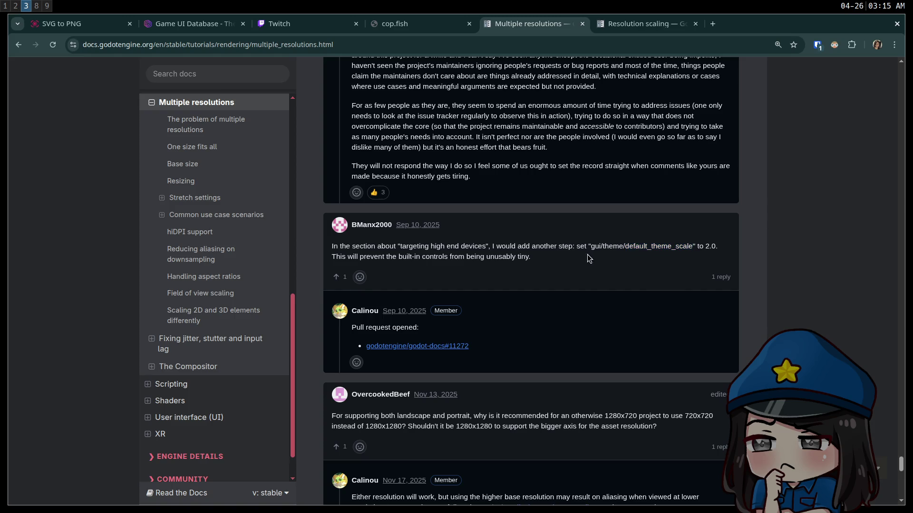
Scroll on and highlight the Stretch Mode and Aspect words
{"action": "scroll", "coordinate": [590, 258], "scroll_direction": "down", "scroll_amount": 3}
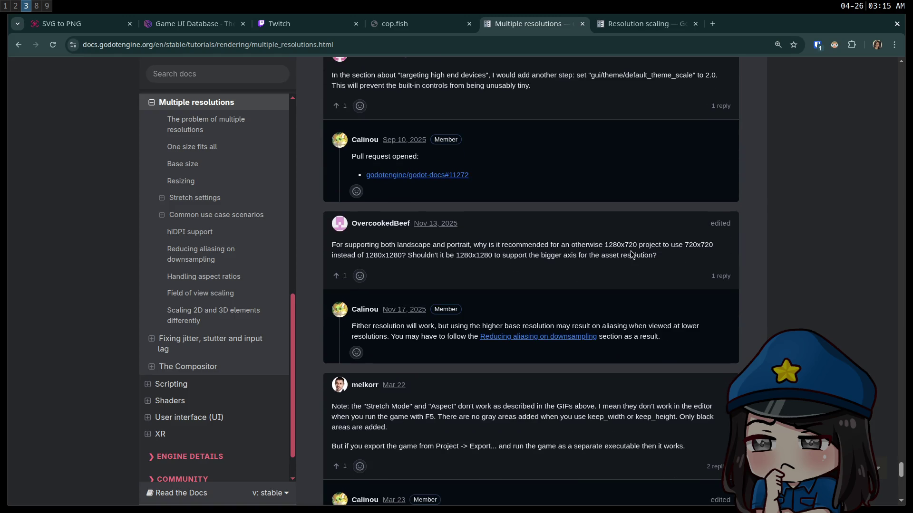
{"action": "scroll", "coordinate": [522, 254], "scroll_direction": "down", "scroll_amount": 3}
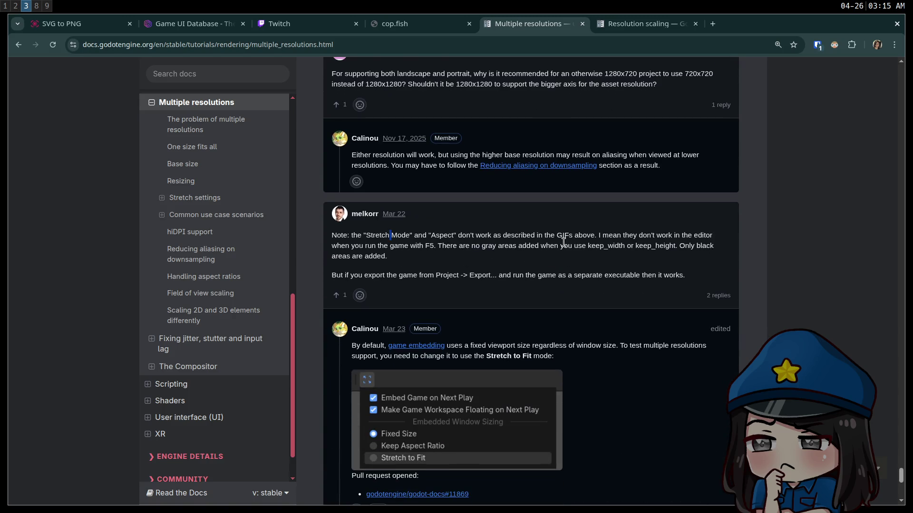
{"action": "left_click_drag", "start_coordinate": [381, 235], "coordinate": [469, 236]}
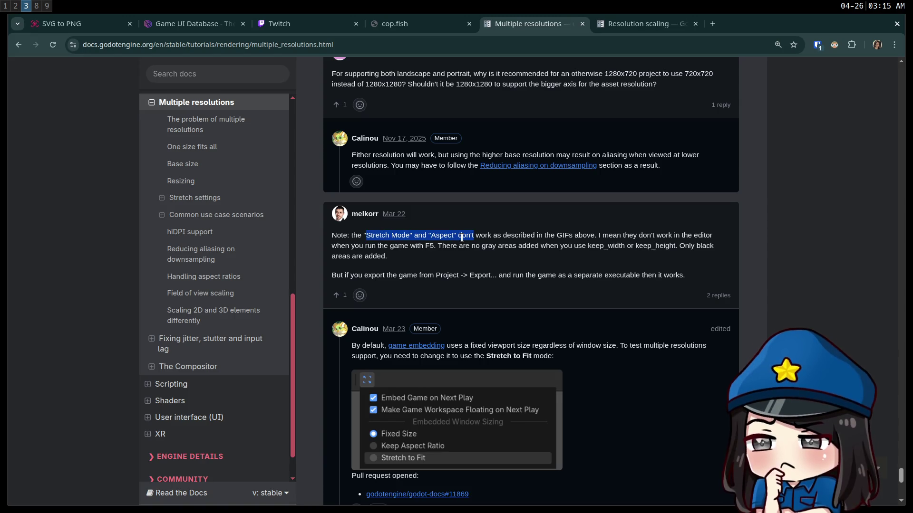
{"action": "left_click", "coordinate": [543, 235]}
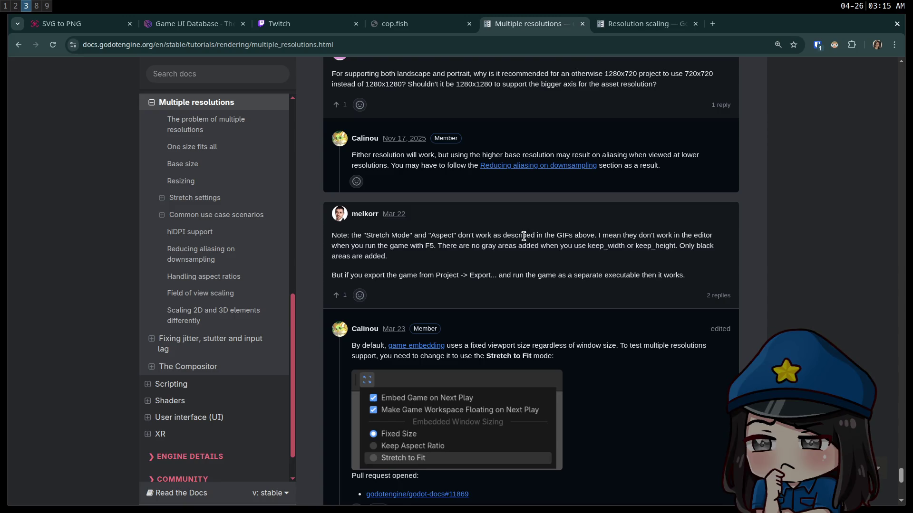
{"action": "scroll", "coordinate": [523, 236], "scroll_direction": "down", "scroll_amount": 5}
{"action": "scroll", "coordinate": [522, 245], "scroll_direction": "down", "scroll_amount": 4}
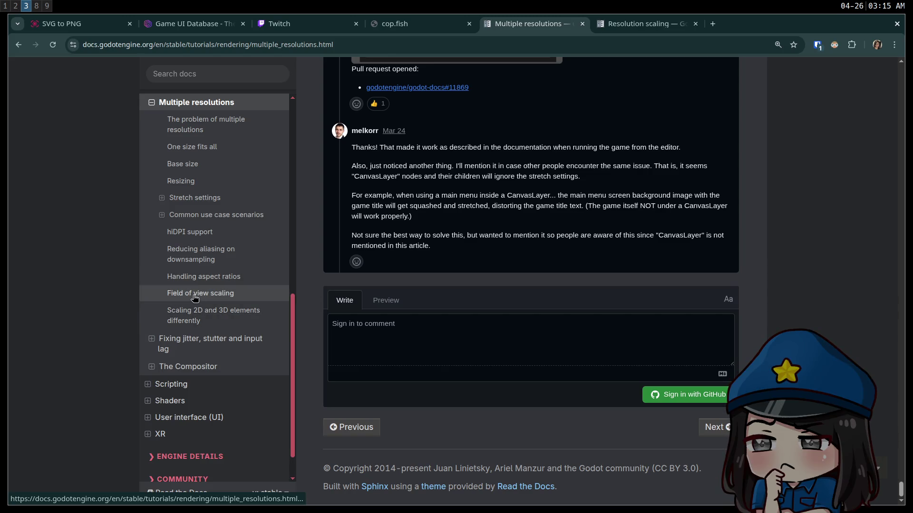
Visit Field of view scaling, Stretch settings, Common use case scenarios and Base size, then return to the top
{"action": "left_click", "coordinate": [190, 294]}
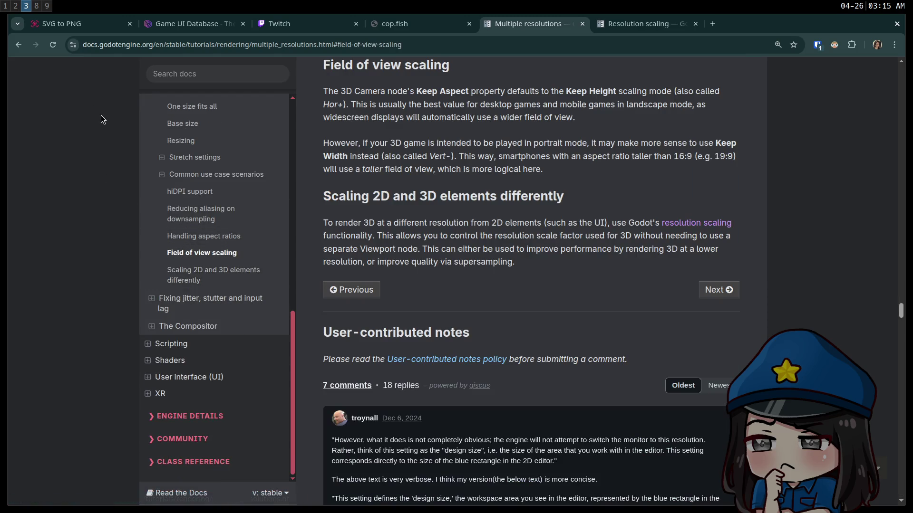
{"action": "left_click", "coordinate": [163, 157]}
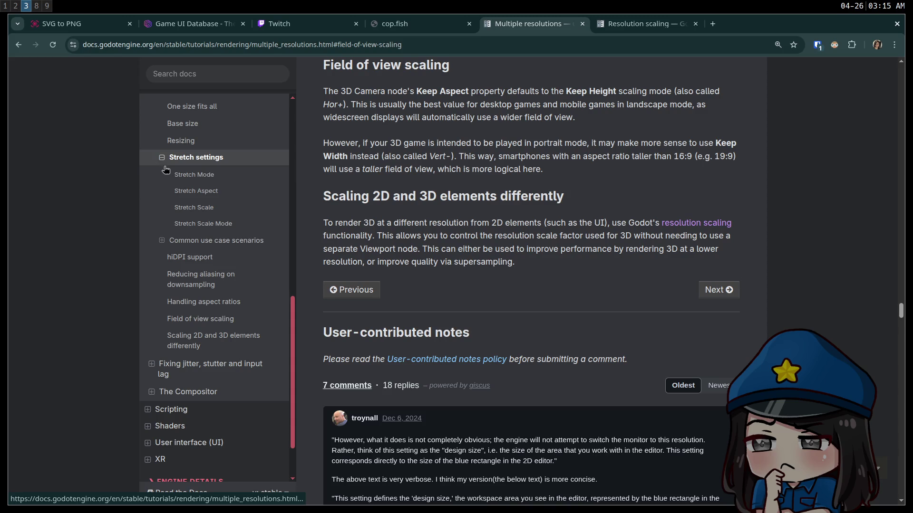
{"action": "left_click", "coordinate": [197, 240]}
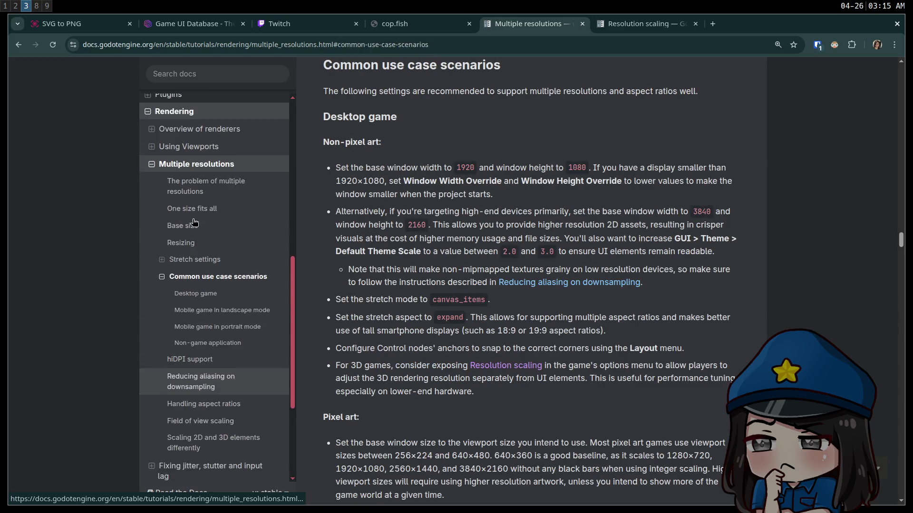
{"action": "left_click", "coordinate": [199, 233]}
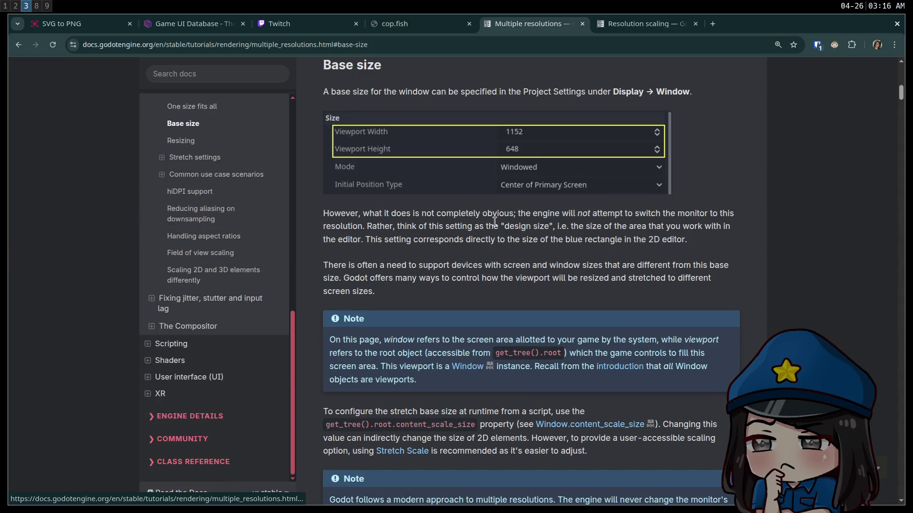
{"action": "scroll", "coordinate": [515, 234], "scroll_direction": "up", "scroll_amount": 15}
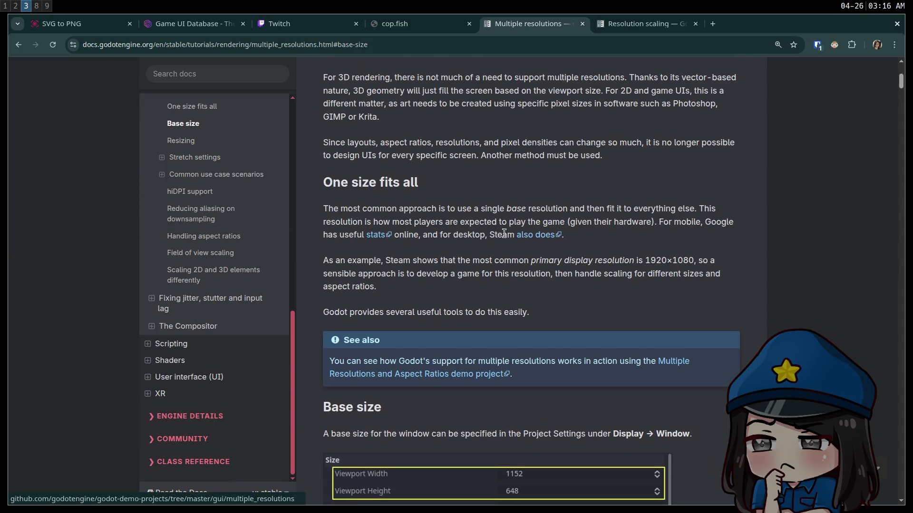
{"action": "scroll", "coordinate": [498, 241], "scroll_direction": "down", "scroll_amount": 4}
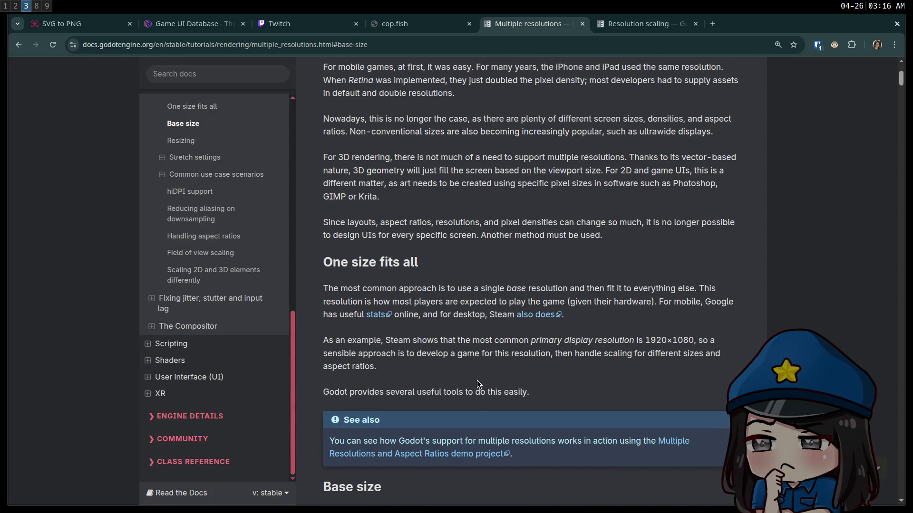
{"action": "scroll", "coordinate": [468, 367], "scroll_direction": "up", "scroll_amount": 3}
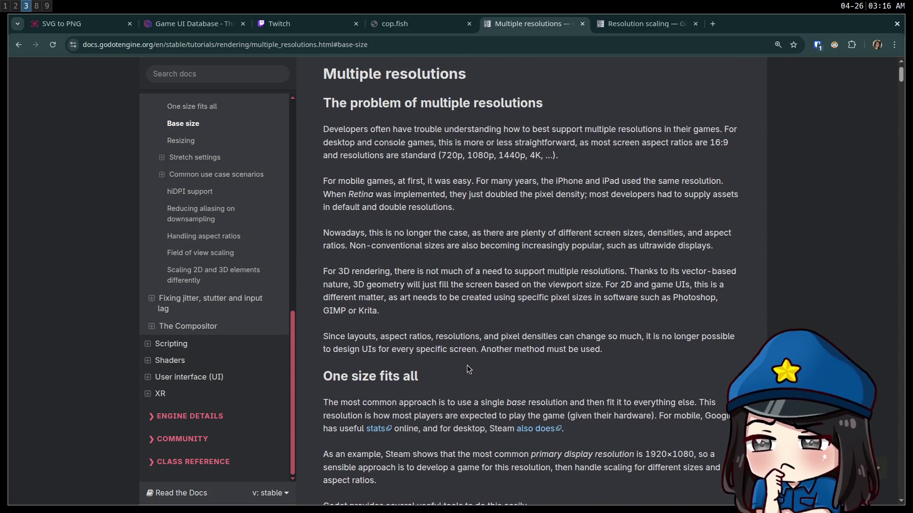
{"action": "scroll", "coordinate": [465, 364], "scroll_direction": "up", "scroll_amount": 2}
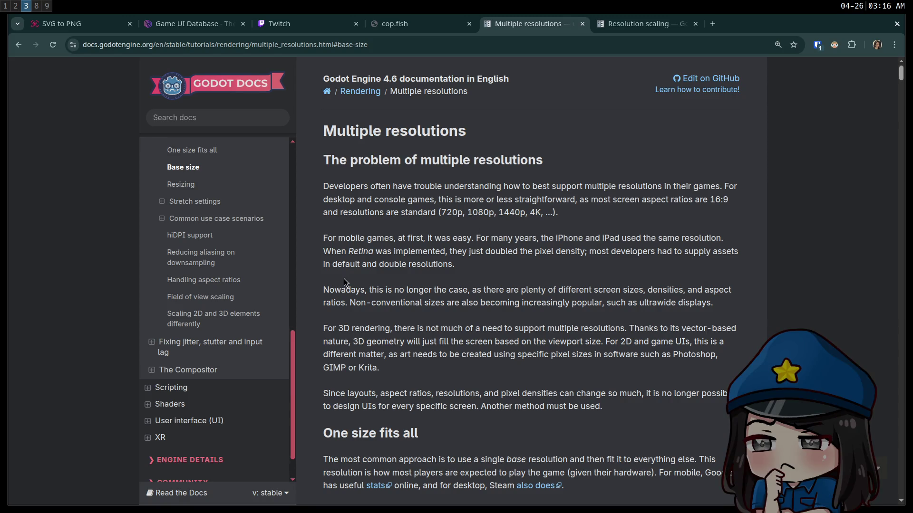
{"action": "scroll", "coordinate": [258, 332], "scroll_direction": "down", "scroll_amount": 2}
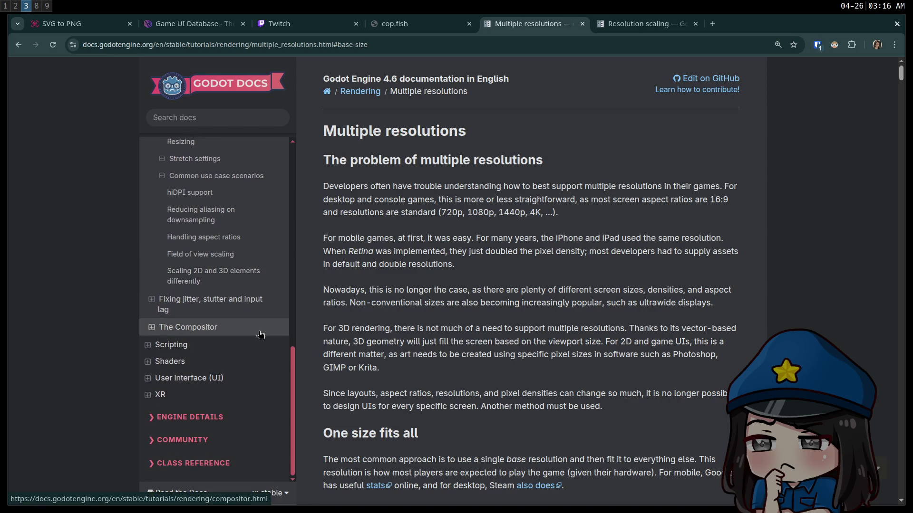
{"action": "scroll", "coordinate": [259, 332], "scroll_direction": "up", "scroll_amount": 7}
{"action": "scroll", "coordinate": [258, 332], "scroll_direction": "up", "scroll_amount": 2}
{"action": "scroll", "coordinate": [259, 332], "scroll_direction": "up", "scroll_amount": 3}
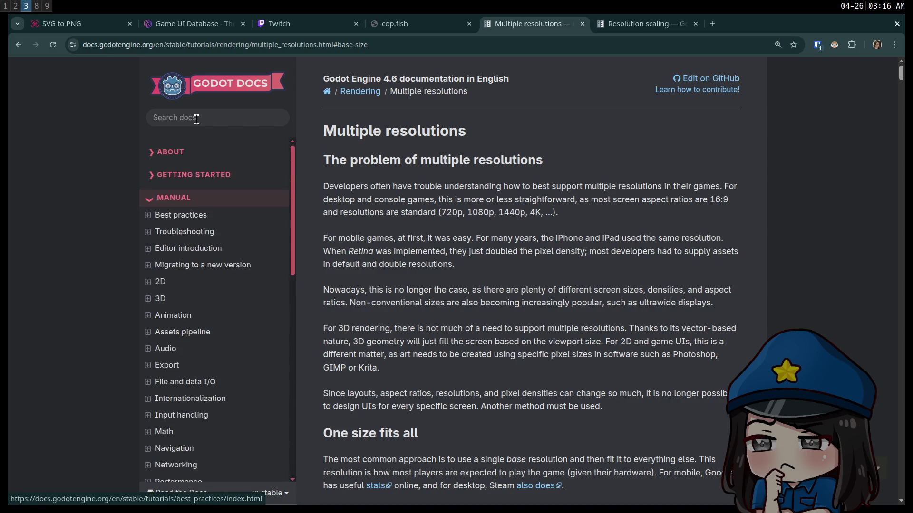
Search the docs for 'resolution' and open Resolution scaling in a new tab
{"action": "left_click", "coordinate": [198, 119]}
{"action": "type", "text": "resolution"}
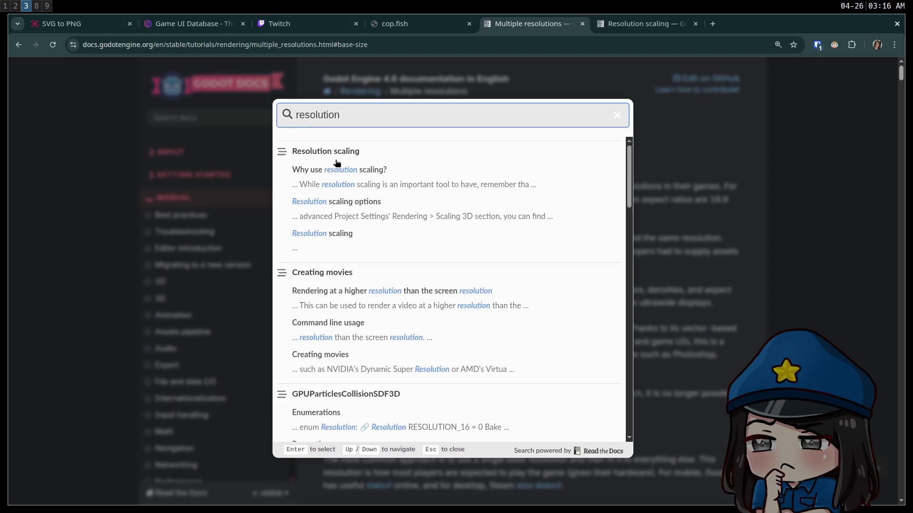
{"action": "middle_click", "coordinate": [350, 153]}
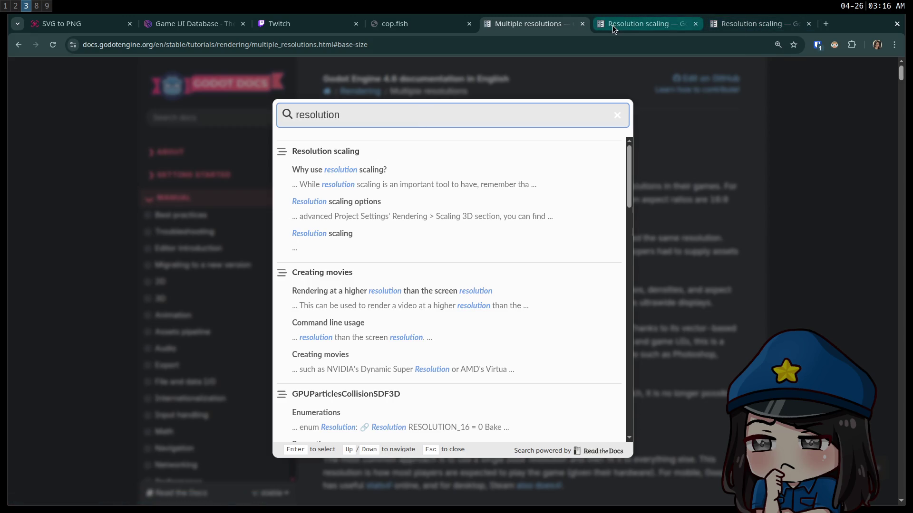
{"action": "left_click", "coordinate": [629, 26]}
{"action": "middle_click", "coordinate": [629, 25]}
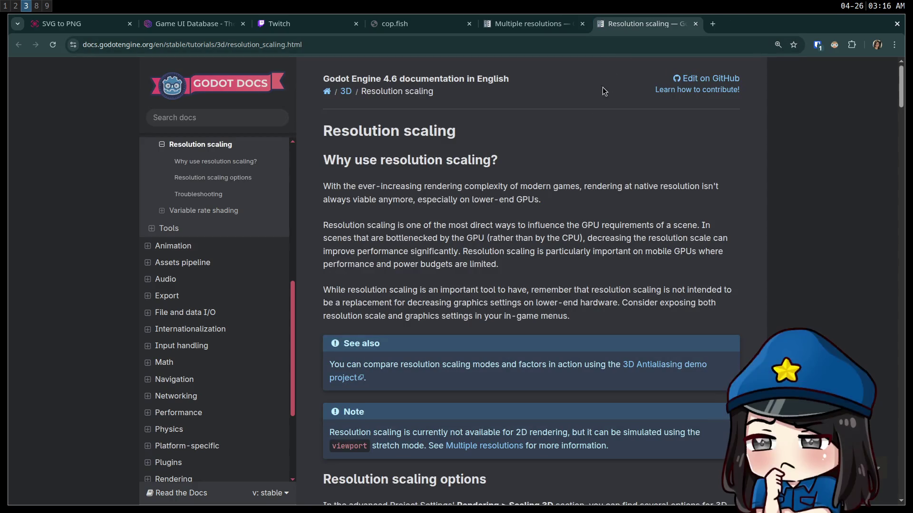
Read Resolution scaling down to Troubleshooting, then close its tab
{"action": "scroll", "coordinate": [532, 218], "scroll_direction": "down", "scroll_amount": 10}
{"action": "scroll", "coordinate": [537, 223], "scroll_direction": "down", "scroll_amount": 15}
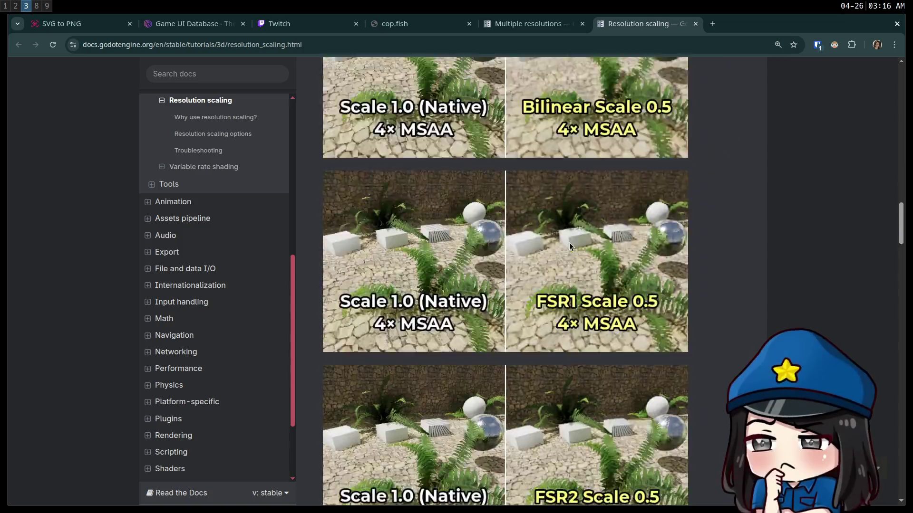
{"action": "scroll", "coordinate": [558, 242], "scroll_direction": "up", "scroll_amount": 5}
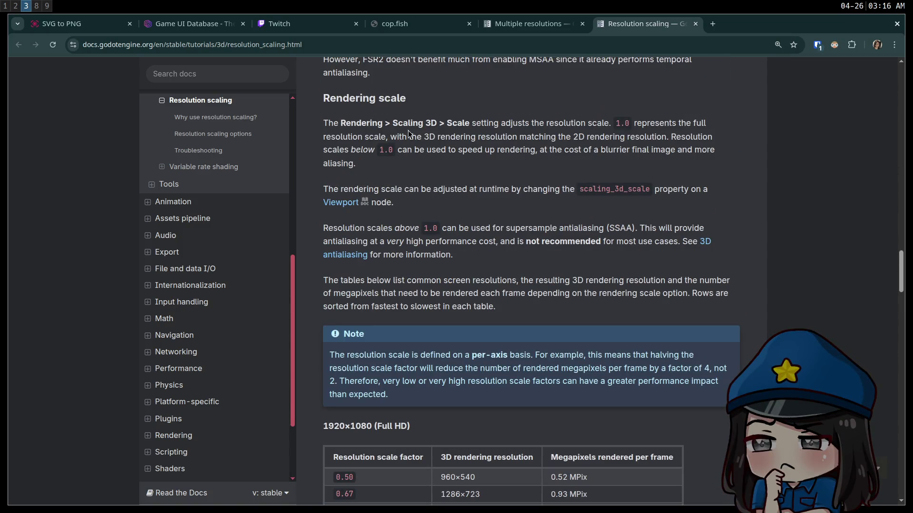
{"action": "scroll", "coordinate": [471, 123], "scroll_direction": "down", "scroll_amount": 8}
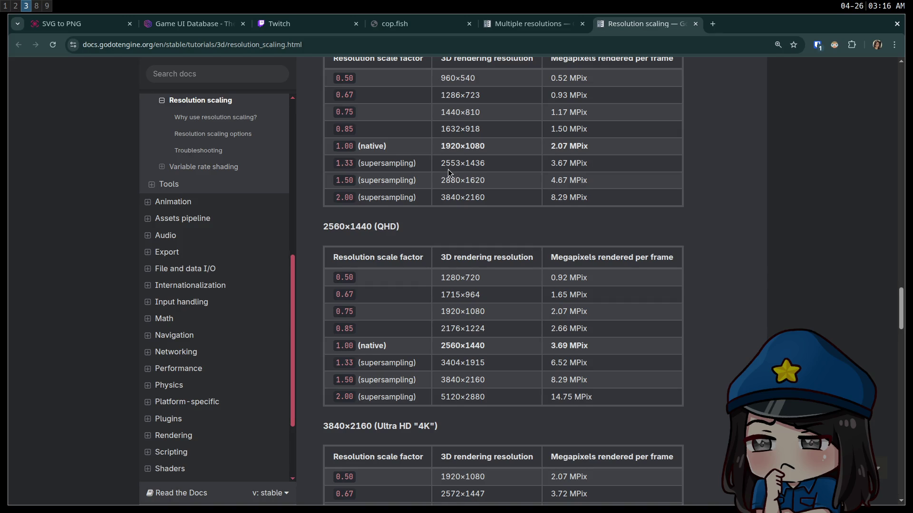
{"action": "scroll", "coordinate": [448, 169], "scroll_direction": "down", "scroll_amount": 9}
{"action": "scroll", "coordinate": [366, 165], "scroll_direction": "down", "scroll_amount": 15}
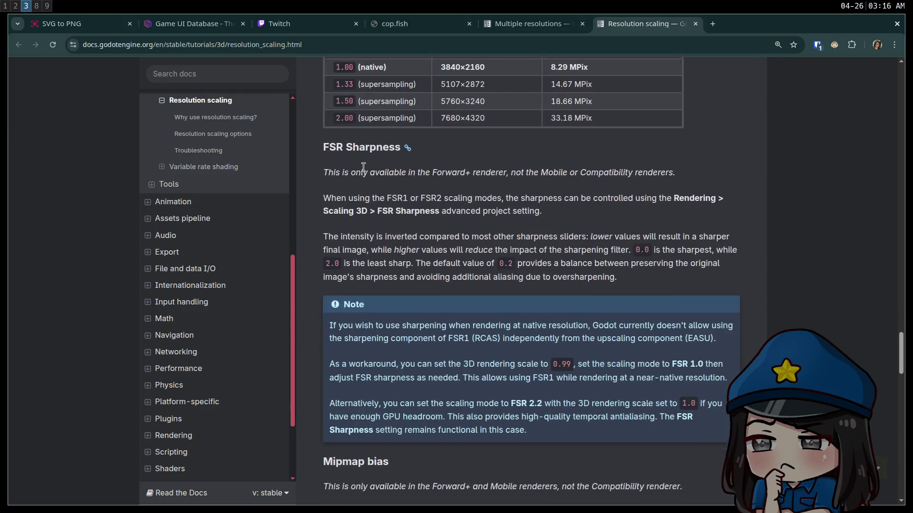
{"action": "scroll", "coordinate": [397, 195], "scroll_direction": "down", "scroll_amount": 6}
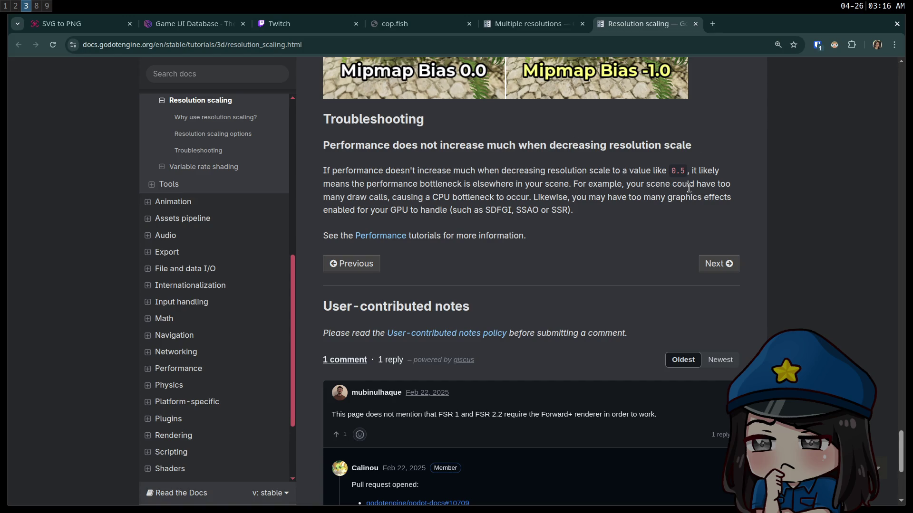
{"action": "middle_click", "coordinate": [618, 27]}
Scroll through the 'resolution' search results
{"action": "scroll", "coordinate": [380, 224], "scroll_direction": "down", "scroll_amount": 4}
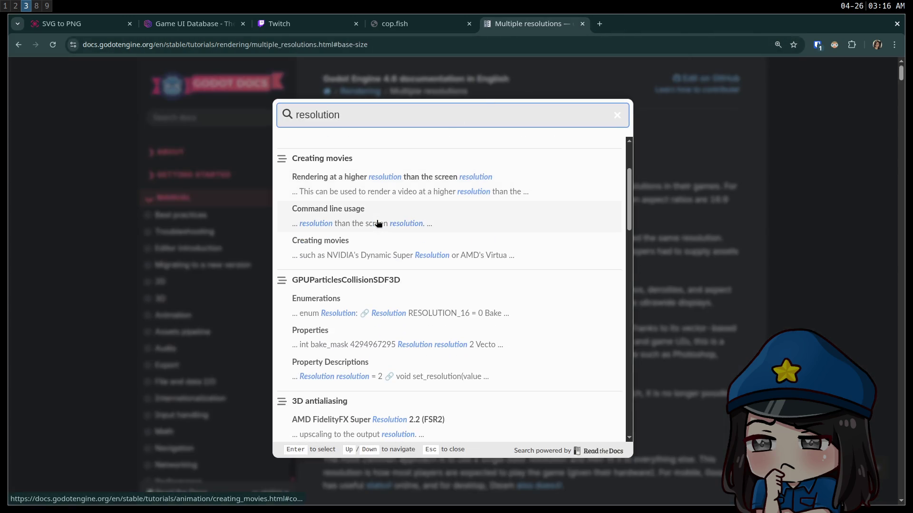
{"action": "scroll", "coordinate": [375, 230], "scroll_direction": "down", "scroll_amount": 2}
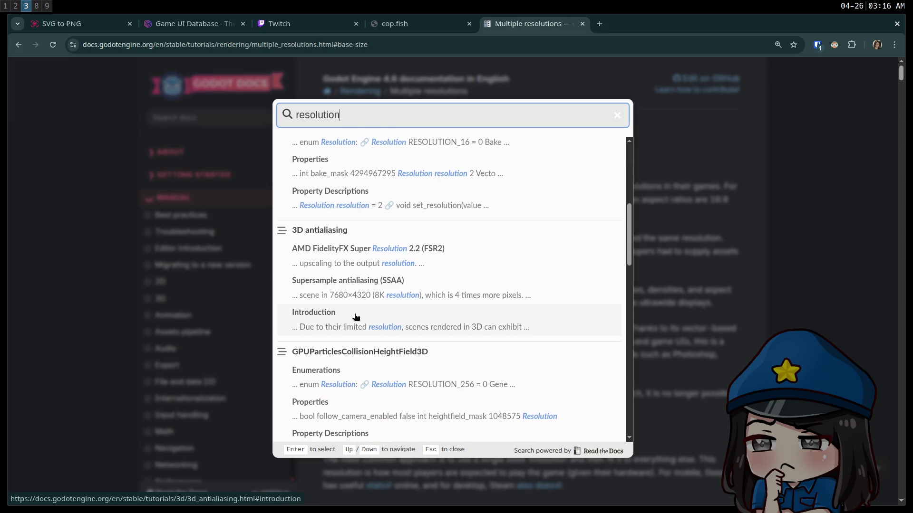
{"action": "scroll", "coordinate": [354, 316], "scroll_direction": "down", "scroll_amount": 6}
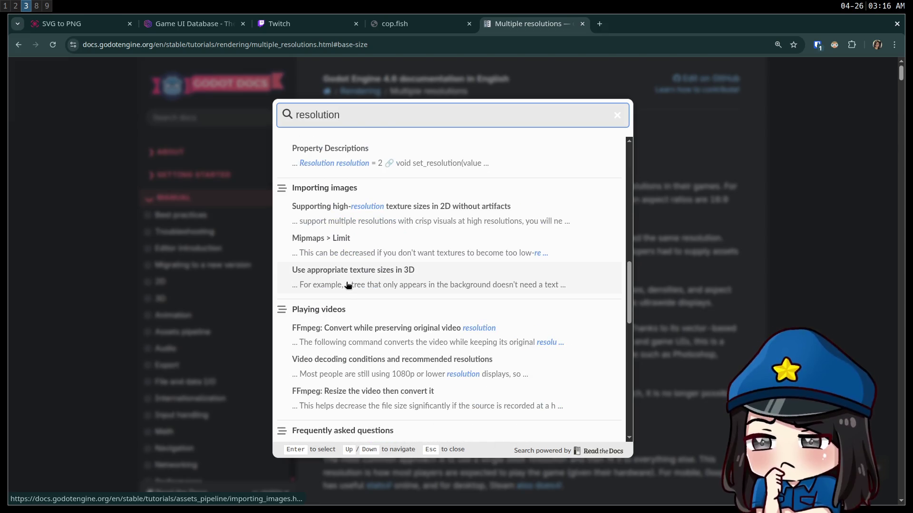
{"action": "scroll", "coordinate": [346, 284], "scroll_direction": "down", "scroll_amount": 3}
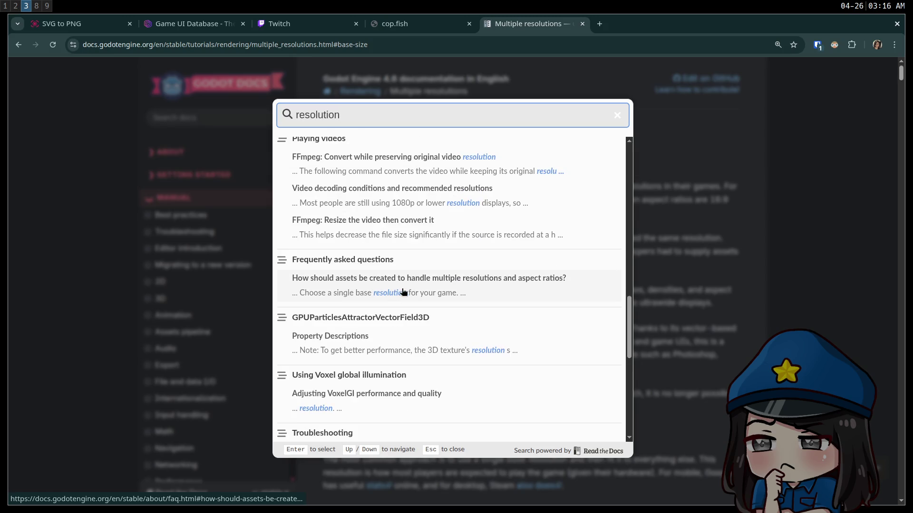
{"action": "scroll", "coordinate": [499, 293], "scroll_direction": "down", "scroll_amount": 3}
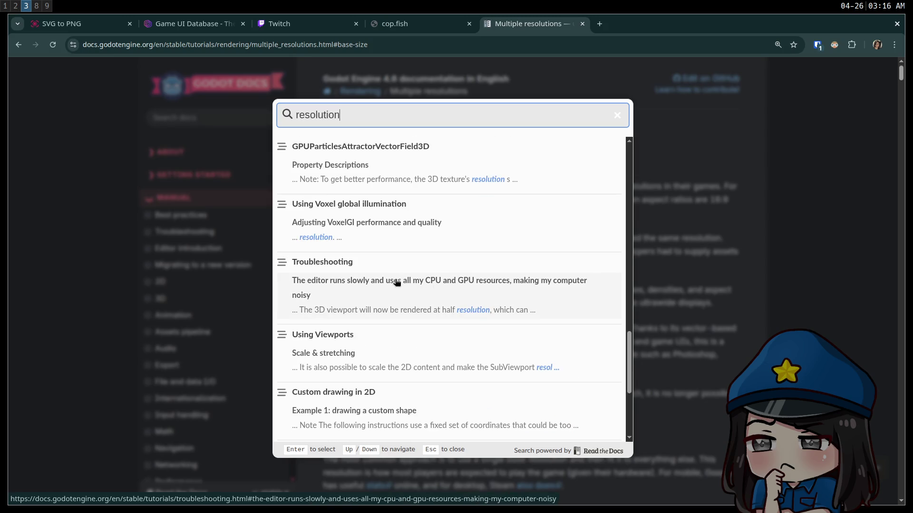
{"action": "scroll", "coordinate": [371, 283], "scroll_direction": "down", "scroll_amount": 2}
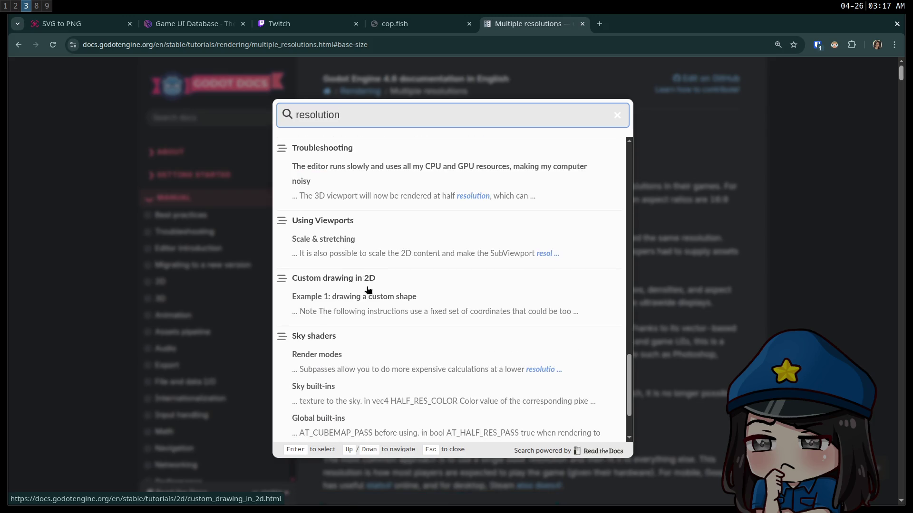
{"action": "scroll", "coordinate": [369, 290], "scroll_direction": "down", "scroll_amount": 1}
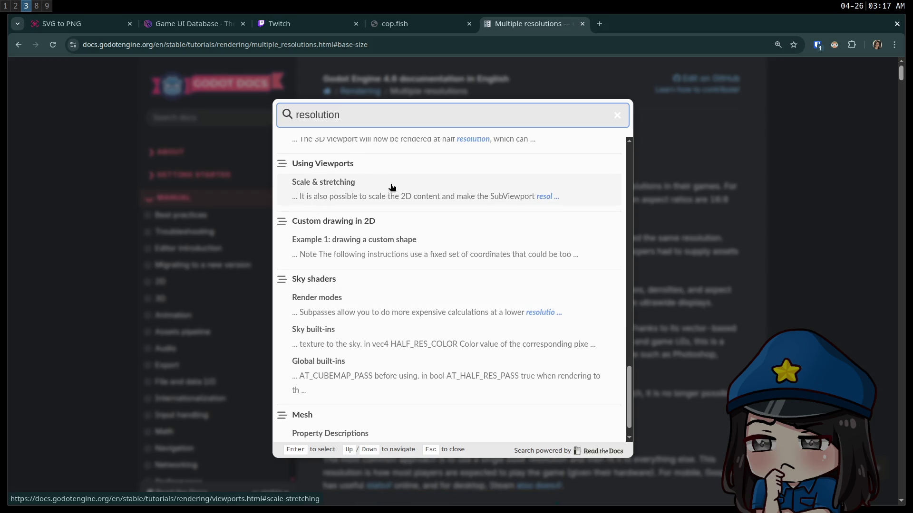
{"action": "scroll", "coordinate": [389, 209], "scroll_direction": "down", "scroll_amount": 5}
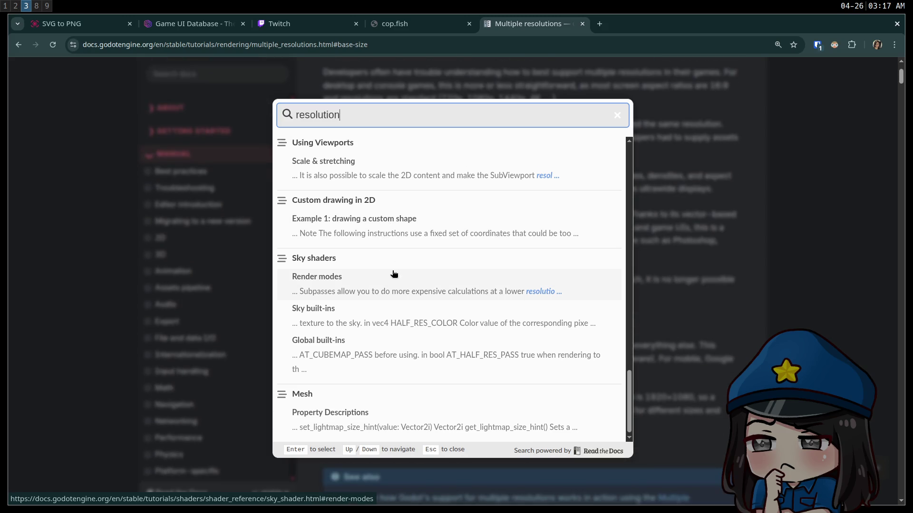
{"action": "scroll", "coordinate": [363, 244], "scroll_direction": "up", "scroll_amount": 3}
Search for 'canvas_items' and open the GUI system feature result in a new tab
{"action": "key", "text": "ctrl+a"}
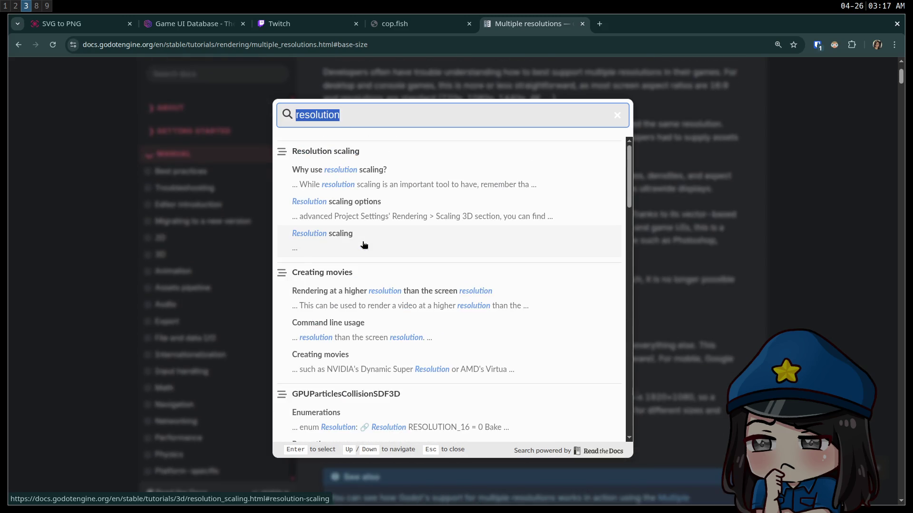
{"action": "type", "text": "canvas_items"}
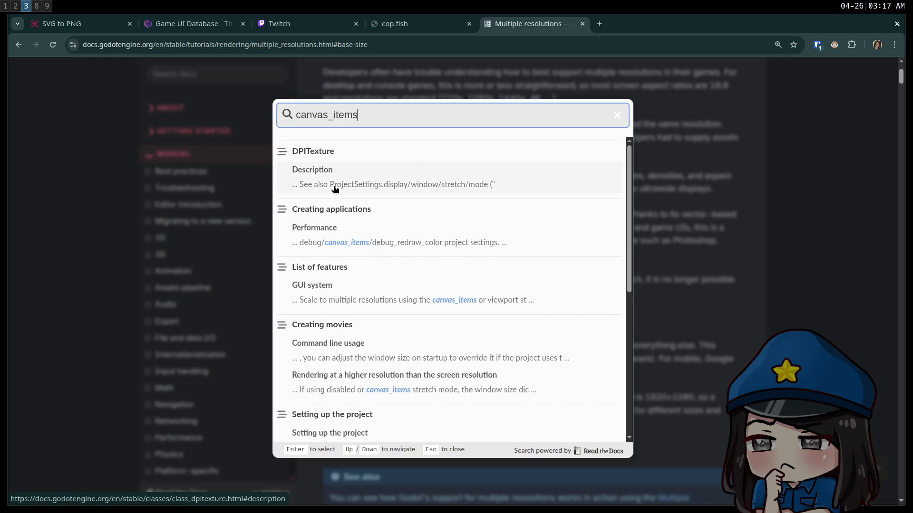
{"action": "scroll", "coordinate": [336, 189], "scroll_direction": "down", "scroll_amount": 2}
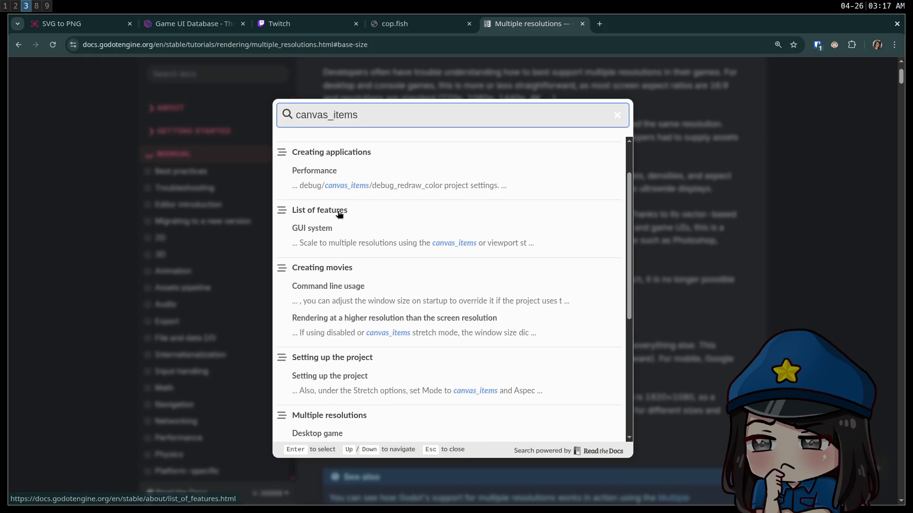
{"action": "middle_click", "coordinate": [352, 237]}
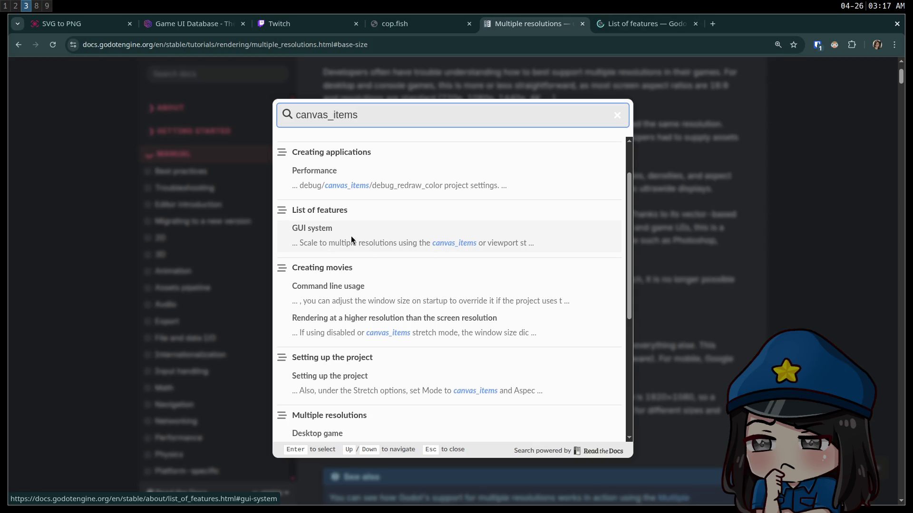
{"action": "scroll", "coordinate": [352, 240], "scroll_direction": "down", "scroll_amount": 5}
{"action": "scroll", "coordinate": [352, 243], "scroll_direction": "down", "scroll_amount": 4}
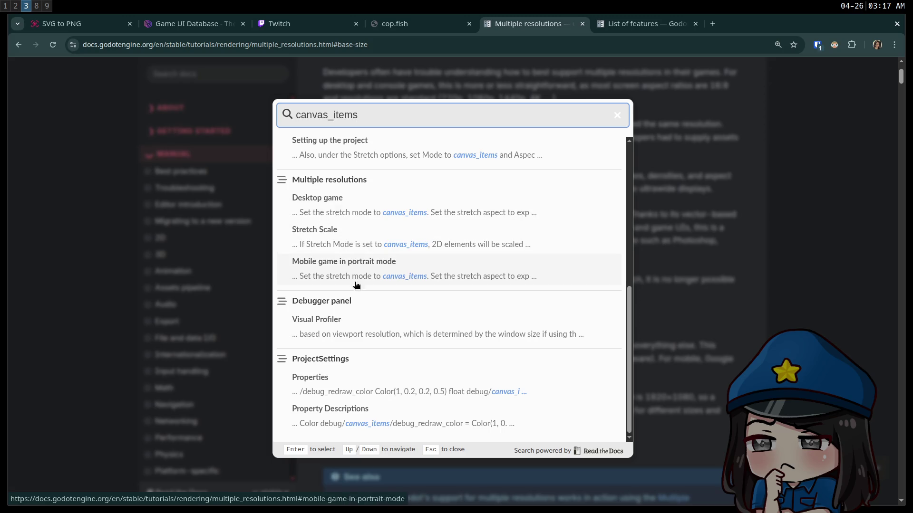
Read the List of features page from the GUI system section to the bottom
{"action": "key", "text": "ctrl+Tab"}
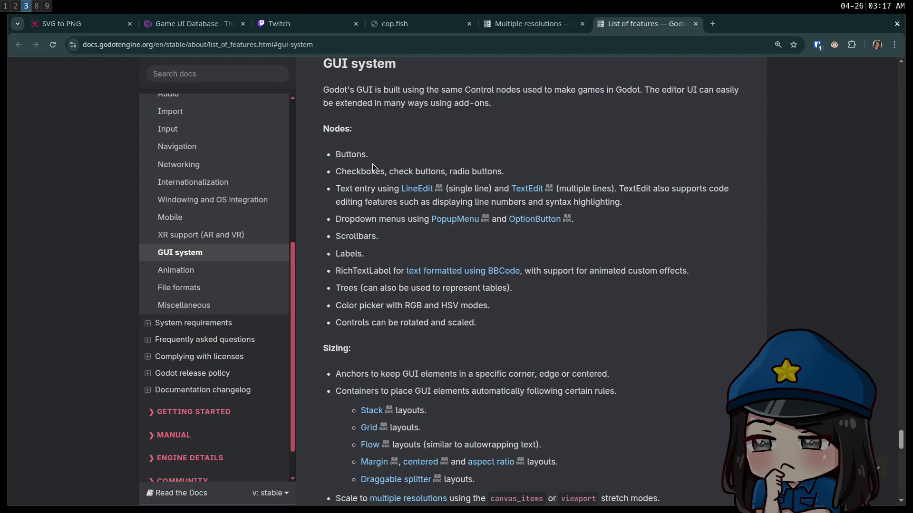
{"action": "scroll", "coordinate": [372, 165], "scroll_direction": "down", "scroll_amount": 10}
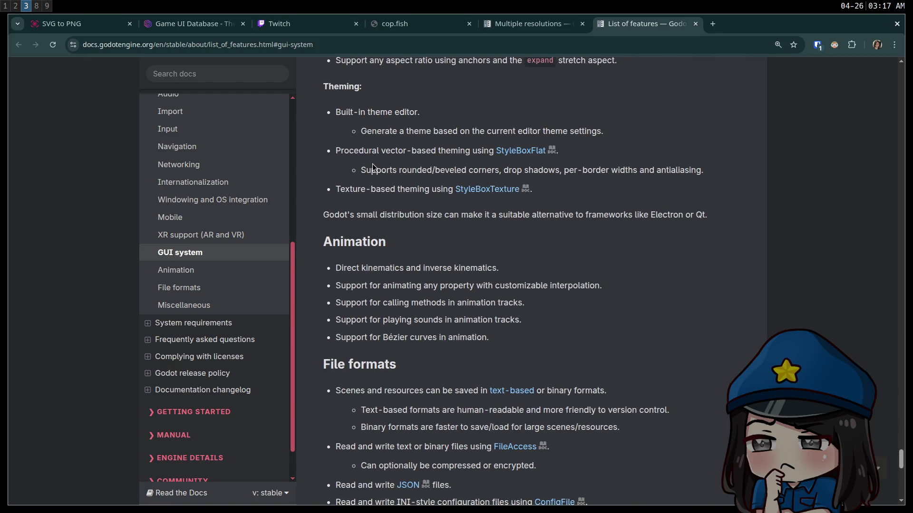
{"action": "scroll", "coordinate": [372, 164], "scroll_direction": "down", "scroll_amount": 15}
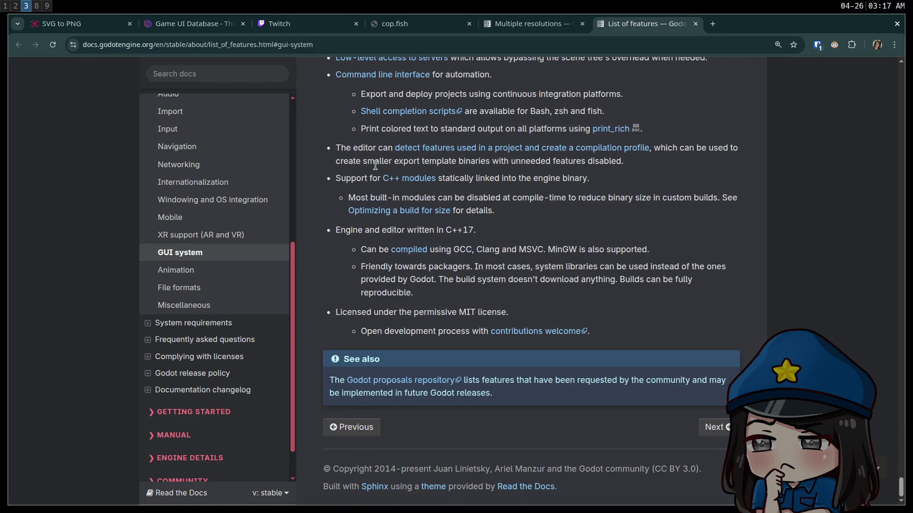
{"action": "left_click", "coordinate": [214, 73]}
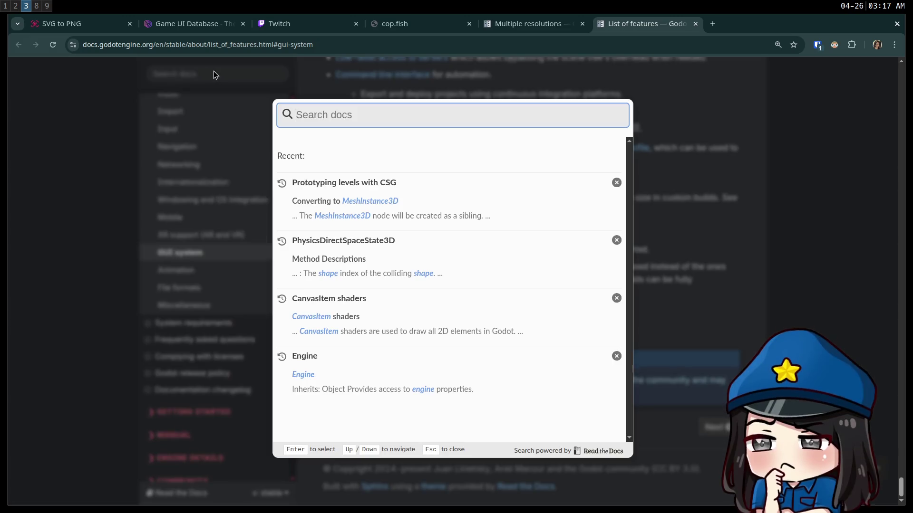
Search 'label' and skim the Label class reference page
{"action": "type", "text": "label"}
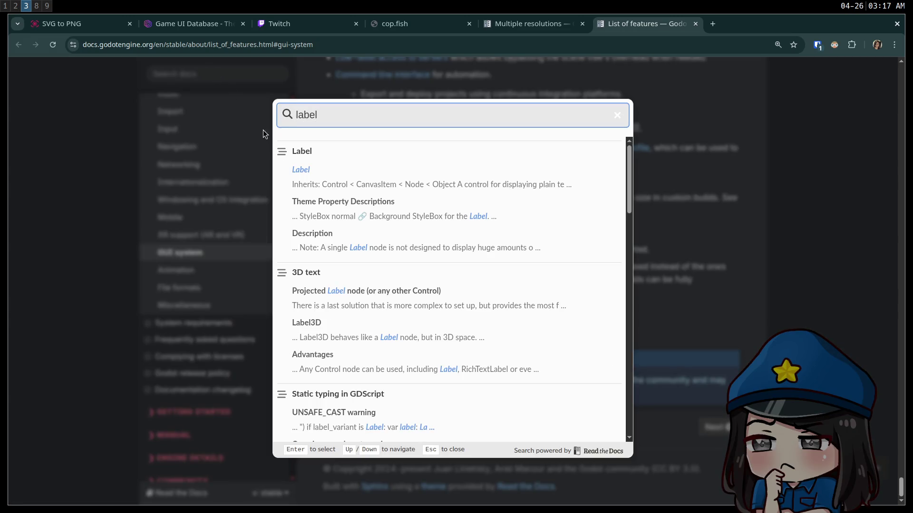
{"action": "left_click", "coordinate": [314, 158]}
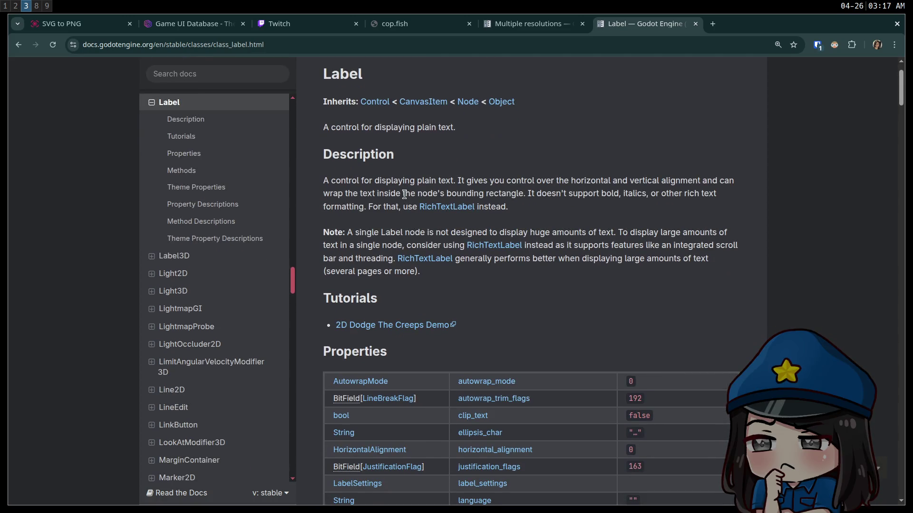
{"action": "scroll", "coordinate": [495, 237], "scroll_direction": "down", "scroll_amount": 10}
{"action": "scroll", "coordinate": [612, 244], "scroll_direction": "down", "scroll_amount": 15}
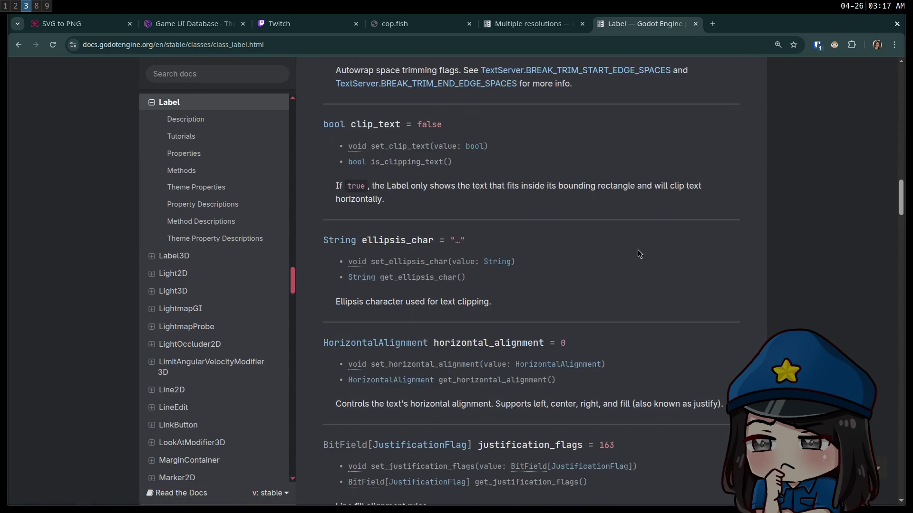
{"action": "left_click", "coordinate": [217, 103]}
Search 'font' and open the Using Fonts tutorial
{"action": "left_click", "coordinate": [222, 118]}
{"action": "type", "text": "font"}
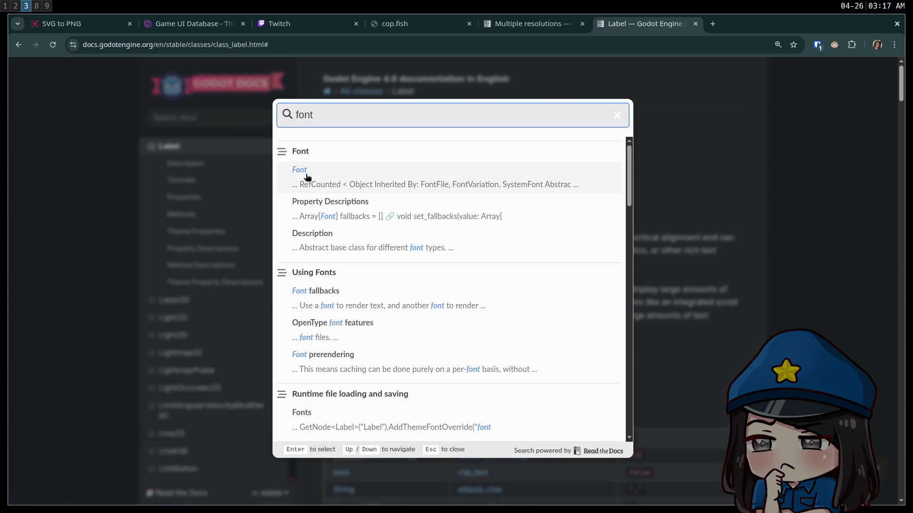
{"action": "left_click", "coordinate": [314, 272]}
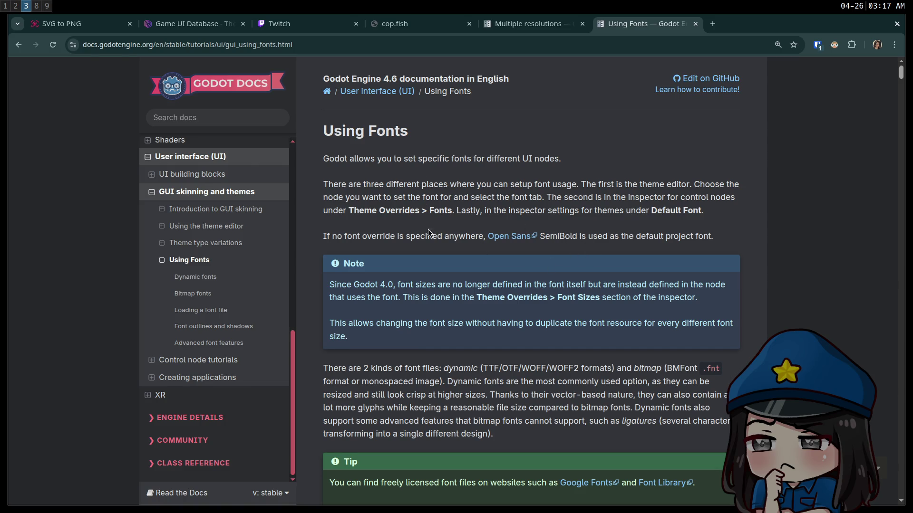
Read the opening of Using Fonts, marking the note about font sizes set per node
{"action": "scroll", "coordinate": [428, 232], "scroll_direction": "down", "scroll_amount": 2}
{"action": "mouse_move", "coordinate": [504, 226]}
{"action": "left_mouse_down"}
{"action": "mouse_move", "coordinate": [670, 229]}
{"action": "mouse_move", "coordinate": [718, 245]}
{"action": "mouse_move", "coordinate": [701, 287]}
{"action": "left_mouse_up"}
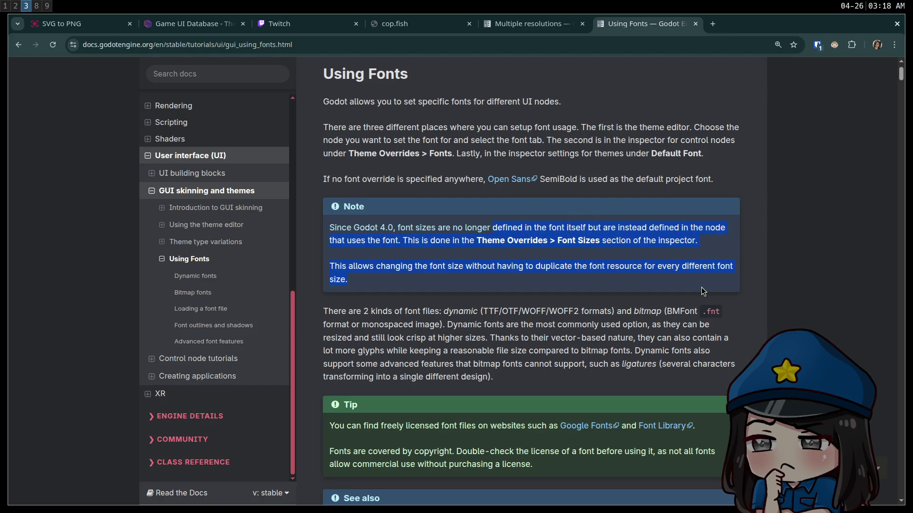
{"action": "left_click", "coordinate": [630, 272]}
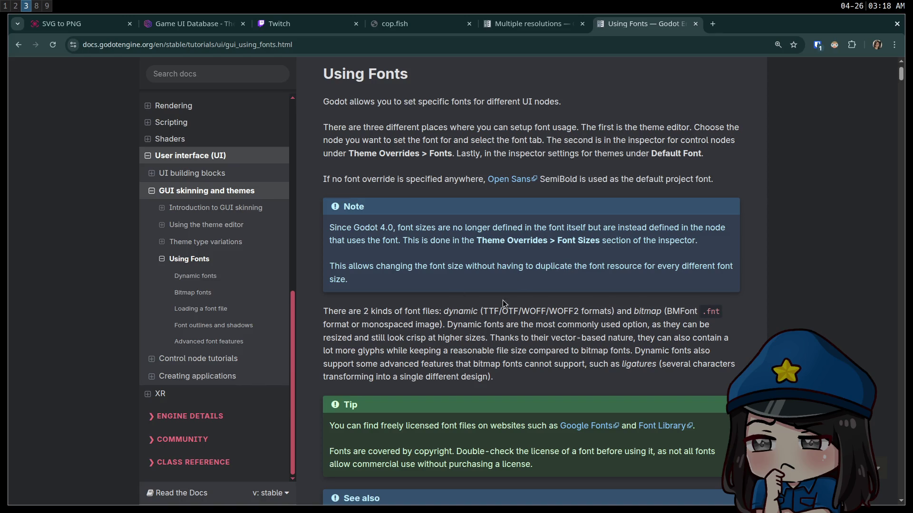
{"action": "scroll", "coordinate": [486, 300], "scroll_direction": "down", "scroll_amount": 2}
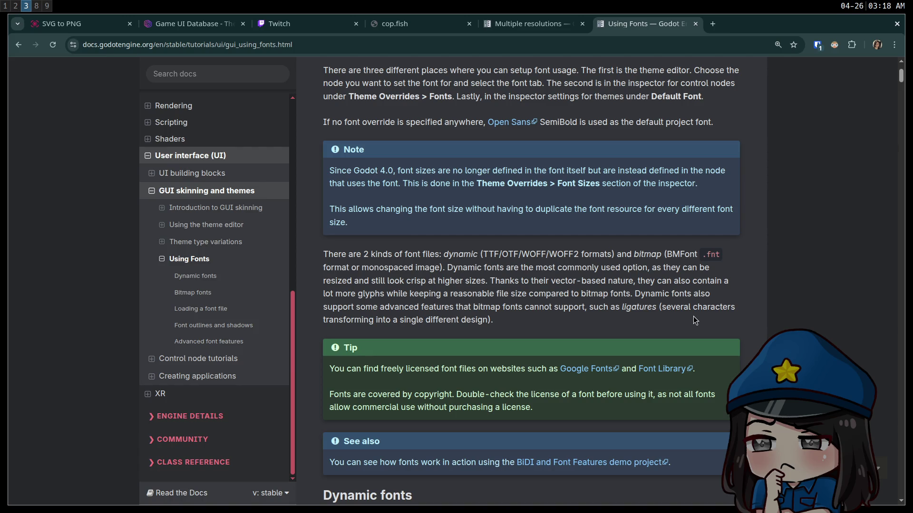
{"action": "mouse_move", "coordinate": [694, 318]}
{"action": "left_mouse_down"}
{"action": "mouse_move", "coordinate": [559, 267]}
{"action": "mouse_move", "coordinate": [480, 254]}
{"action": "mouse_move", "coordinate": [378, 255]}
{"action": "left_mouse_up"}
{"action": "scroll", "coordinate": [386, 256], "scroll_direction": "down", "scroll_amount": 3}
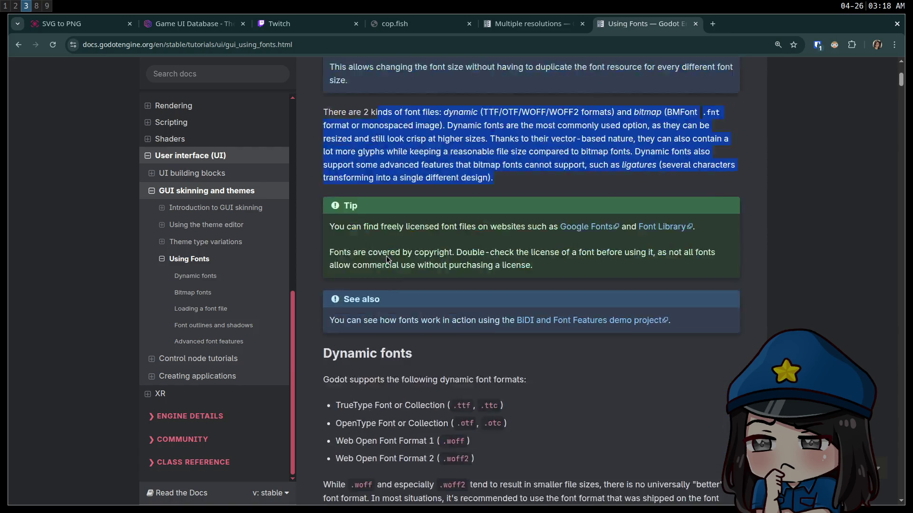
{"action": "scroll", "coordinate": [388, 254], "scroll_direction": "down", "scroll_amount": 2}
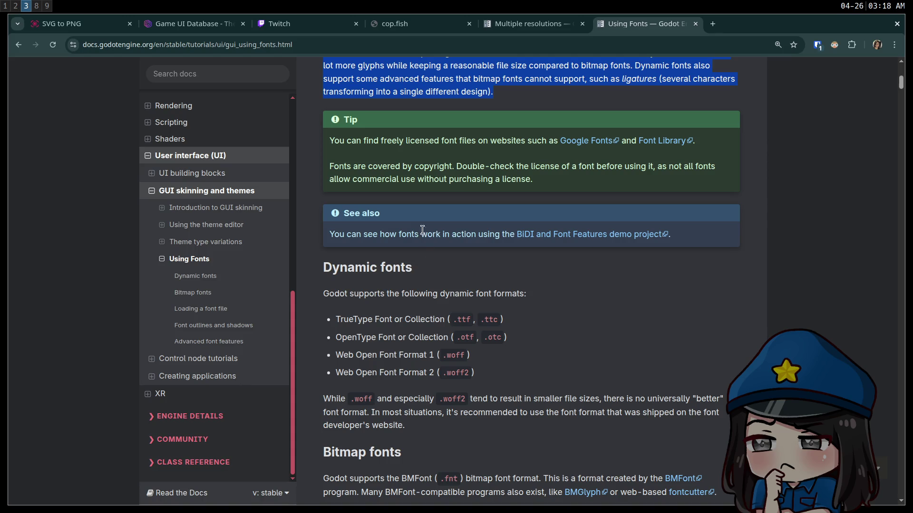
{"action": "scroll", "coordinate": [516, 237], "scroll_direction": "down", "scroll_amount": 2}
{"action": "scroll", "coordinate": [430, 238], "scroll_direction": "down", "scroll_amount": 15}
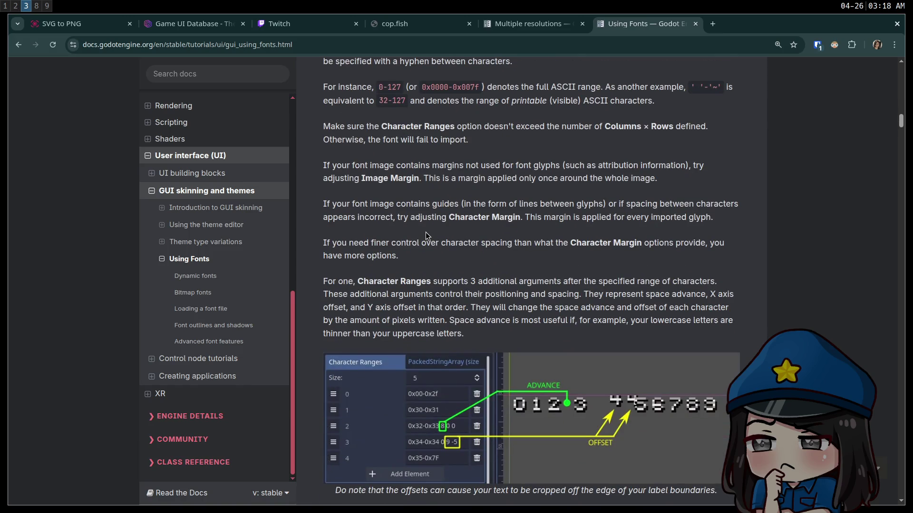
{"action": "scroll", "coordinate": [426, 232], "scroll_direction": "down", "scroll_amount": 15}
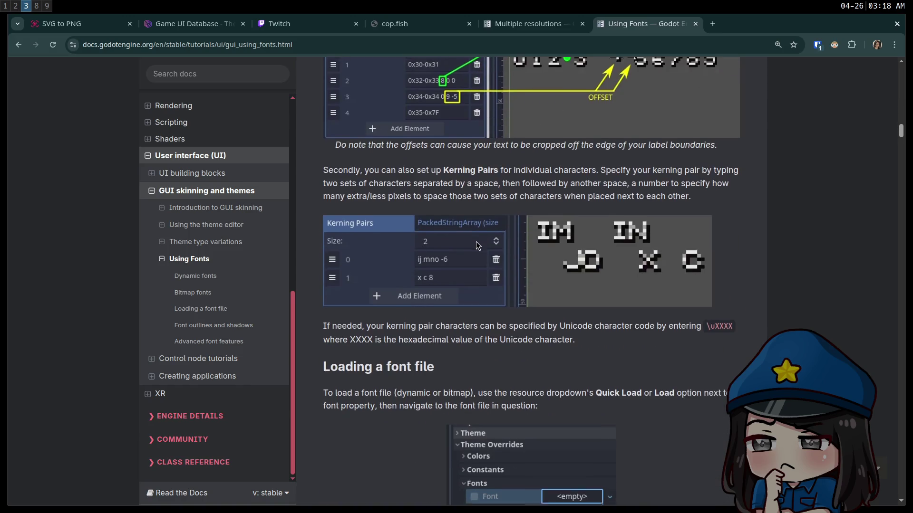
{"action": "scroll", "coordinate": [472, 238], "scroll_direction": "down", "scroll_amount": 15}
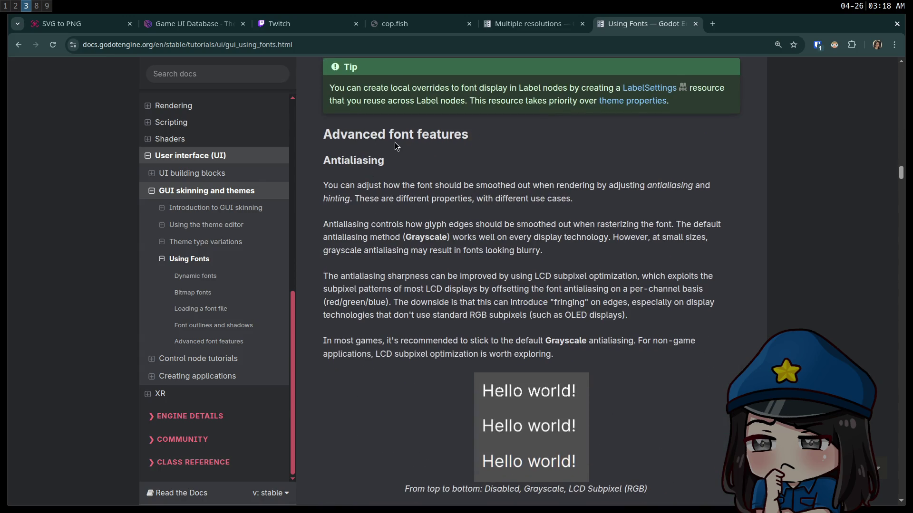
In Antialiasing, mark the sentences on default Grayscale antialiasing and blurry small fonts
{"action": "double_click", "coordinate": [345, 162]}
{"action": "left_click", "coordinate": [420, 186]}
{"action": "mouse_move", "coordinate": [718, 224]}
{"action": "left_mouse_down"}
{"action": "mouse_move", "coordinate": [402, 237]}
{"action": "mouse_move", "coordinate": [521, 250]}
{"action": "mouse_move", "coordinate": [497, 240]}
{"action": "mouse_move", "coordinate": [611, 238]}
{"action": "left_mouse_up"}
{"action": "left_click", "coordinate": [677, 238]}
{"action": "mouse_move", "coordinate": [677, 238]}
{"action": "left_mouse_down"}
{"action": "mouse_move", "coordinate": [479, 254]}
{"action": "mouse_move", "coordinate": [551, 253]}
{"action": "left_mouse_up"}
{"action": "left_click", "coordinate": [552, 253]}
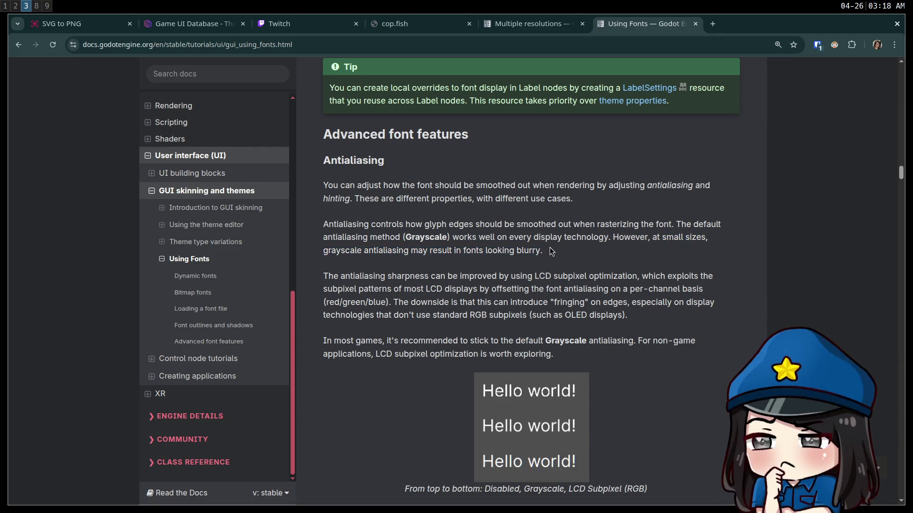
{"action": "scroll", "coordinate": [550, 247], "scroll_direction": "down", "scroll_amount": 2}
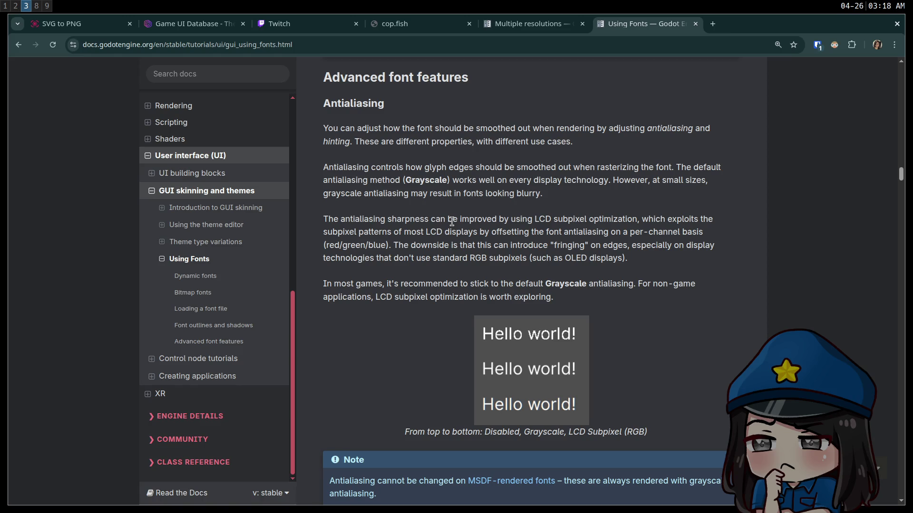